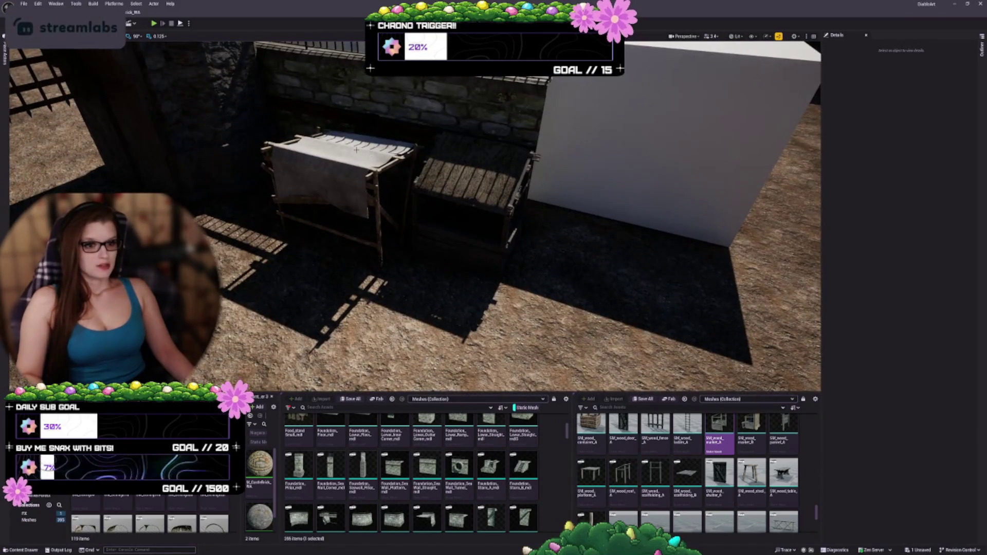
# Delete the cloth-draped market stall from the courtyard
pyautogui.click(378, 175)
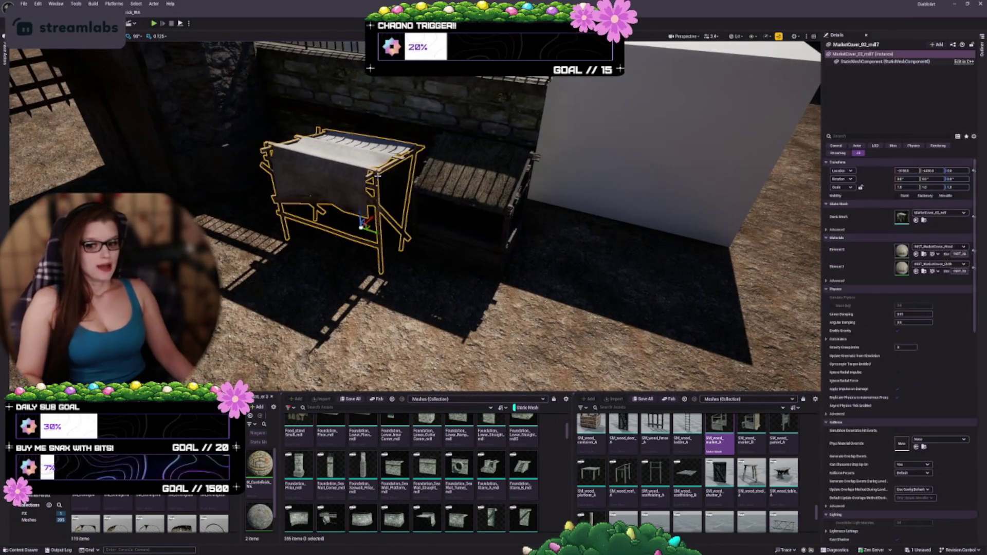
pyautogui.press('Delete')
pyautogui.moveTo(377, 176); pyautogui.dragTo(298, 206)
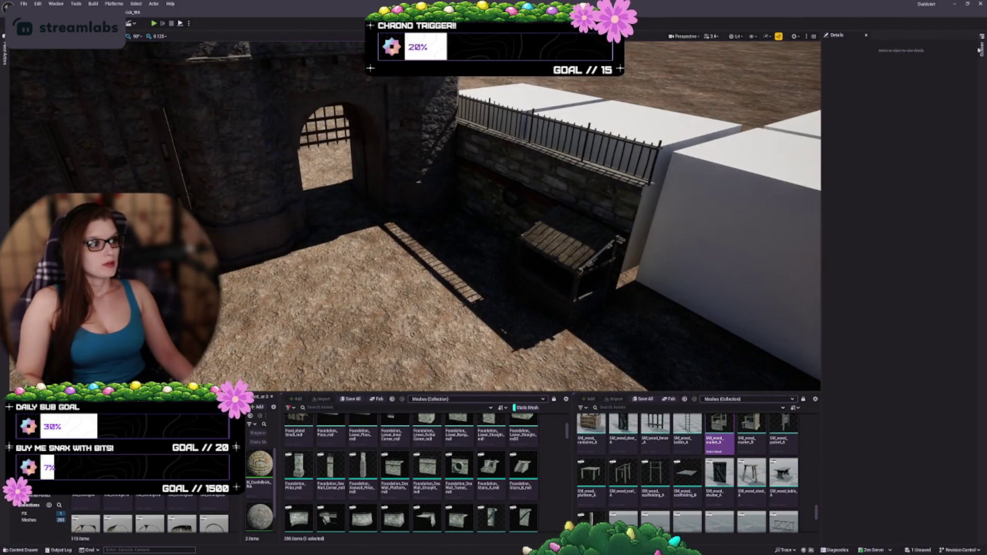
# Show the Outliner actor list and select the SkyLight actor
pyautogui.click(980, 49)
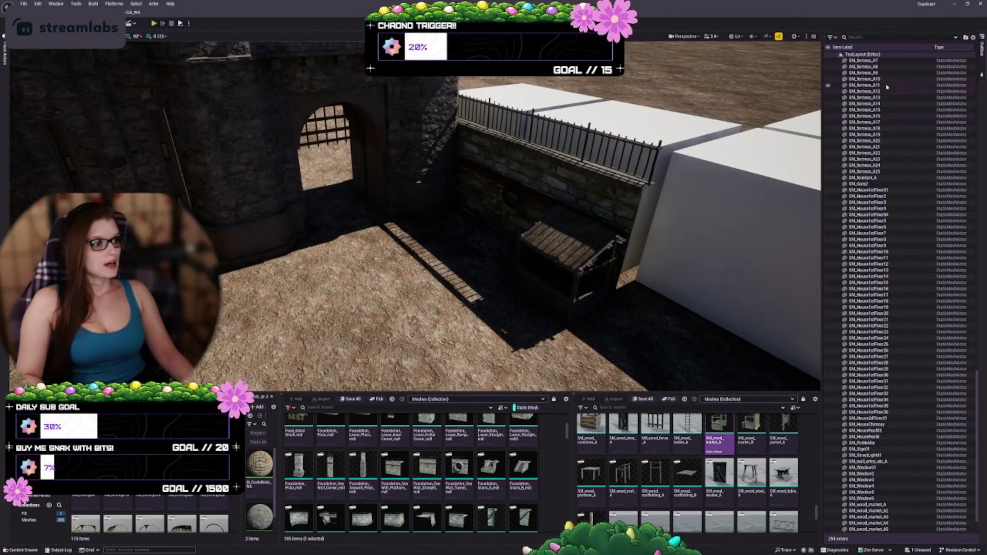
pyautogui.scroll(15, 926, 309)
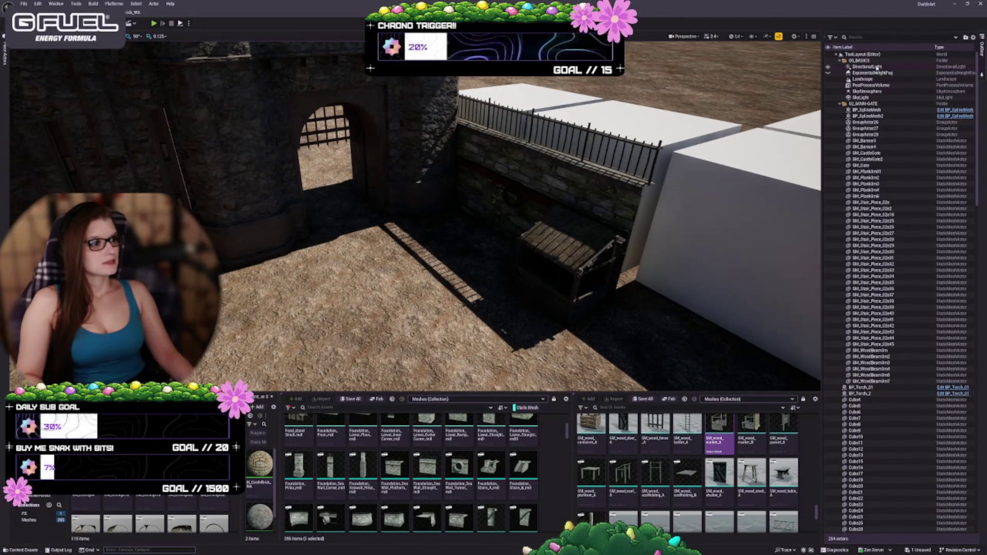
pyautogui.click(869, 98)
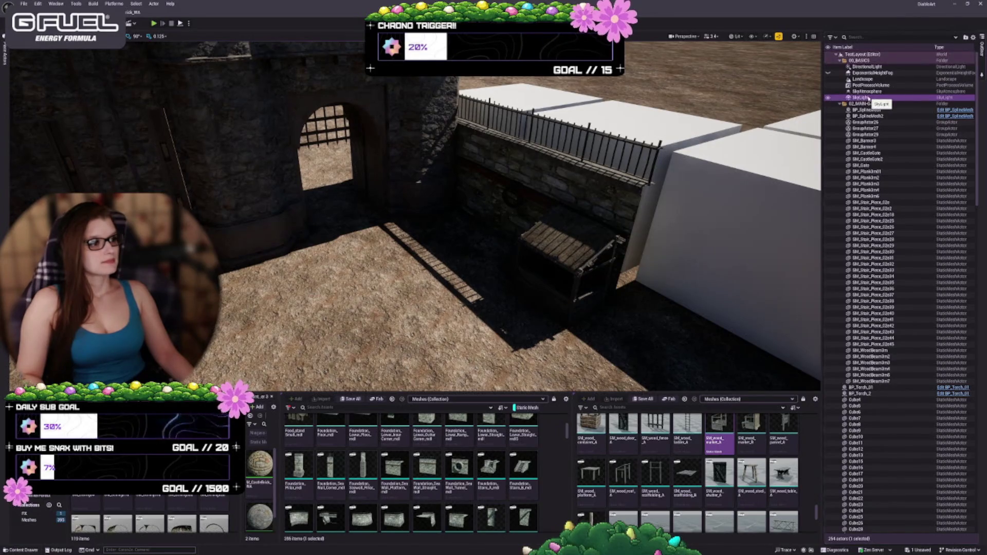
# Check the SkyLight's properties in Details, switching back and forth with the Outliner
pyautogui.click(981, 67)
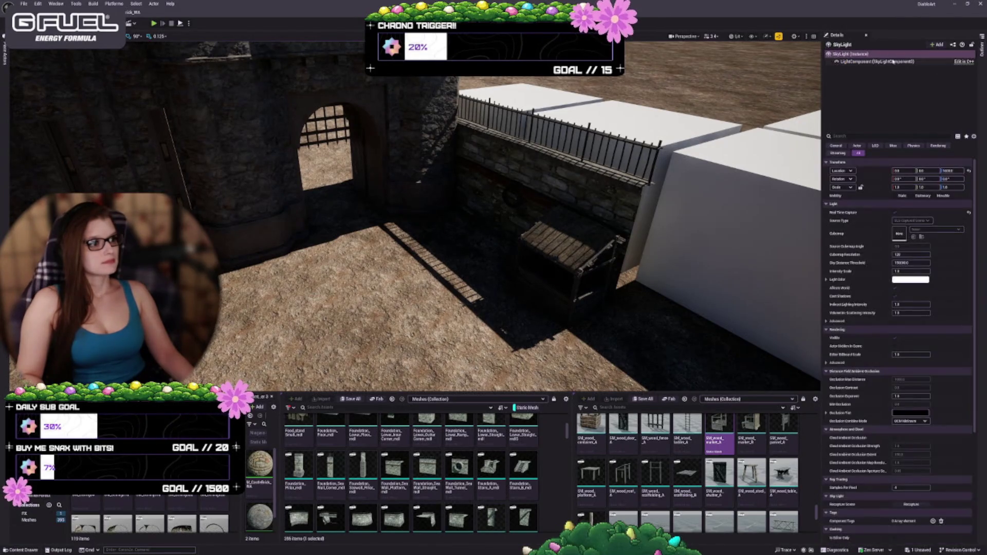
pyautogui.click(982, 52)
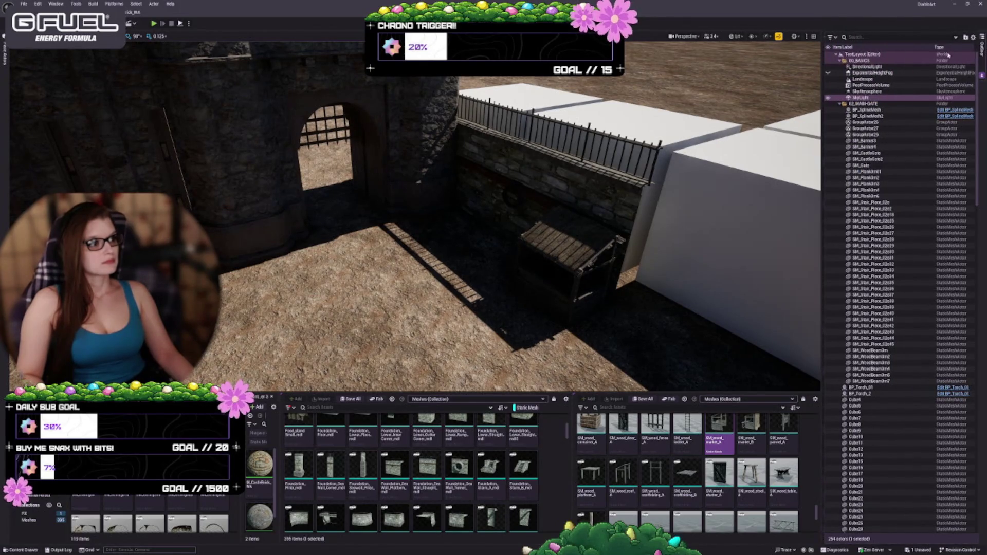
pyautogui.click(984, 78)
# Undock the Outliner from the sidebar, dock it above Details, and resize the splitter between them
pyautogui.rightClick(982, 52)
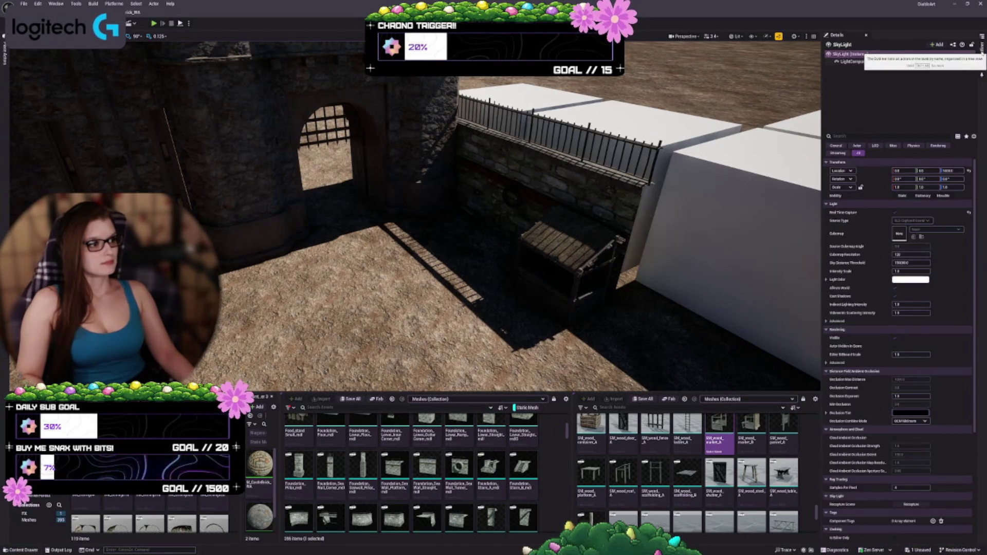
pyautogui.click(963, 65)
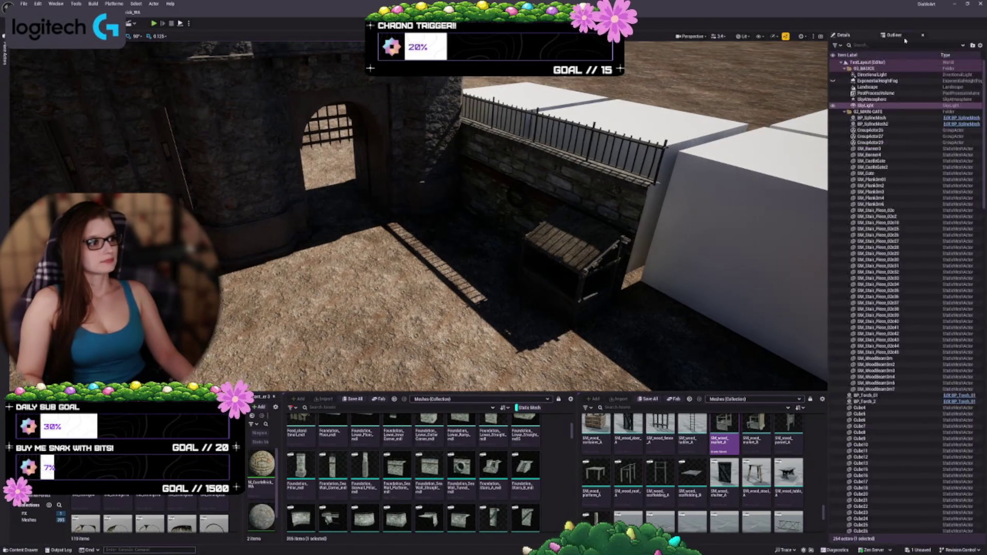
pyautogui.moveTo(904, 37); pyautogui.dragTo(905, 195)
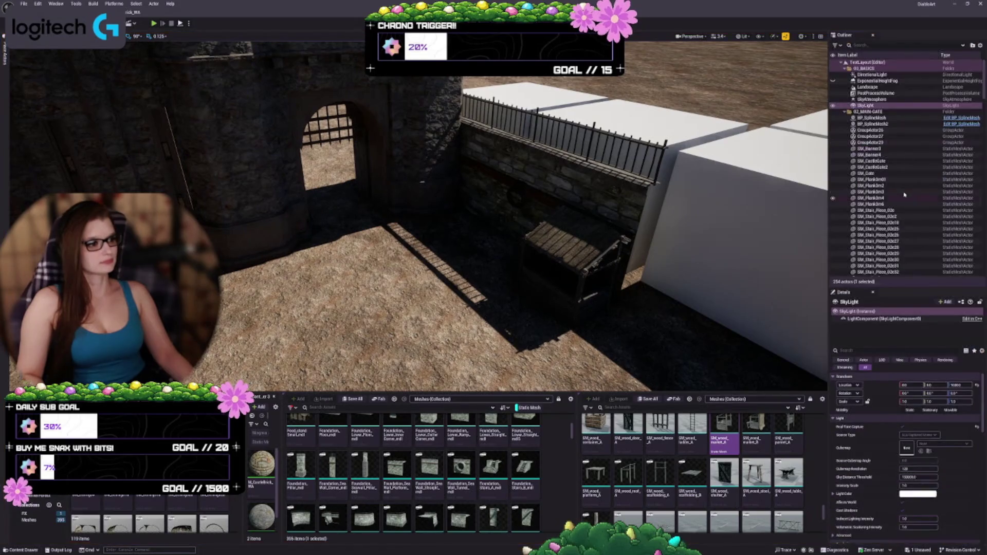
pyautogui.moveTo(882, 288); pyautogui.dragTo(874, 178)
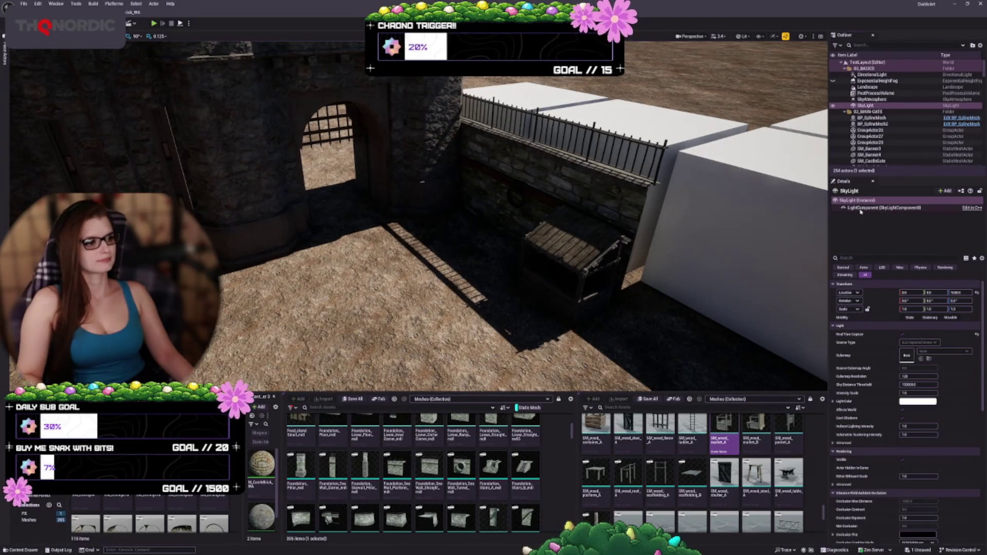
pyautogui.moveTo(874, 252); pyautogui.dragTo(873, 143)
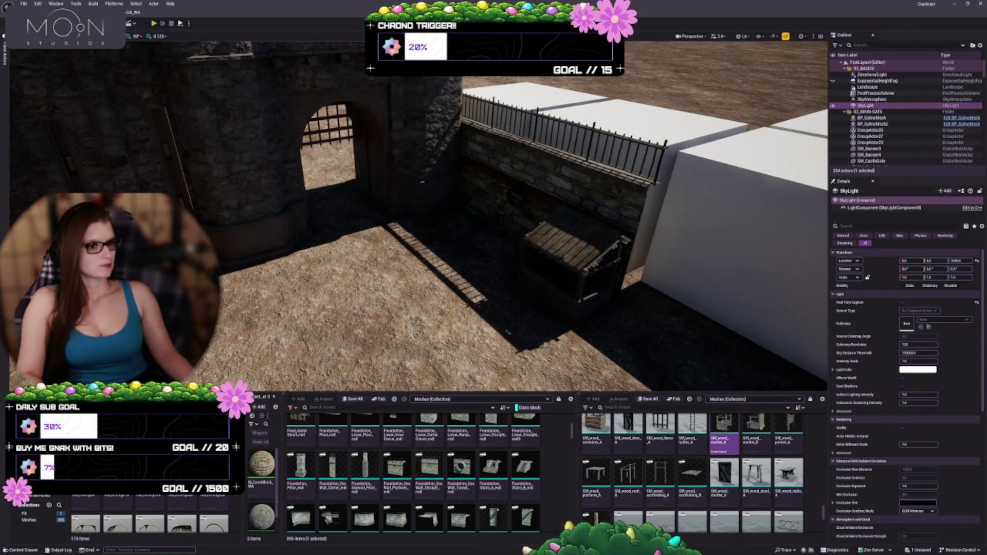
pyautogui.press('1')
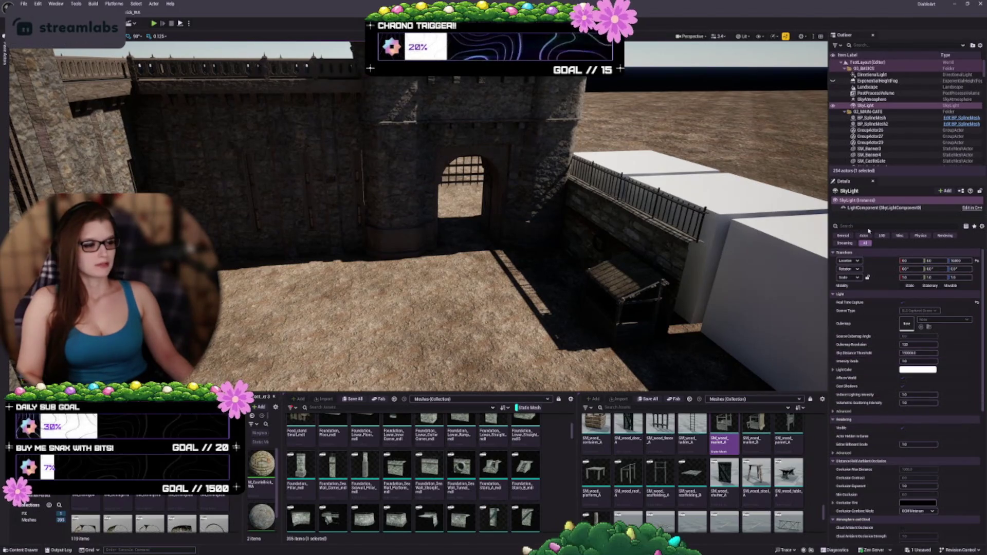
# Set the DirectionalLight's intensity to 10 and save the level
pyautogui.click(869, 76)
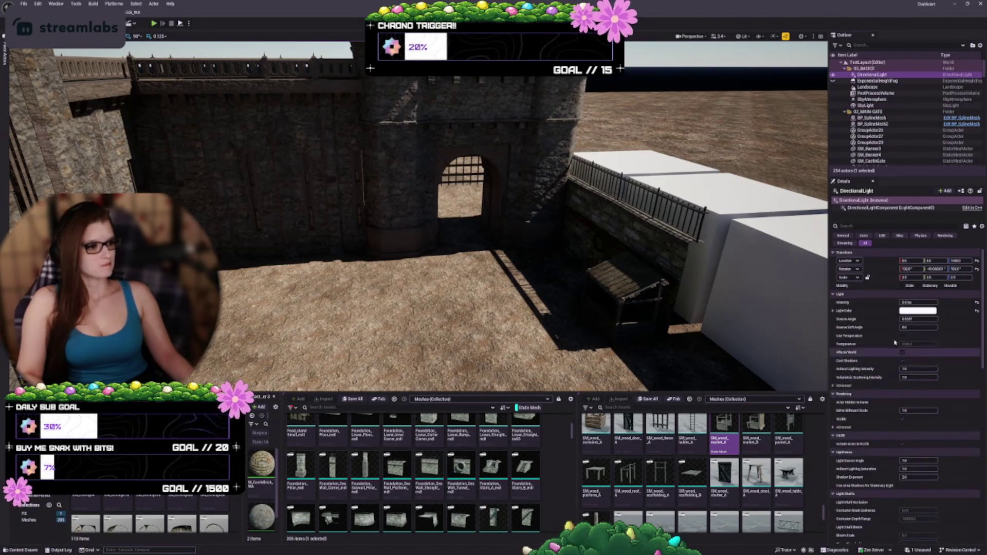
pyautogui.write('10')
pyautogui.press('Return')
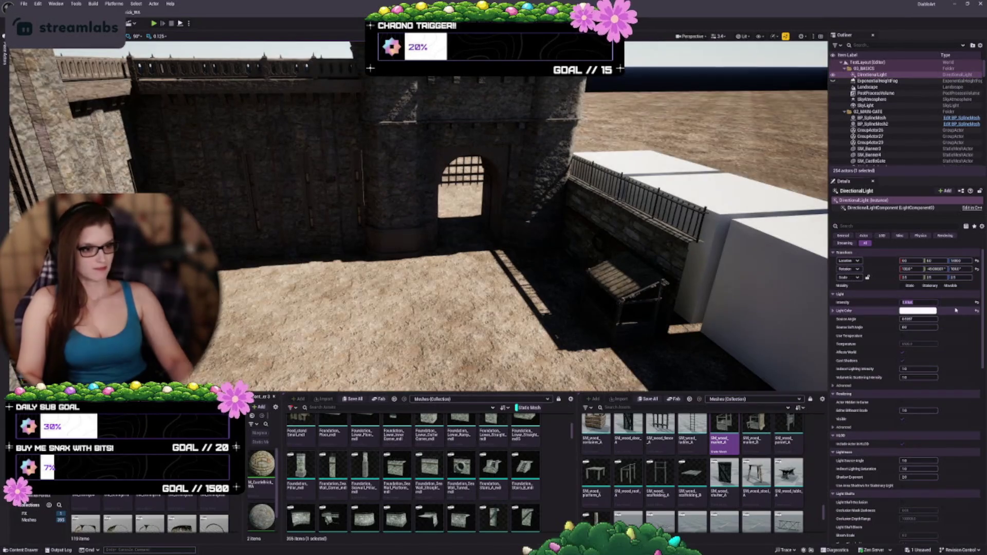
pyautogui.press('Return')
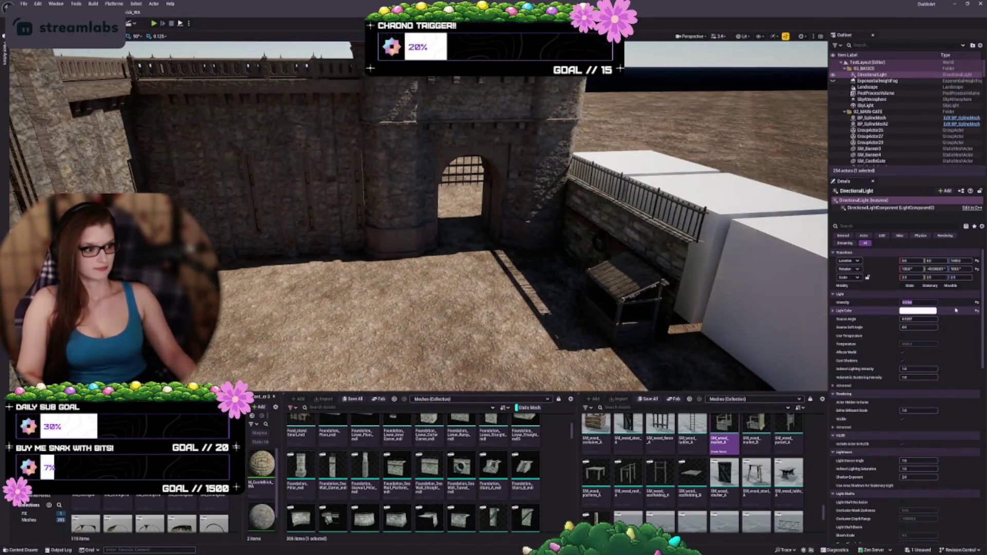
pyautogui.click(918, 368)
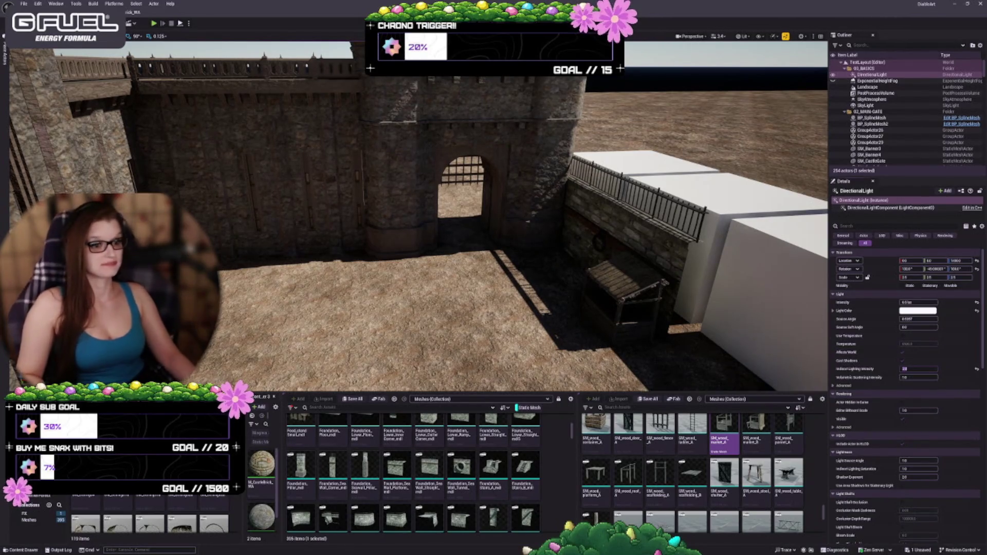
pyautogui.moveTo(524, 293); pyautogui.dragTo(545, 293)
pyautogui.hotkey('ctrl', 's')
pyautogui.moveTo(469, 253)
pyautogui.mouseDown()
pyautogui.moveTo(457, 242)
pyautogui.moveTo(453, 191)
pyautogui.moveTo(460, 201)
pyautogui.moveTo(450, 276)
pyautogui.mouseUp()
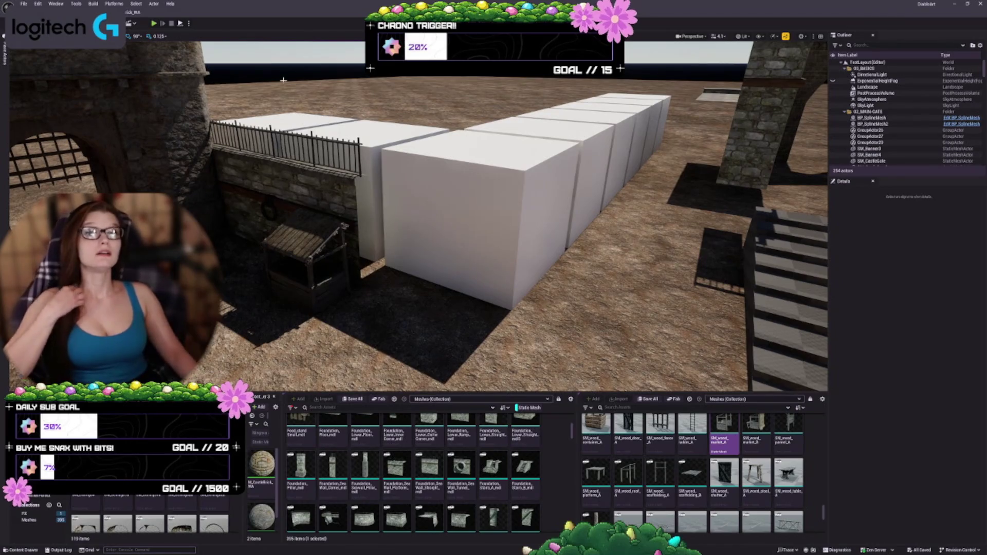
# Place an SKM_Quinn_Simple mannequin on the ground beside the wooden stall
pyautogui.moveTo(447, 273)
pyautogui.mouseDown()
pyautogui.moveTo(453, 257)
pyautogui.moveTo(452, 319)
pyautogui.mouseUp()
pyautogui.press('w')
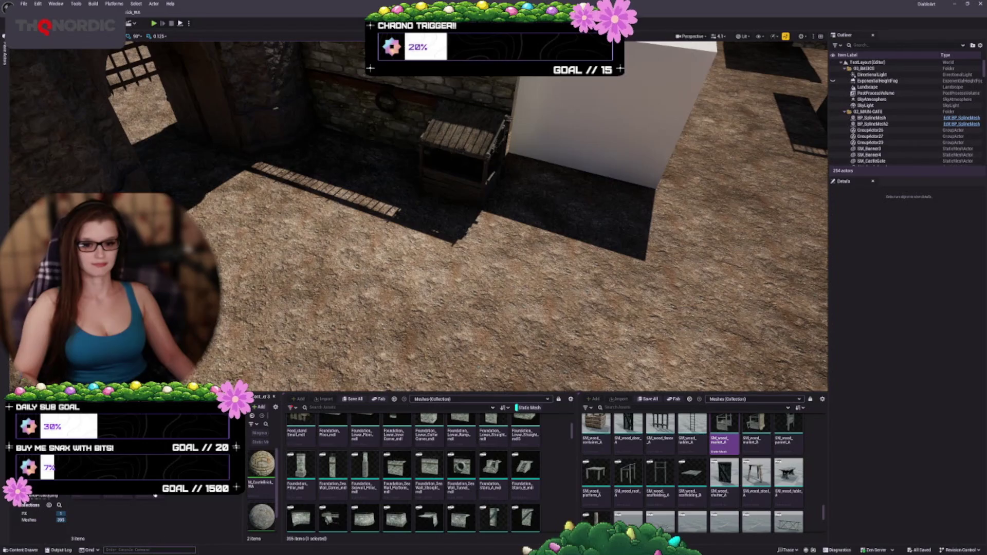
pyautogui.moveTo(274, 267)
pyautogui.mouseDown()
pyautogui.moveTo(288, 206)
pyautogui.moveTo(309, 174)
pyautogui.moveTo(255, 165)
pyautogui.moveTo(226, 177)
pyautogui.mouseUp()
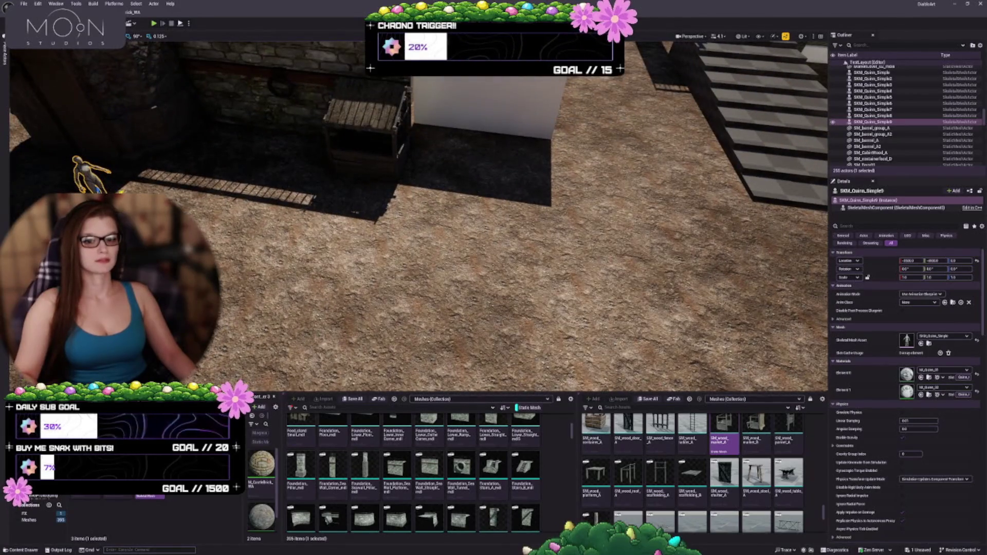
pyautogui.moveTo(907, 339)
pyautogui.mouseDown()
pyautogui.moveTo(432, 262)
pyautogui.moveTo(491, 272)
pyautogui.mouseUp()
pyautogui.press('Escape')
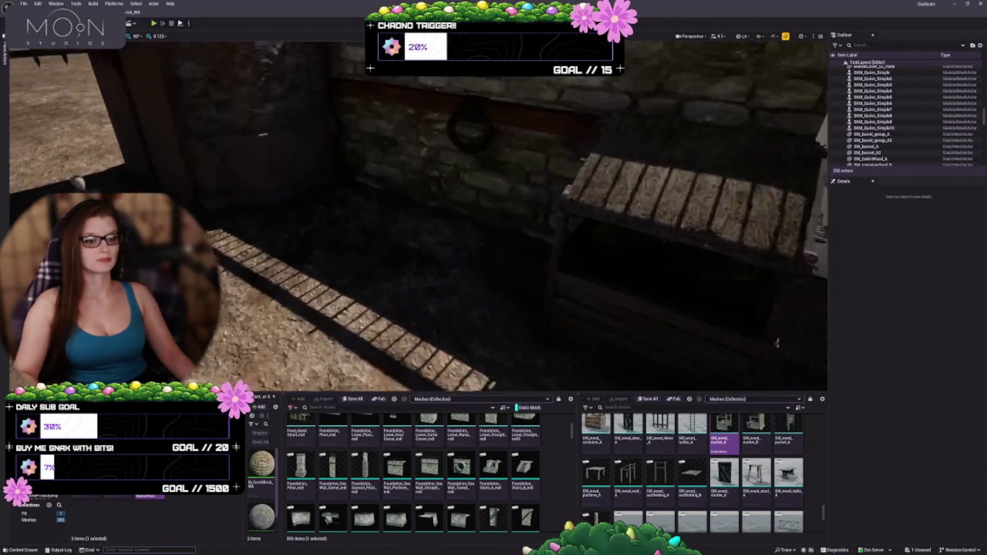
pyautogui.scroll(-5, 352, 250)
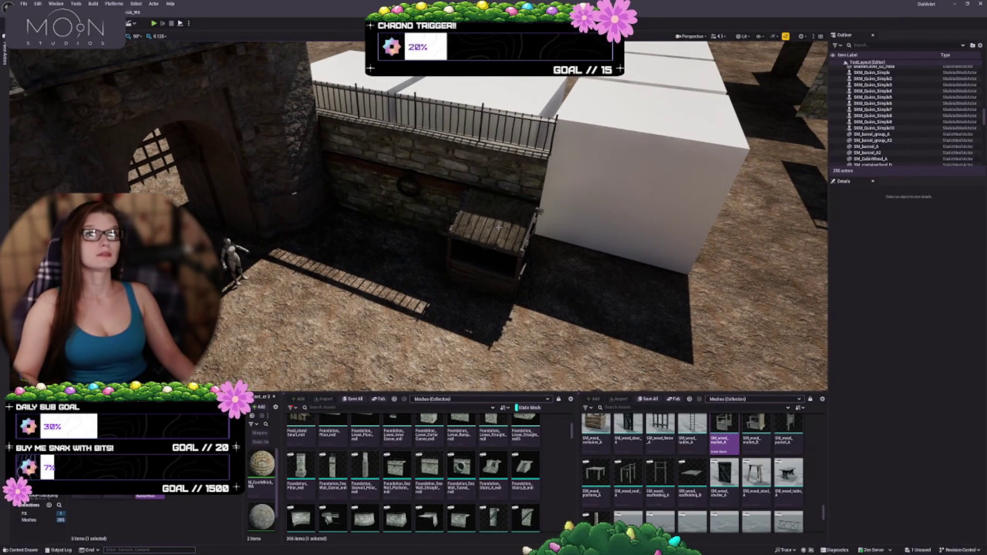
# Focus on SM_wood_market_A8 and Alt-drag a duplicate to its left
pyautogui.click(501, 248)
pyautogui.press('f')
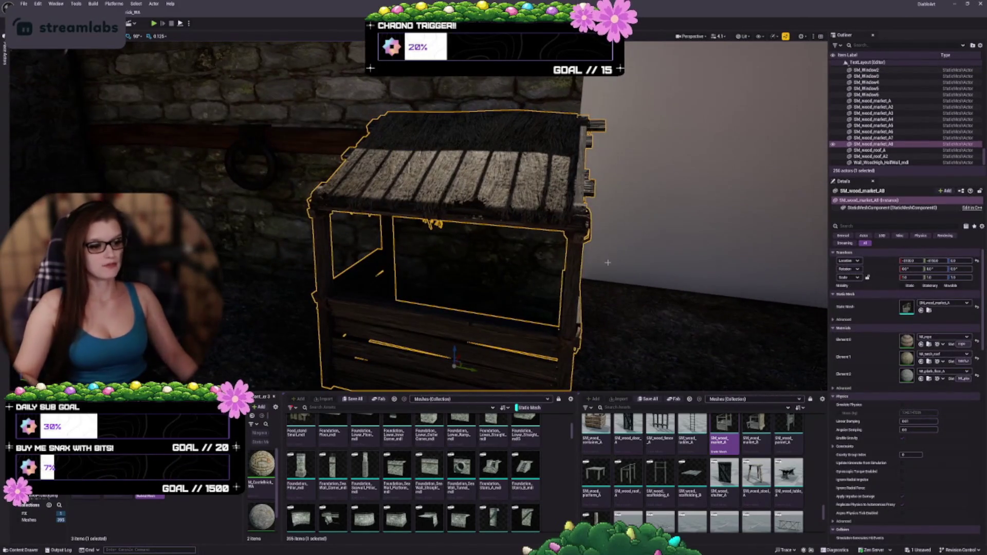
pyautogui.scroll(1, 635, 445)
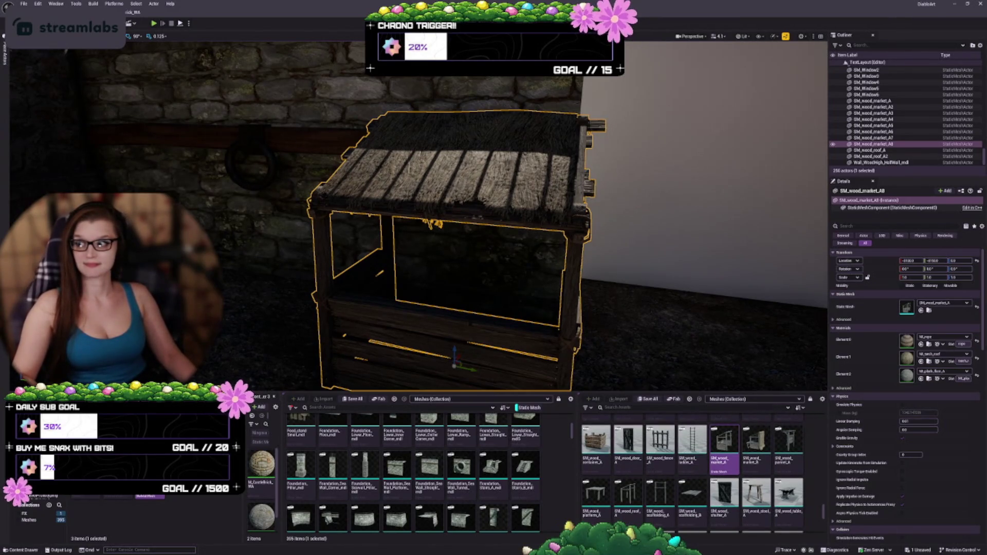
pyautogui.scroll(-5, 487, 318)
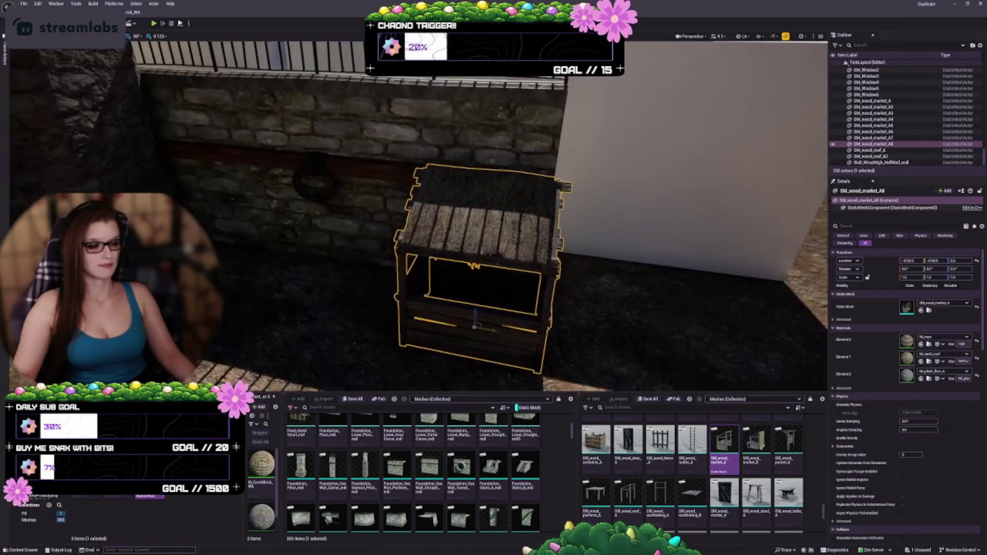
pyautogui.moveTo(488, 318)
pyautogui.mouseDown()
pyautogui.moveTo(332, 287)
pyautogui.moveTo(362, 294)
pyautogui.mouseUp()
# Set the copy's Static Mesh to SM_wood_market_B
pyautogui.click(756, 439)
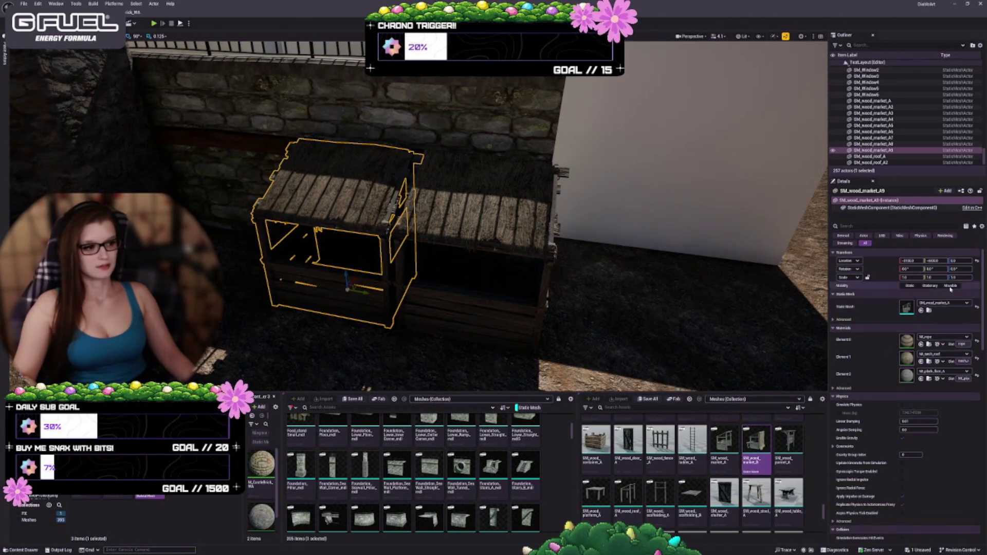
pyautogui.click(921, 311)
pyautogui.moveTo(409, 309)
pyautogui.mouseDown()
pyautogui.moveTo(360, 309)
pyautogui.moveTo(430, 326)
pyautogui.moveTo(519, 326)
pyautogui.mouseUp()
# Swap the copy's mesh to SM_wood_panel_A, then to SM_wood_roof_A
pyautogui.click(789, 443)
pyautogui.click(921, 311)
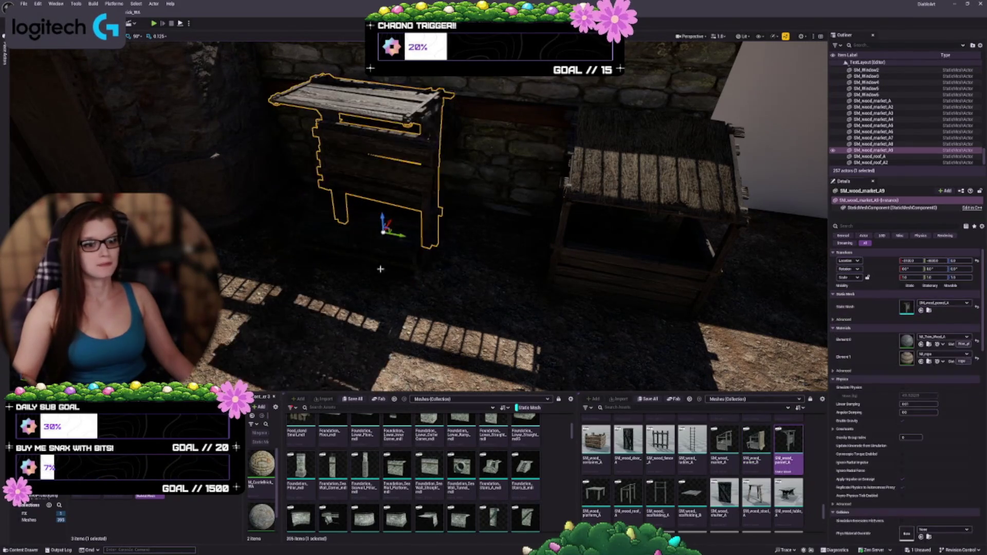
pyautogui.click(628, 497)
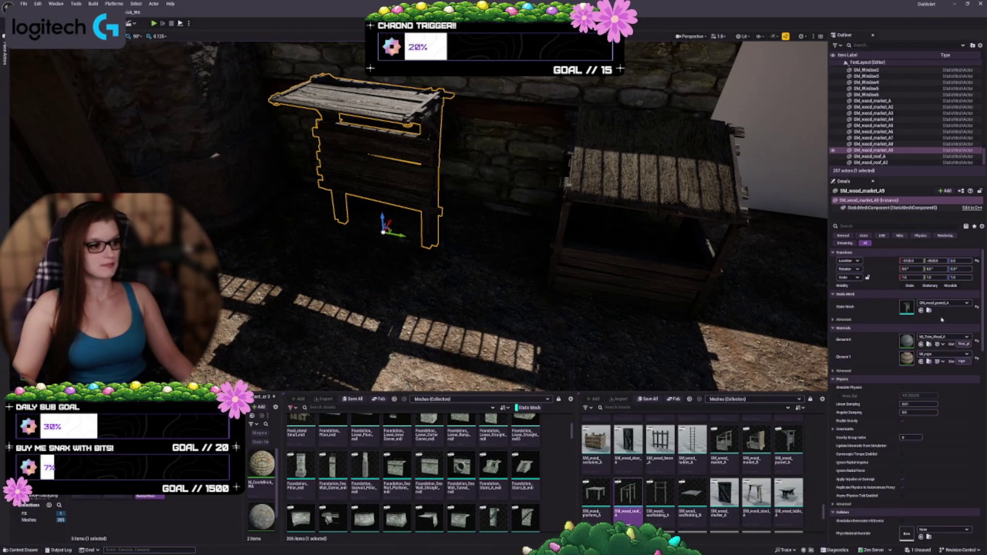
pyautogui.click(924, 312)
pyautogui.moveTo(512, 282); pyautogui.dragTo(576, 252)
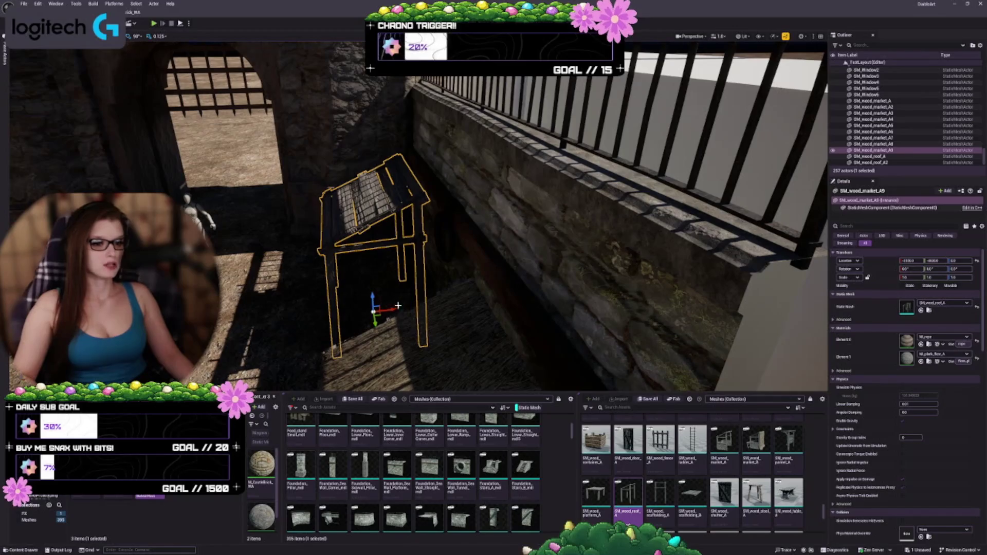
pyautogui.moveTo(576, 252)
pyautogui.mouseDown()
pyautogui.moveTo(606, 252)
pyautogui.moveTo(533, 254)
pyautogui.mouseUp()
pyautogui.press('Escape')
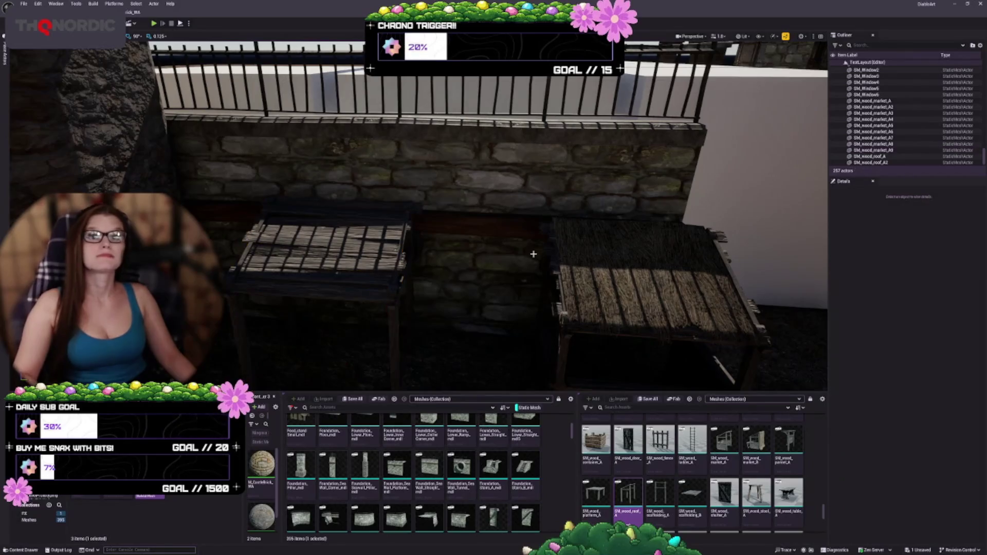
pyautogui.moveTo(458, 272)
pyautogui.mouseDown()
pyautogui.moveTo(465, 217)
pyautogui.moveTo(427, 185)
pyautogui.mouseUp()
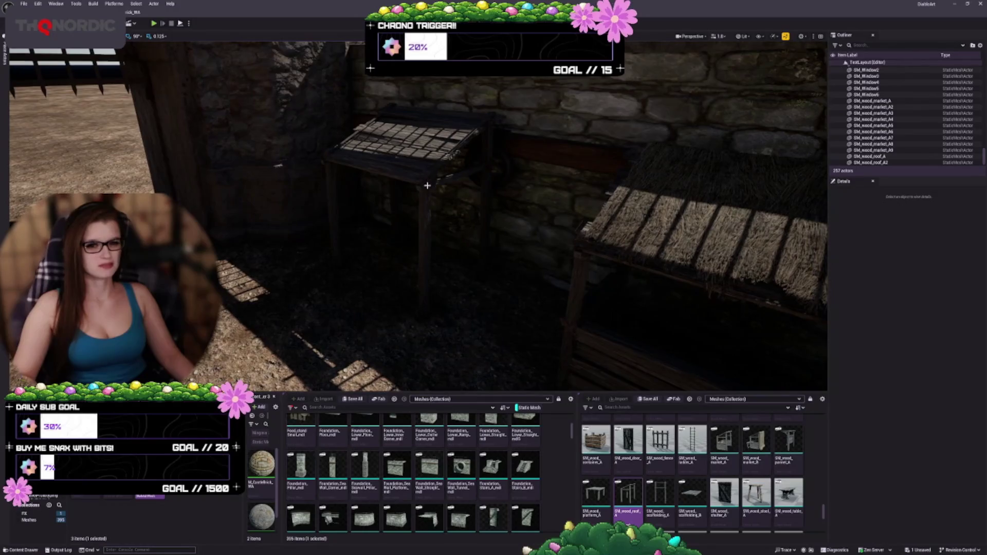
# Scale the wooden market stall up to about 1.25, then undo back to 1.0
pyautogui.click(428, 173)
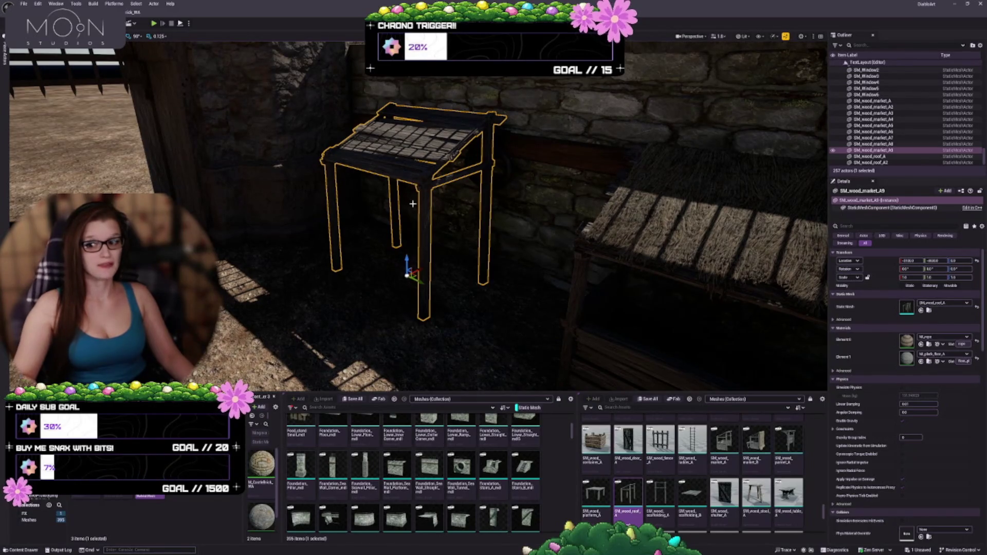
pyautogui.scroll(5, 413, 204)
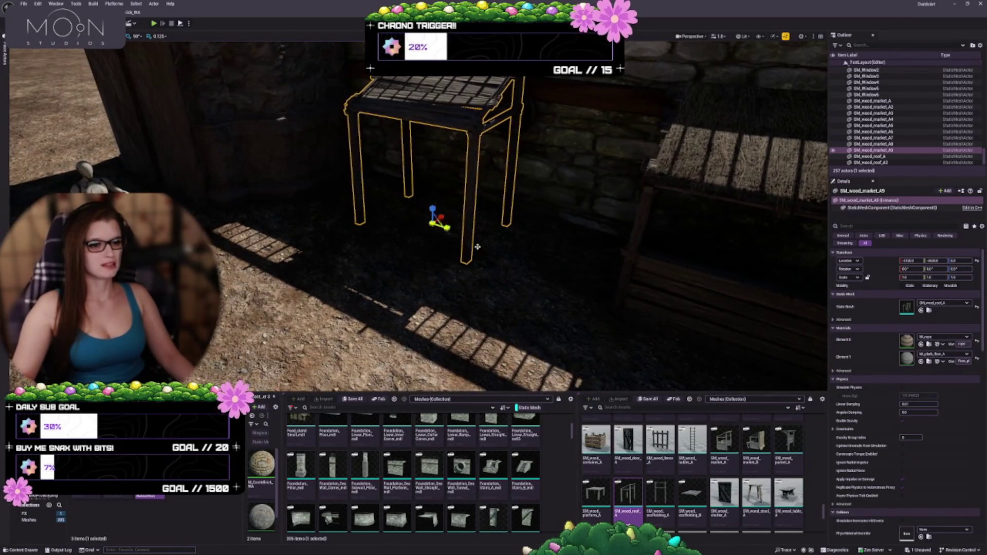
pyautogui.scroll(-2, 477, 247)
pyautogui.moveTo(433, 220); pyautogui.dragTo(442, 211)
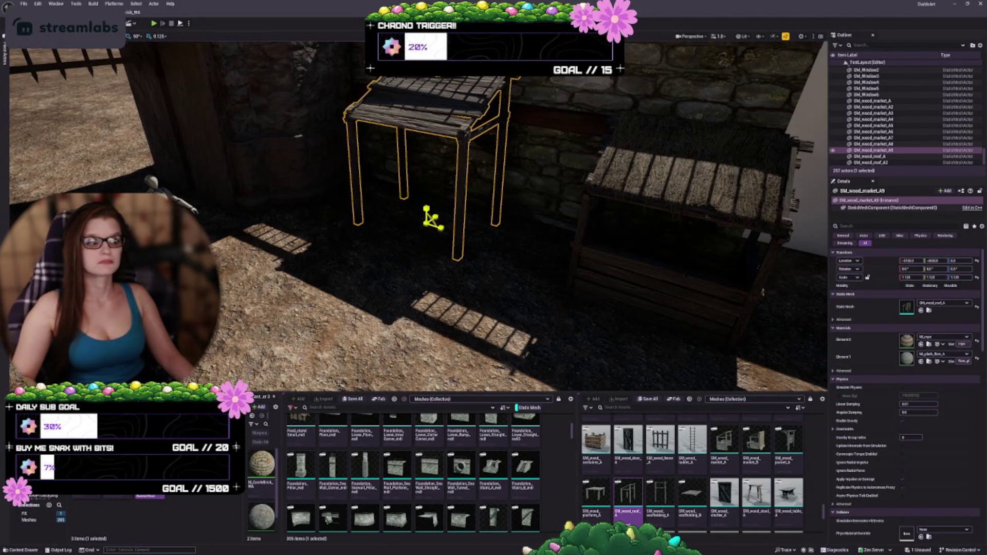
pyautogui.moveTo(433, 220); pyautogui.dragTo(442, 211)
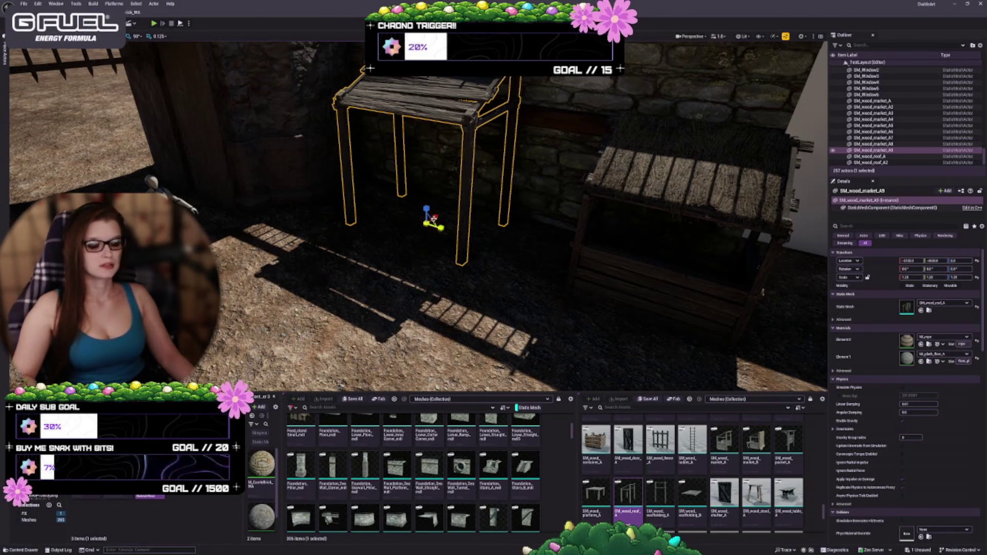
pyautogui.hotkey('ctrl', 'z')
pyautogui.hotkey('ctrl', 'z')
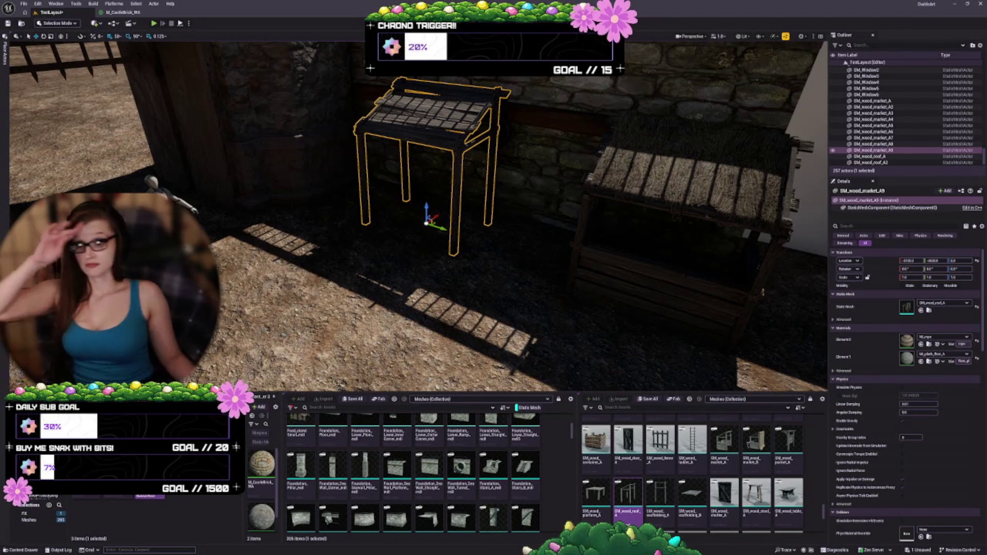
pyautogui.click(337, 107)
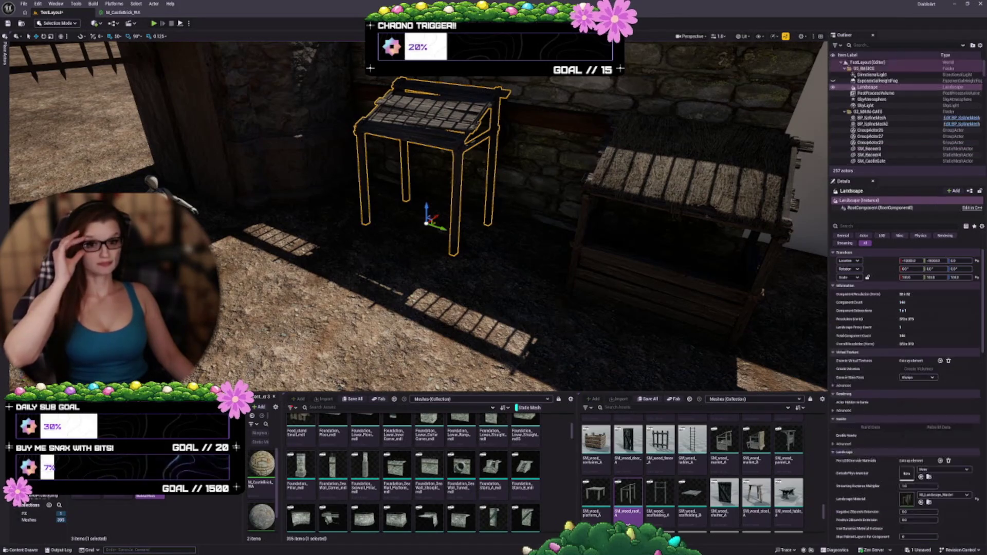
# Alt-drag a copy of SKM_Quinn_Simple9 and position it in front of the stalls
pyautogui.click(175, 198)
pyautogui.press('f')
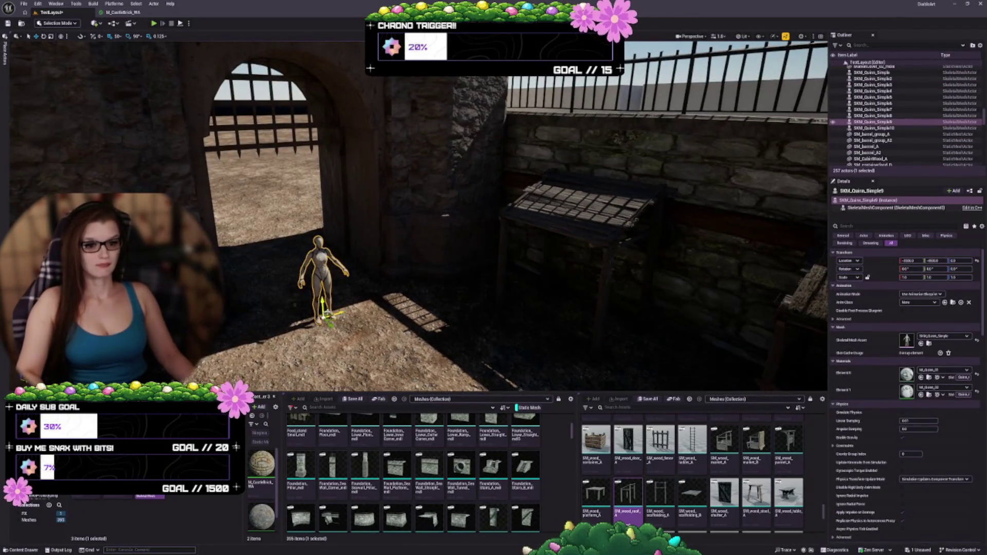
pyautogui.moveTo(331, 319)
pyautogui.mouseDown()
pyautogui.moveTo(307, 284)
pyautogui.moveTo(522, 326)
pyautogui.moveTo(547, 309)
pyautogui.moveTo(503, 355)
pyautogui.mouseUp()
pyautogui.press('d')
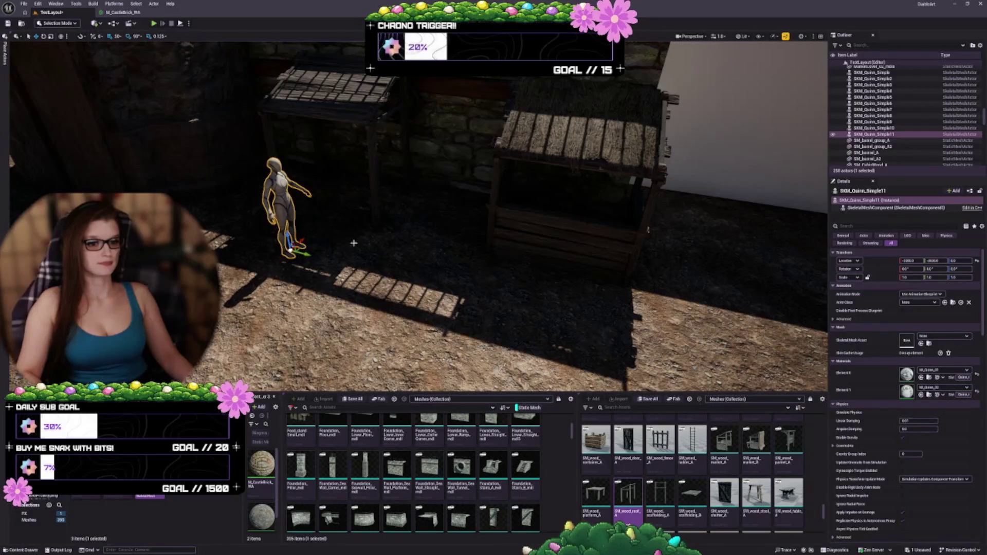
pyautogui.moveTo(354, 243); pyautogui.dragTo(462, 257)
pyautogui.click(462, 257)
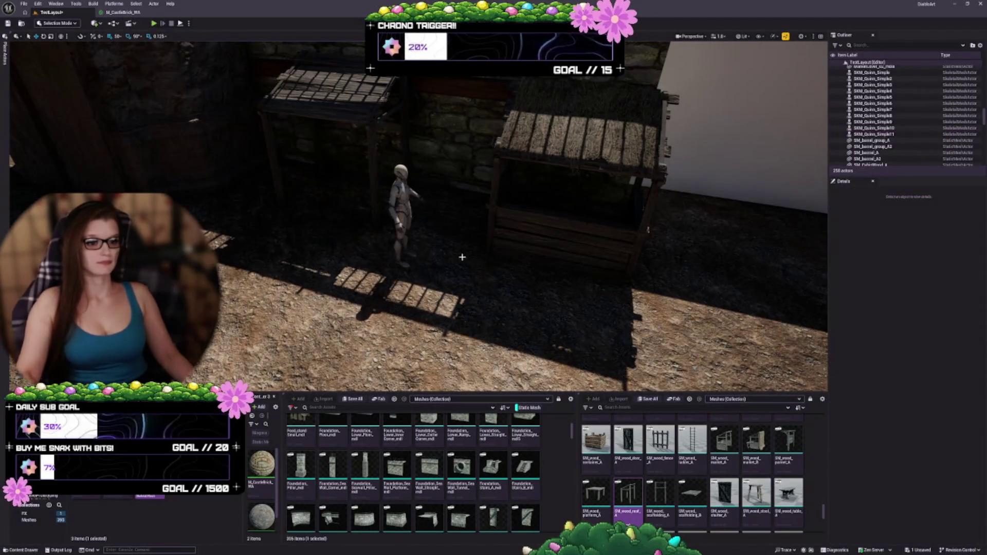
pyautogui.press('w')
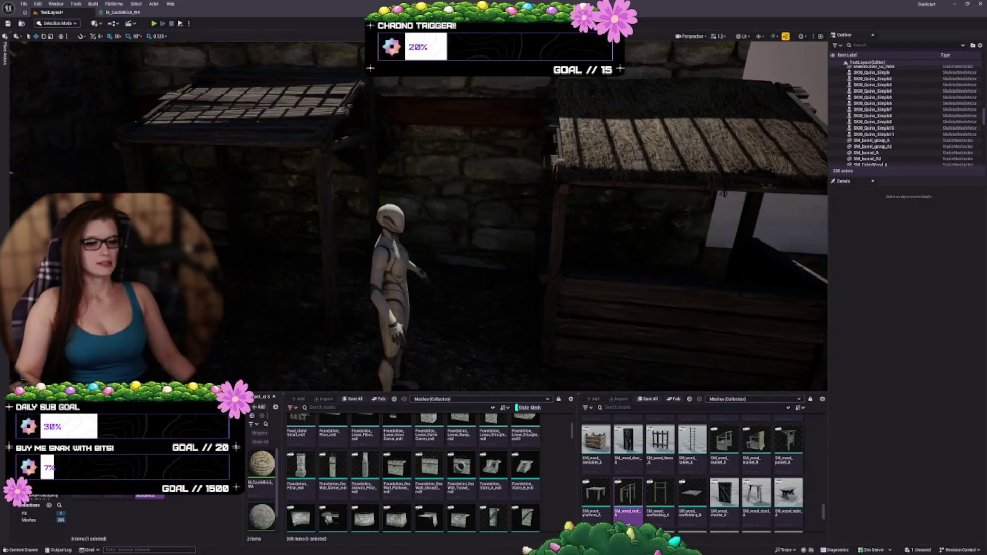
pyautogui.press('s')
# Select the wall platform and orbit around the wall and railing toward the stairs
pyautogui.click(471, 256)
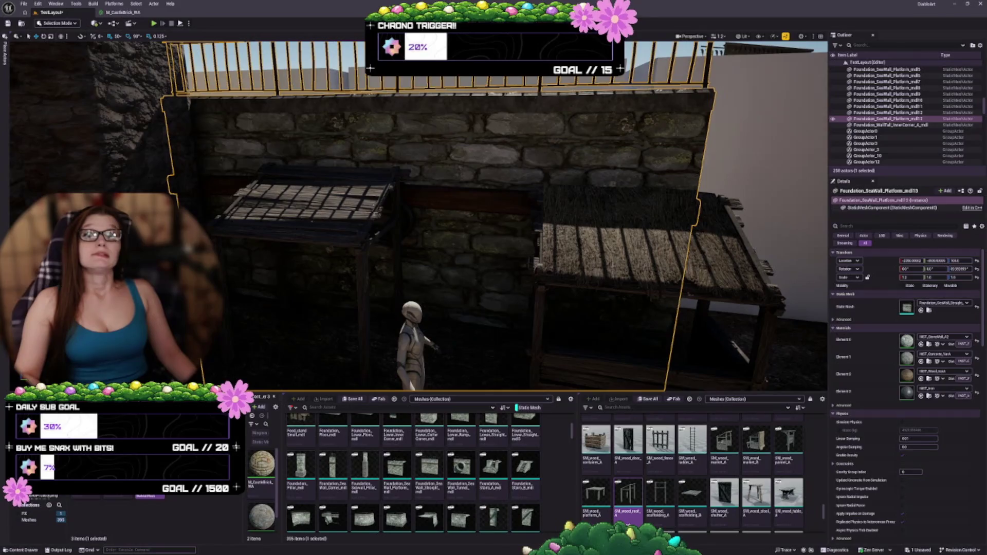
pyautogui.scroll(-5, 513, 184)
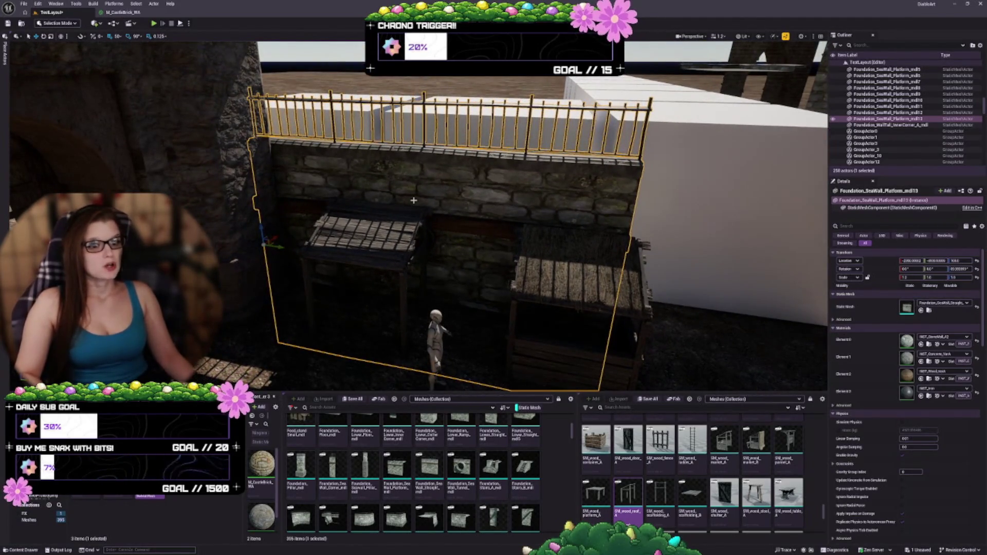
pyautogui.moveTo(438, 198); pyautogui.dragTo(372, 228)
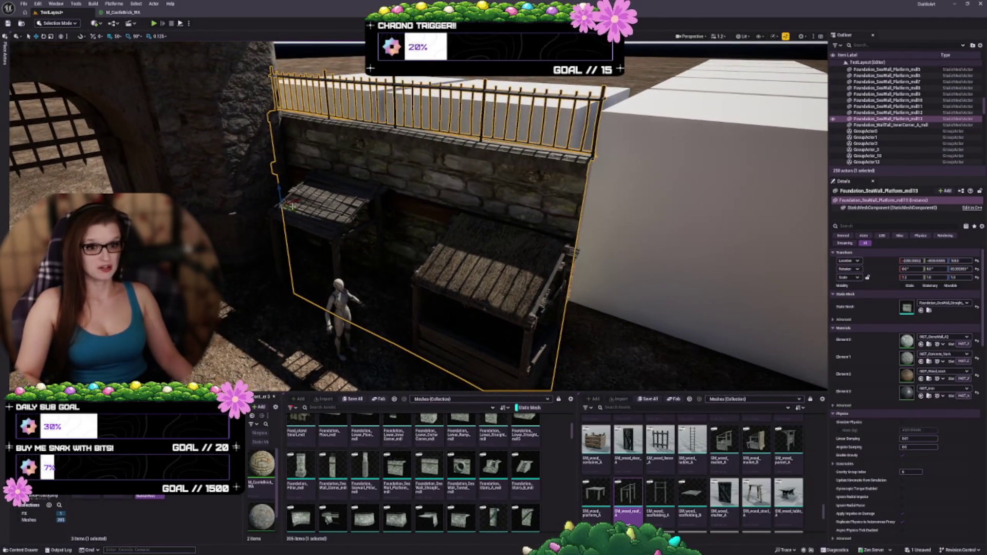
pyautogui.moveTo(278, 189); pyautogui.dragTo(281, 201)
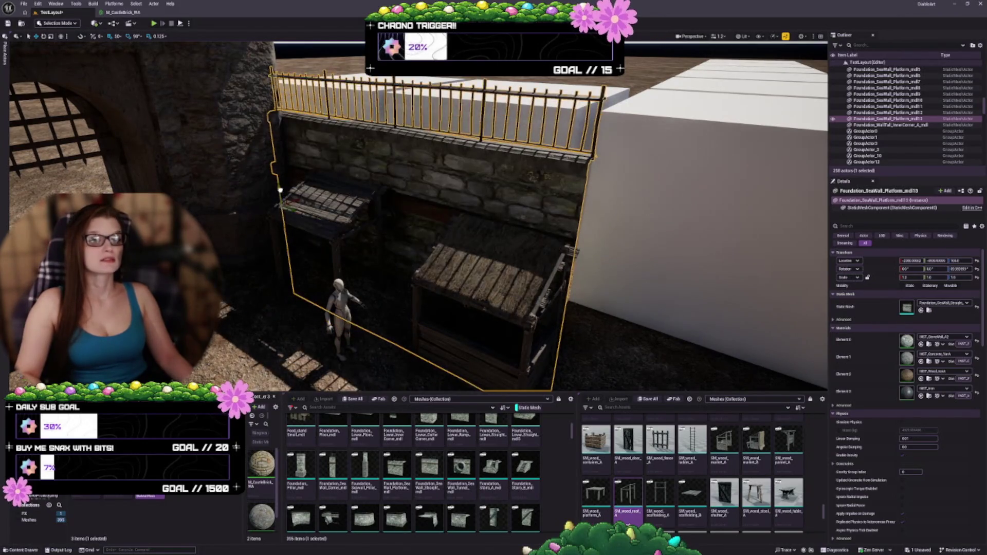
pyautogui.moveTo(283, 198); pyautogui.dragTo(313, 182)
pyautogui.scroll(-5, 247, 274)
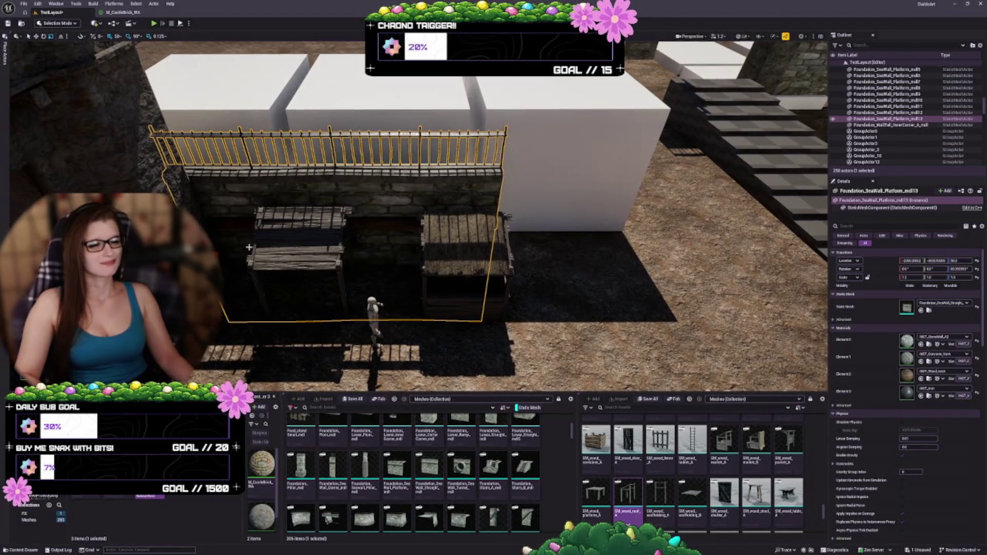
pyautogui.moveTo(252, 234)
pyautogui.mouseDown()
pyautogui.moveTo(365, 270)
pyautogui.moveTo(254, 263)
pyautogui.moveTo(238, 251)
pyautogui.mouseUp()
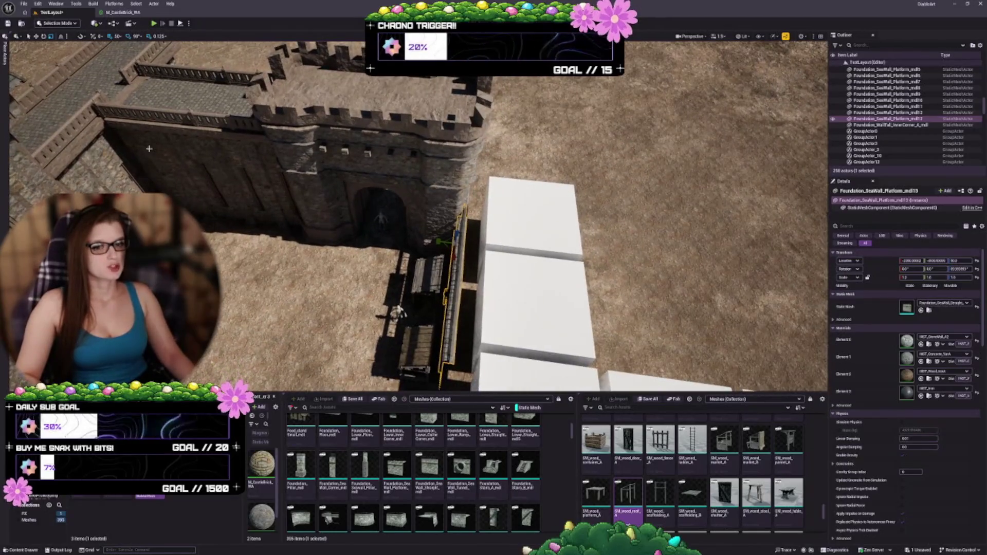
# Alt-drag copies of SM_fortress_A10 and A11 beside the right gatehouse
pyautogui.click(238, 252)
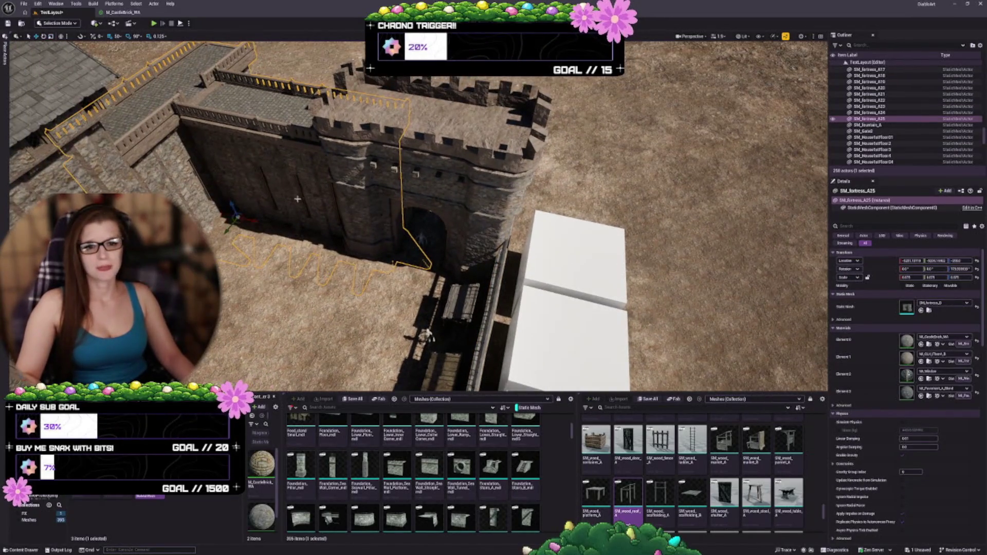
pyautogui.moveTo(238, 251); pyautogui.dragTo(221, 251)
pyautogui.keyDown('ctrl'); pyautogui.click(308, 298); pyautogui.keyUp('ctrl')
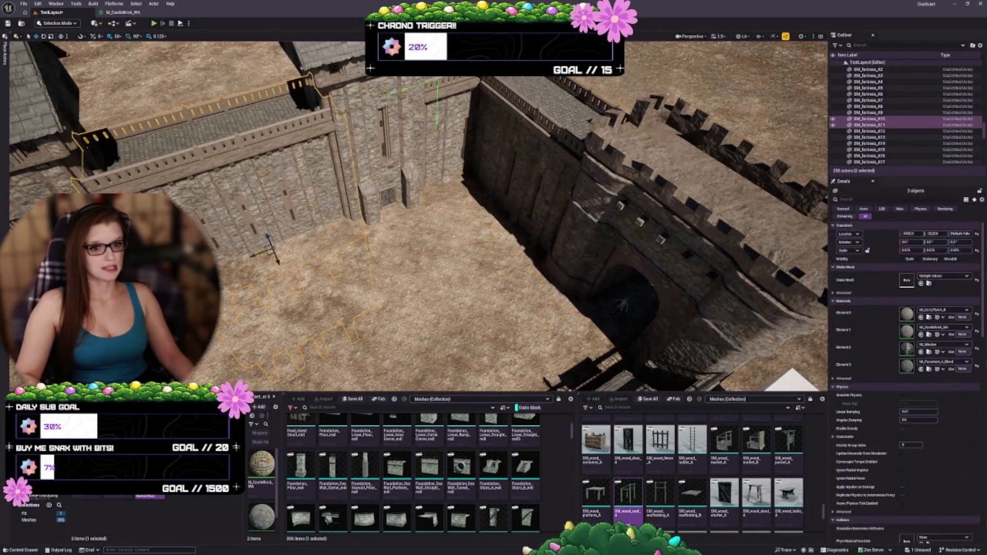
pyautogui.moveTo(405, 366)
pyautogui.mouseDown()
pyautogui.moveTo(396, 354)
pyautogui.moveTo(406, 366)
pyautogui.mouseUp()
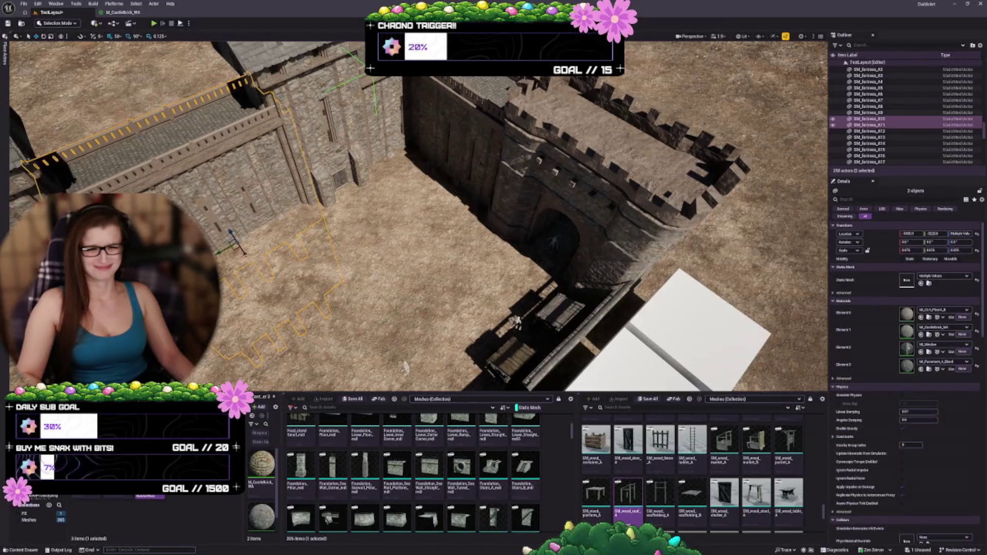
pyautogui.moveTo(234, 250); pyautogui.dragTo(648, 323)
pyautogui.press('f')
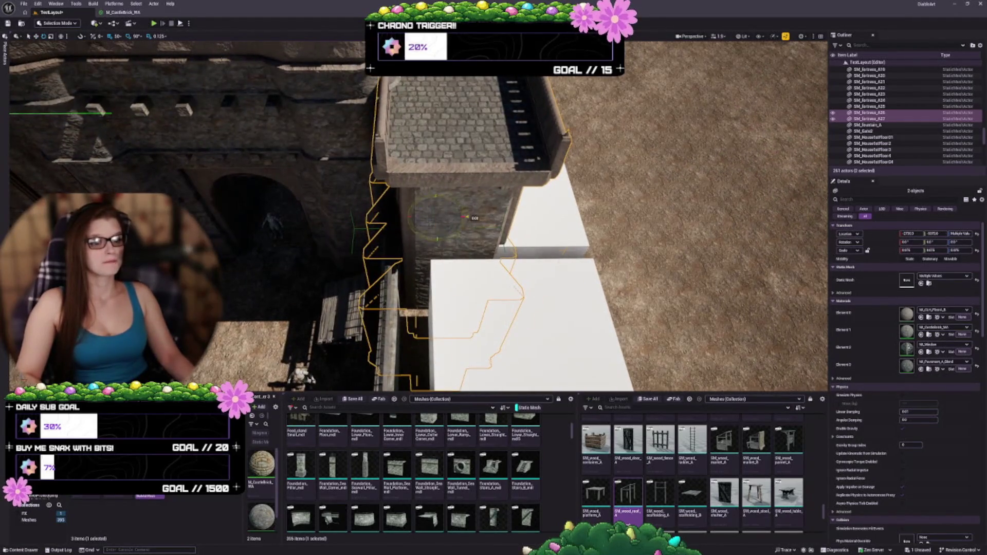
# Nudge the copied wall pieces left to line up with the gatehouse tower
pyautogui.moveTo(465, 217)
pyautogui.mouseDown()
pyautogui.moveTo(402, 231)
pyautogui.moveTo(411, 216)
pyautogui.moveTo(391, 216)
pyautogui.mouseUp()
pyautogui.press('w')
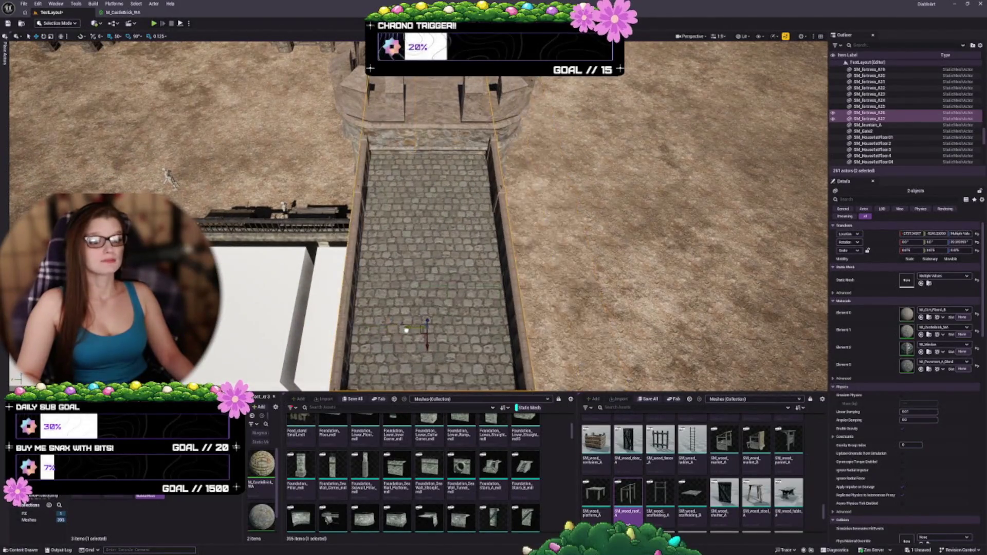
pyautogui.moveTo(426, 346)
pyautogui.mouseDown()
pyautogui.moveTo(446, 327)
pyautogui.moveTo(525, 320)
pyautogui.mouseUp()
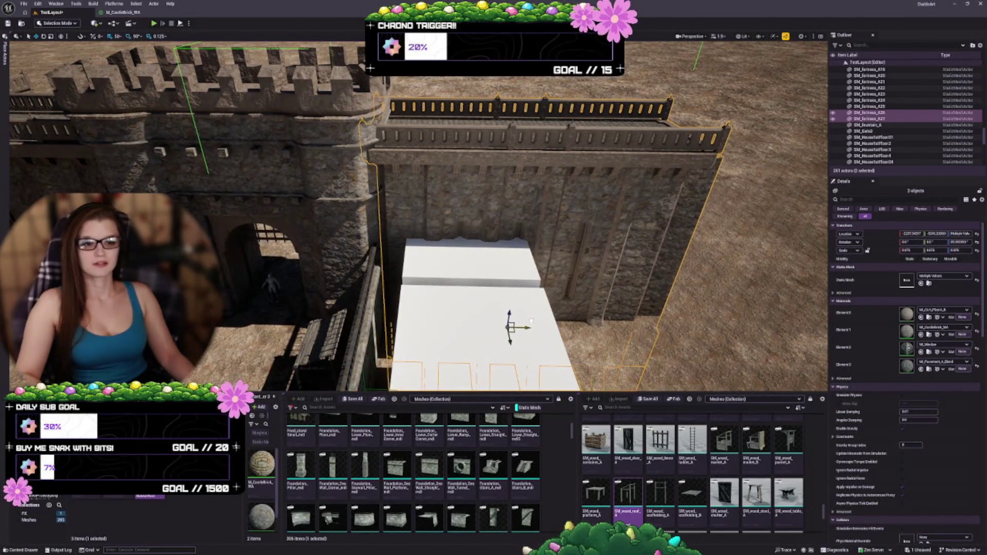
pyautogui.press('Escape')
pyautogui.moveTo(525, 255); pyautogui.dragTo(511, 263)
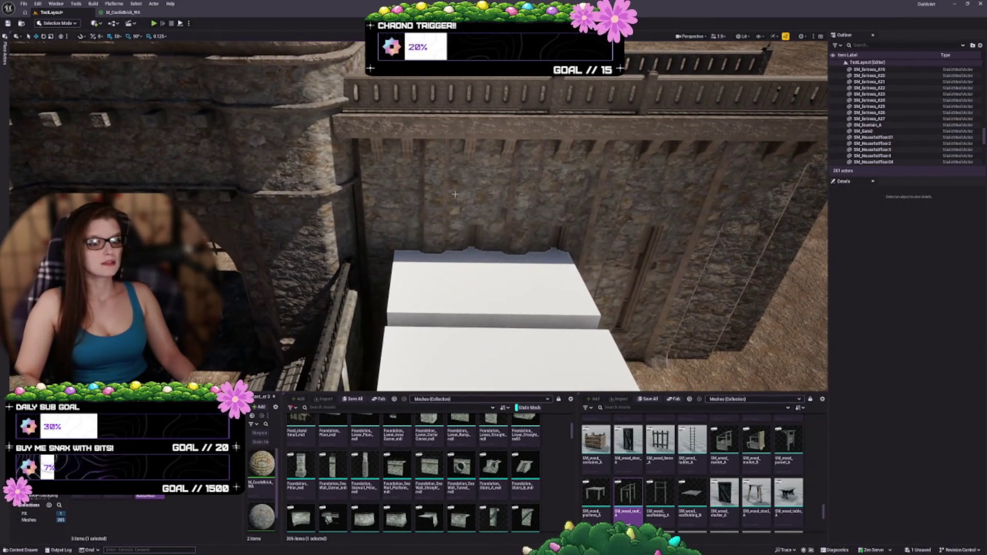
pyautogui.hotkey('ctrl', 'z')
pyautogui.hotkey('ctrl', 'z')
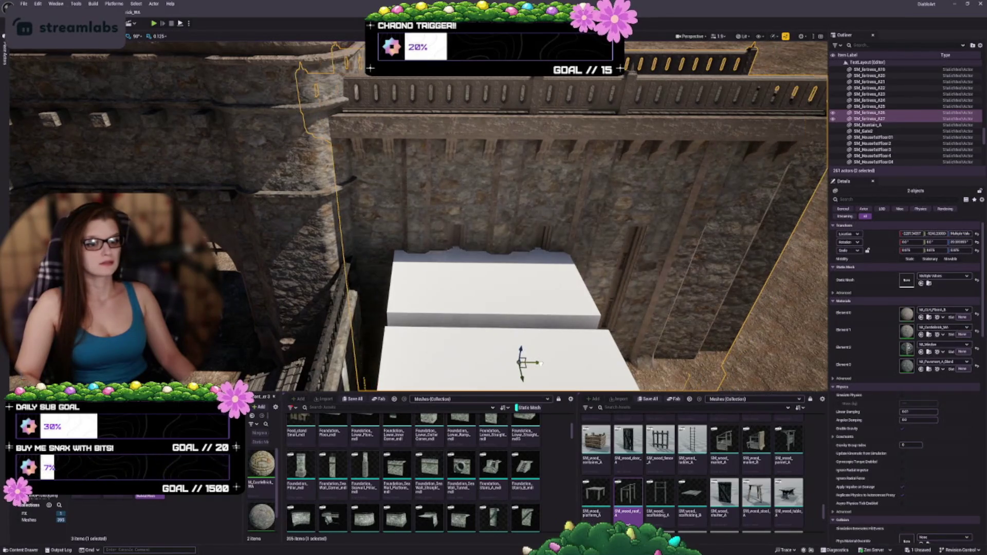
pyautogui.hotkey('ctrl', 'z')
pyautogui.hotkey('ctrl', 'z')
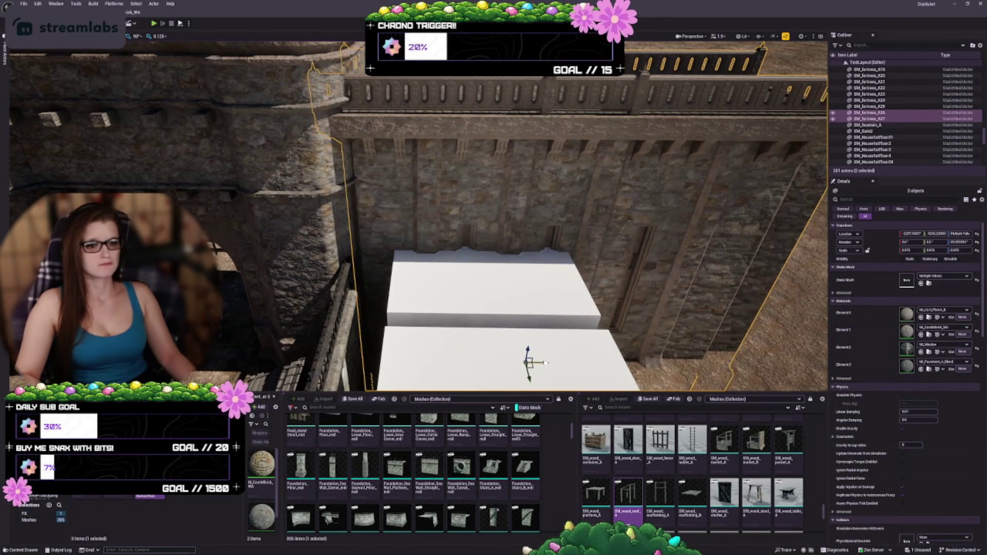
pyautogui.hotkey('ctrl', 'z')
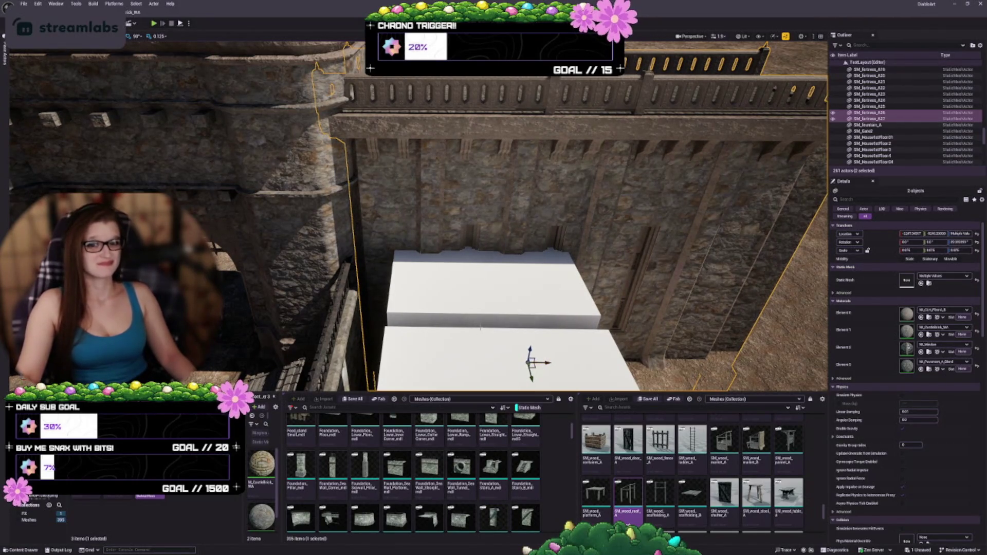
pyautogui.press('Escape')
# Inspect the new wall section from above the walkway, then deselect it
pyautogui.moveTo(439, 272)
pyautogui.mouseDown()
pyautogui.moveTo(440, 257)
pyautogui.moveTo(435, 303)
pyautogui.moveTo(435, 283)
pyautogui.moveTo(416, 286)
pyautogui.moveTo(449, 226)
pyautogui.mouseUp()
pyautogui.click(449, 226)
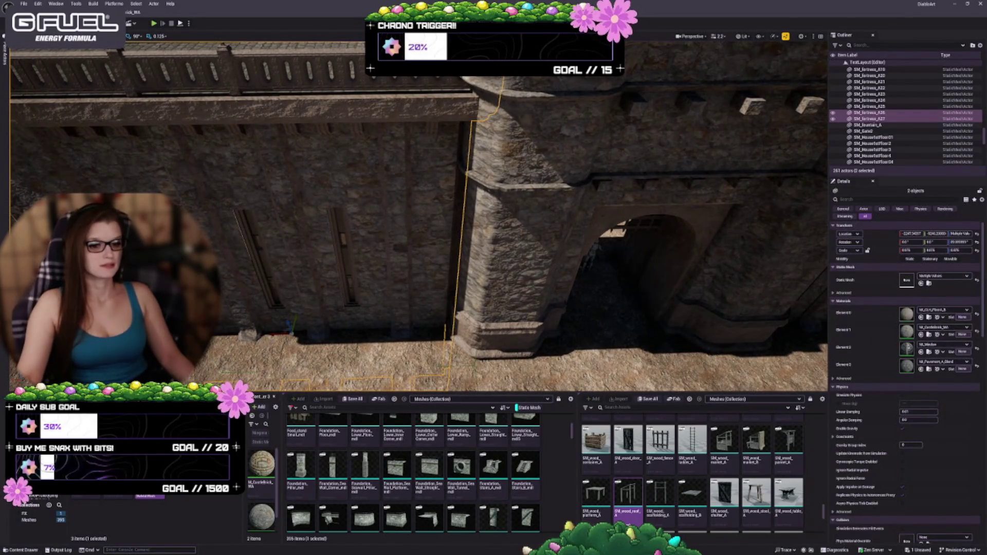
pyautogui.moveTo(273, 335); pyautogui.dragTo(278, 335)
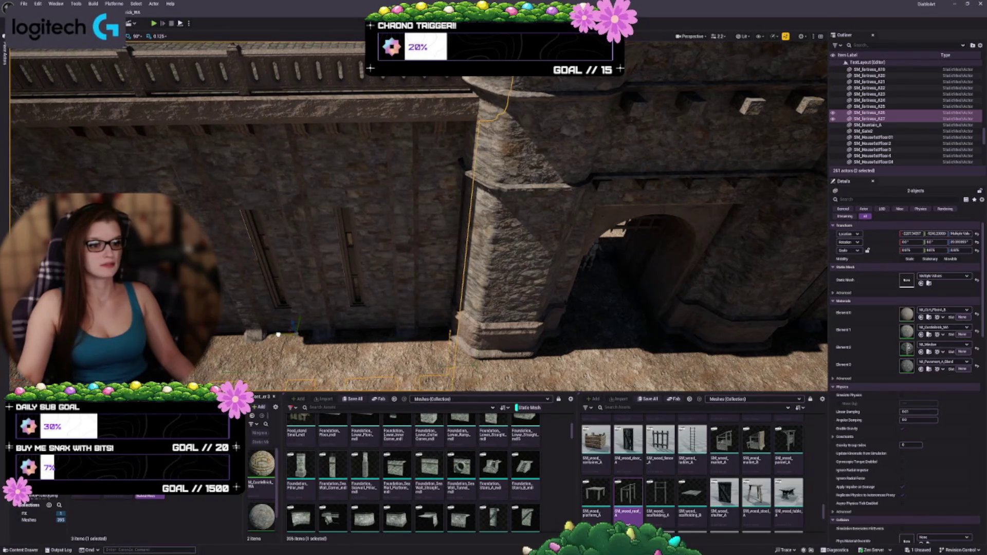
pyautogui.moveTo(339, 318); pyautogui.dragTo(339, 273)
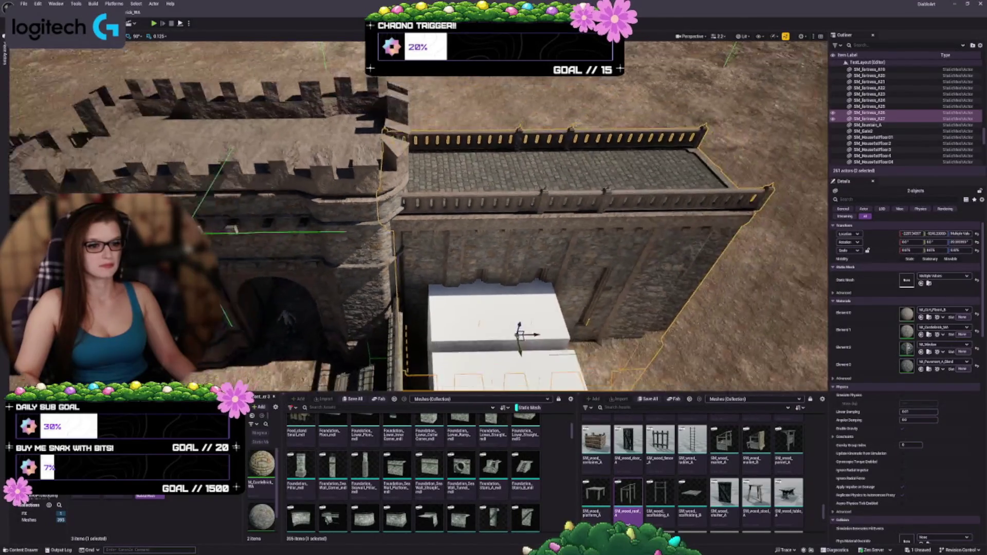
pyautogui.press('Escape')
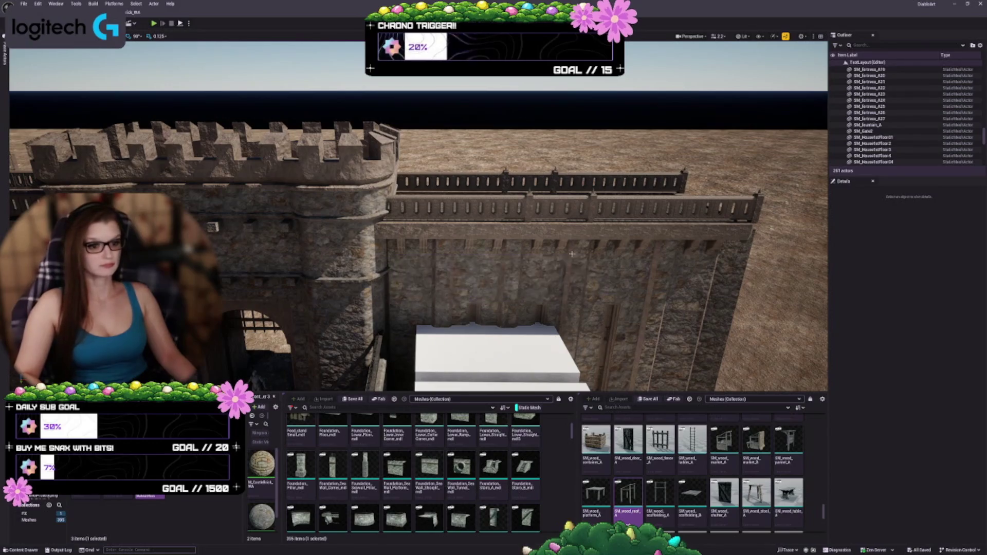
pyautogui.moveTo(503, 309); pyautogui.dragTo(504, 288)
pyautogui.click(383, 257)
pyautogui.moveTo(383, 257)
pyautogui.mouseDown()
pyautogui.moveTo(379, 126)
pyautogui.moveTo(385, 185)
pyautogui.moveTo(396, 139)
pyautogui.mouseUp()
pyautogui.press('Escape')
pyautogui.moveTo(391, 222)
pyautogui.mouseDown()
pyautogui.moveTo(392, 213)
pyautogui.moveTo(392, 223)
pyautogui.mouseUp()
pyautogui.click(451, 206)
pyautogui.moveTo(452, 206); pyautogui.dragTo(443, 187)
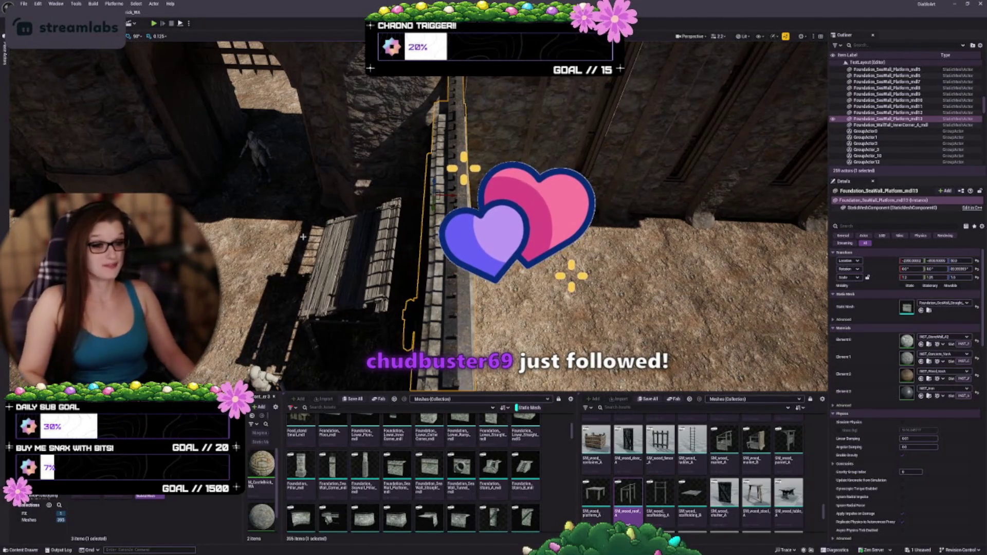
pyautogui.press('f')
pyautogui.moveTo(417, 216)
pyautogui.mouseDown()
pyautogui.moveTo(417, 195)
pyautogui.moveTo(399, 185)
pyautogui.moveTo(417, 201)
pyautogui.moveTo(360, 216)
pyautogui.moveTo(443, 242)
pyautogui.moveTo(314, 307)
pyautogui.moveTo(391, 278)
pyautogui.mouseUp()
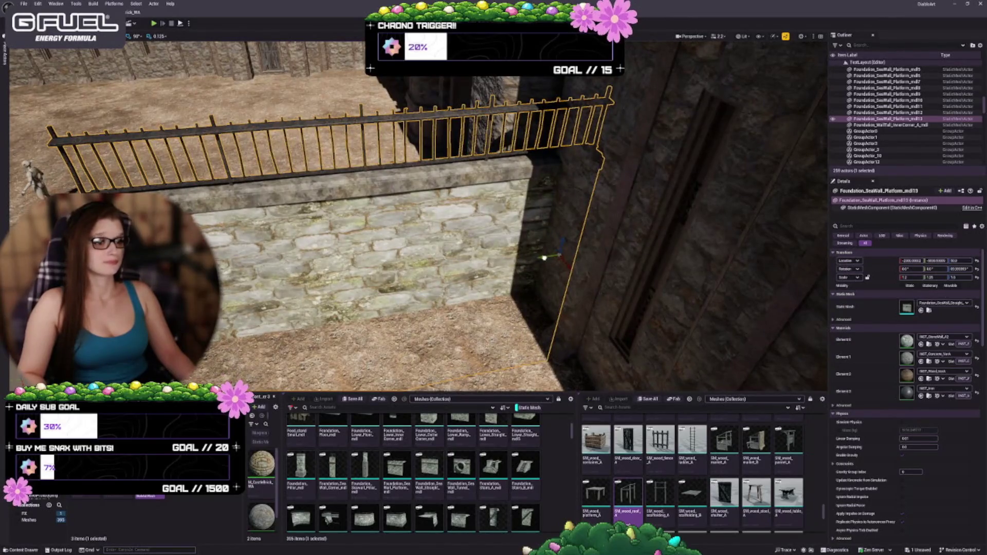
pyautogui.moveTo(544, 257); pyautogui.dragTo(520, 264)
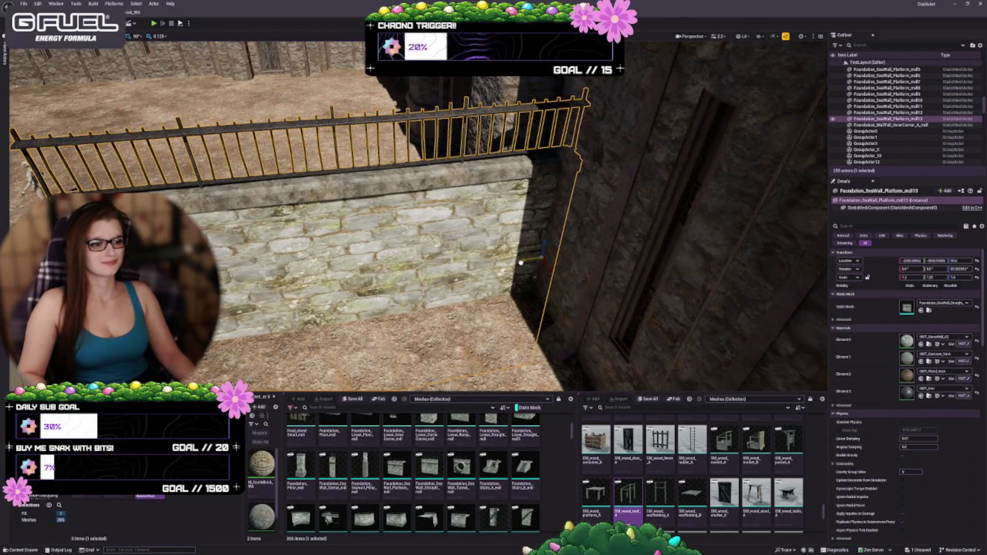
pyautogui.moveTo(524, 258)
pyautogui.mouseDown()
pyautogui.moveTo(417, 300)
pyautogui.moveTo(550, 292)
pyautogui.mouseUp()
pyautogui.click(406, 221)
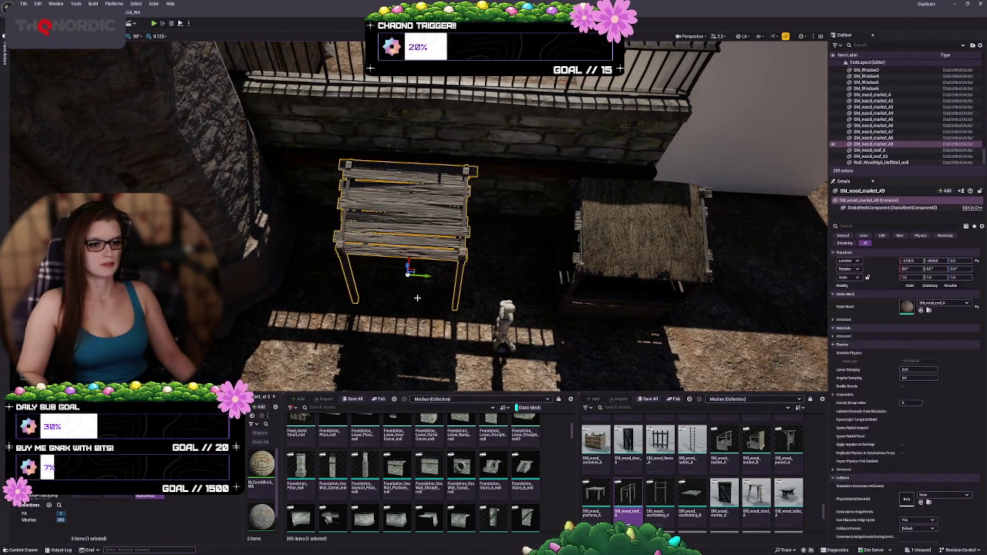
# Move the wooden stall up against the wall
pyautogui.moveTo(412, 269)
pyautogui.mouseDown()
pyautogui.moveTo(391, 239)
pyautogui.moveTo(434, 278)
pyautogui.moveTo(392, 284)
pyautogui.moveTo(403, 255)
pyautogui.moveTo(392, 252)
pyautogui.moveTo(388, 289)
pyautogui.moveTo(391, 187)
pyautogui.mouseUp()
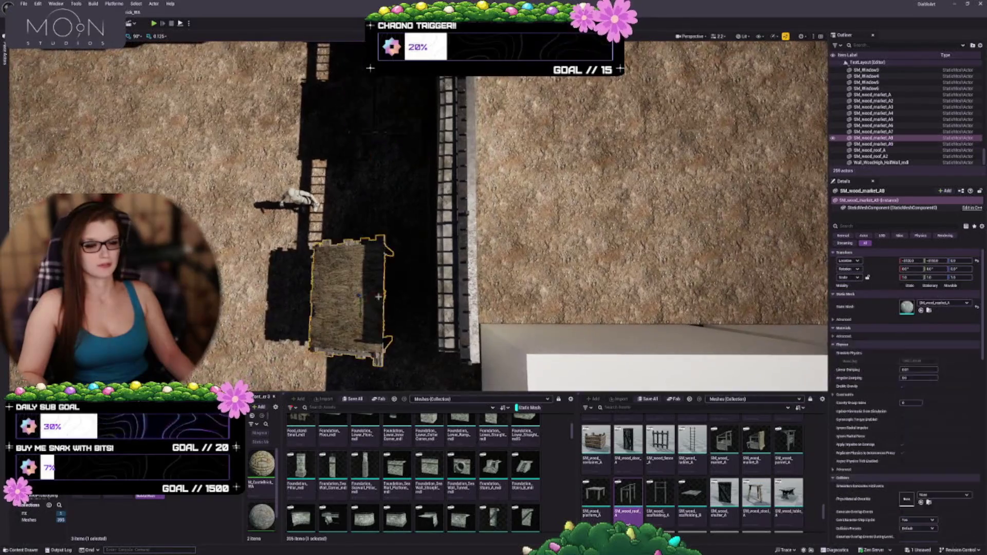
pyautogui.click(367, 303)
pyautogui.press('Escape')
# Alt-drag a copy of the SeaWall railing section to the right
pyautogui.moveTo(476, 298)
pyautogui.mouseDown()
pyautogui.moveTo(477, 288)
pyautogui.moveTo(476, 298)
pyautogui.mouseUp()
pyautogui.moveTo(396, 295); pyautogui.dragTo(396, 275)
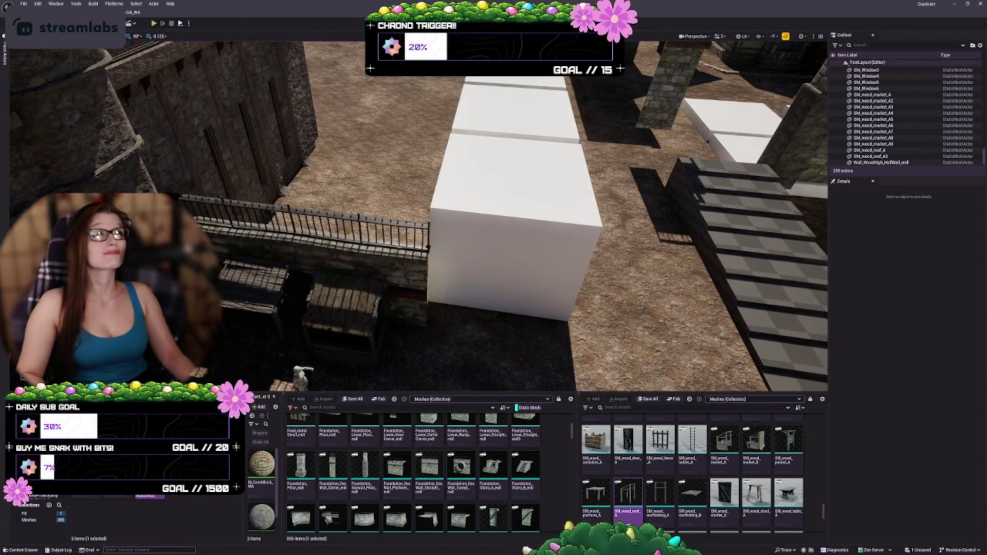
pyautogui.click(363, 262)
pyautogui.moveTo(363, 263); pyautogui.dragTo(362, 281)
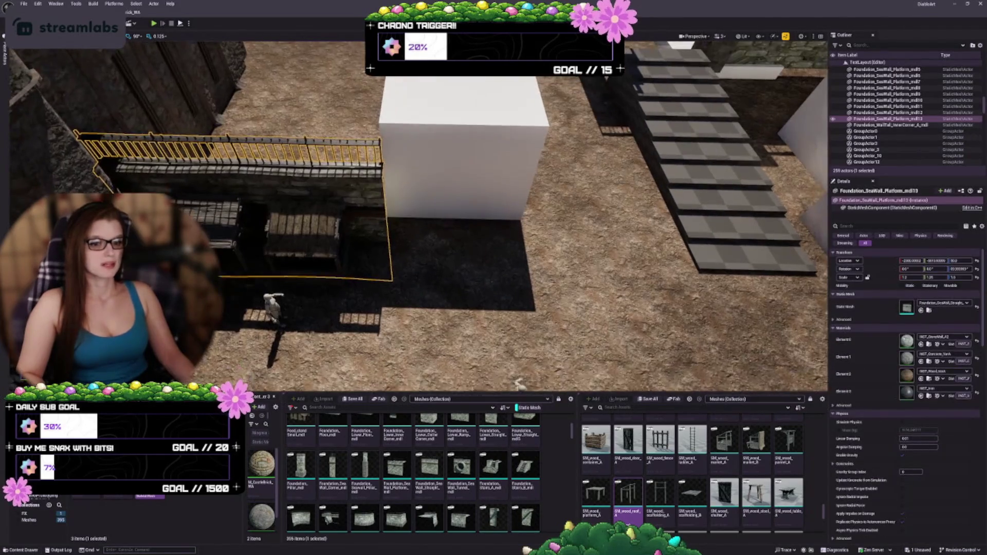
pyautogui.keyDown('alt'); pyautogui.moveTo(104, 205); pyautogui.dragTo(407, 212); pyautogui.keyUp('alt')
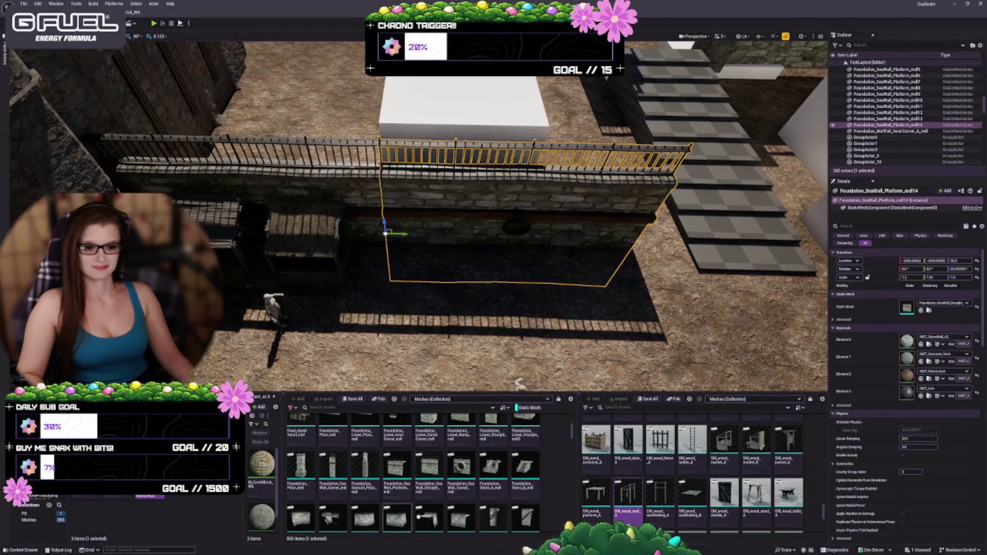
# Set the copied wall's Static Mesh to Foundation_SeaWall_Corner
pyautogui.scroll(1, 458, 474)
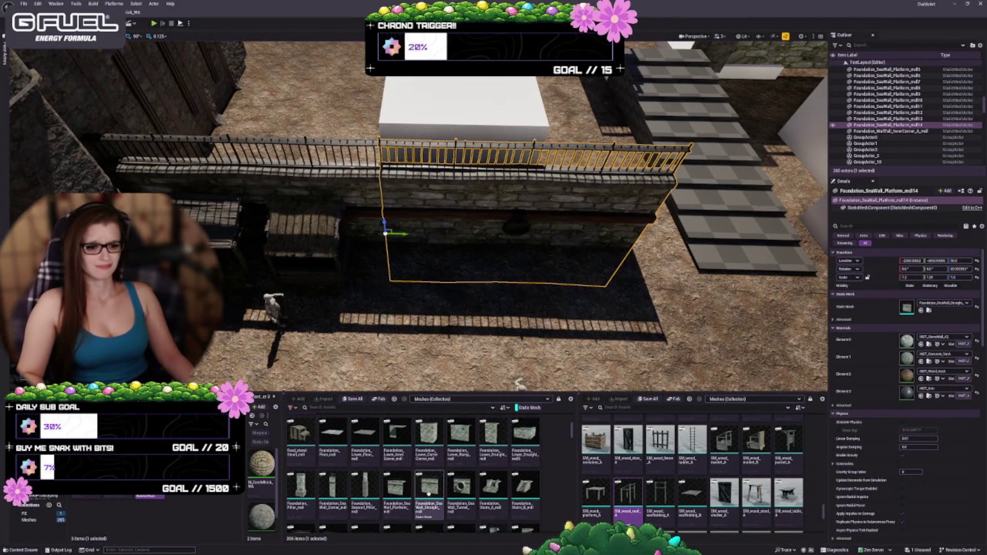
pyautogui.click(435, 508)
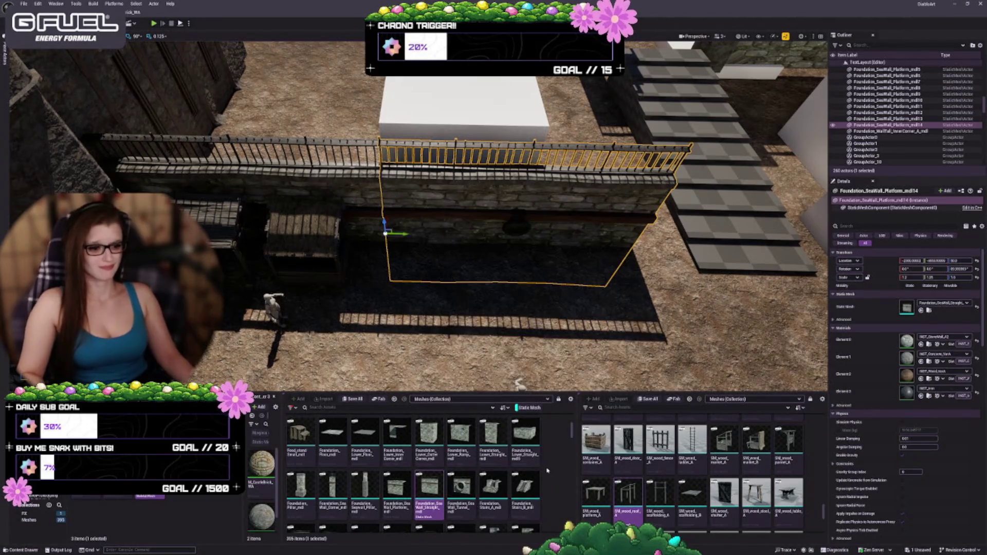
pyautogui.scroll(-1, 493, 488)
pyautogui.click(334, 491)
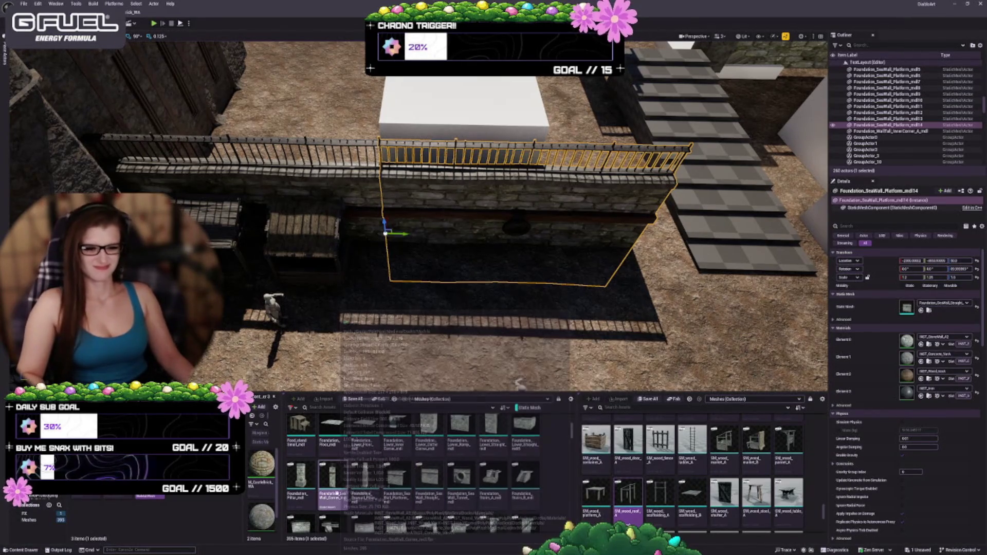
pyautogui.click(921, 310)
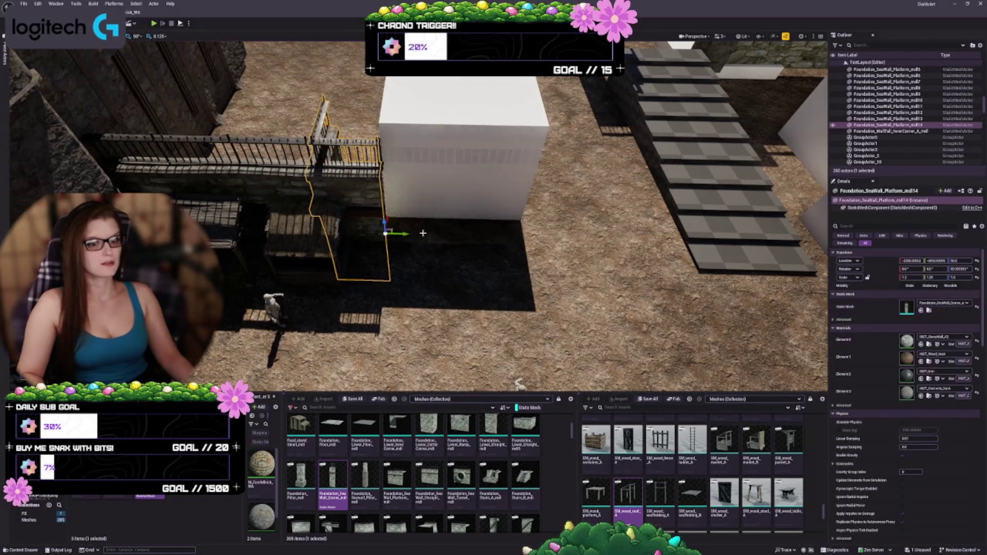
# Rotate the corner piece and move it snugly beside the white block
pyautogui.moveTo(393, 248); pyautogui.dragTo(407, 242)
pyautogui.press('w')
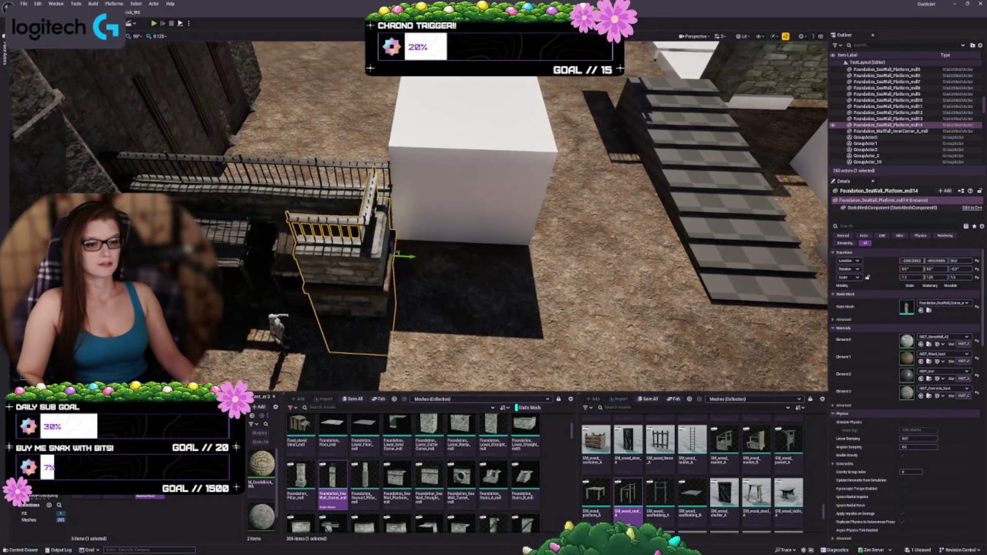
pyautogui.scroll(5, 432, 259)
pyautogui.moveTo(439, 262)
pyautogui.mouseDown()
pyautogui.moveTo(590, 191)
pyautogui.moveTo(570, 211)
pyautogui.mouseUp()
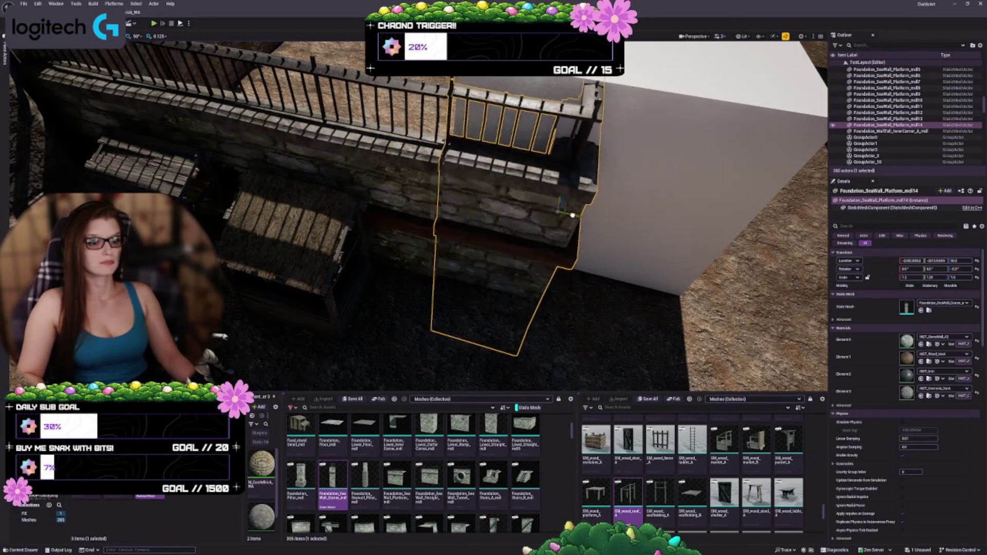
pyautogui.scroll(-10, 426, 263)
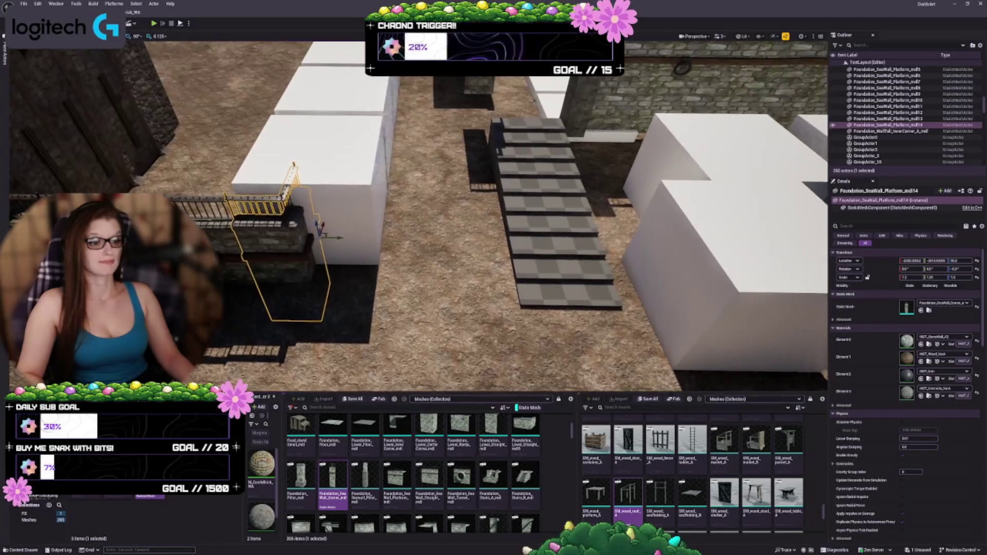
pyautogui.press('f')
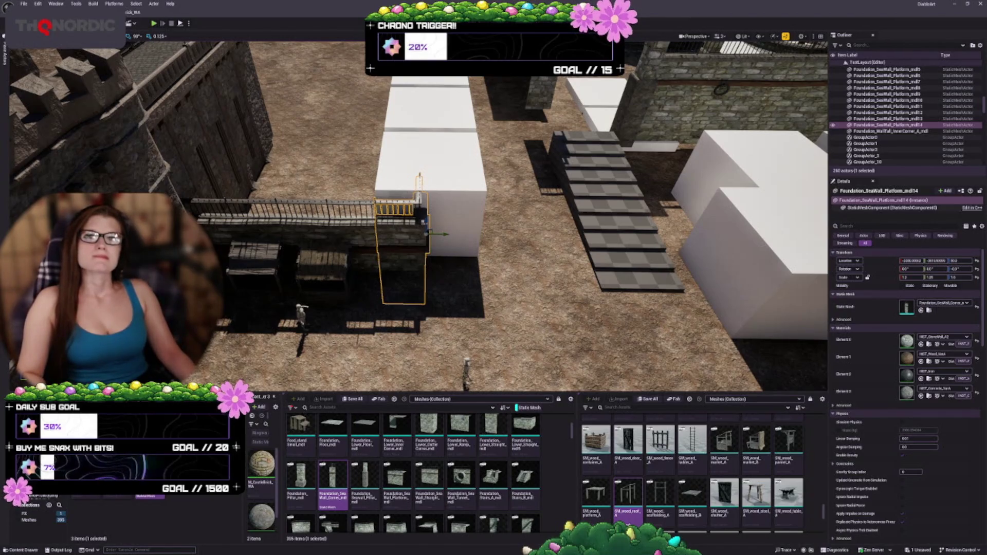
pyautogui.scroll(5, 419, 216)
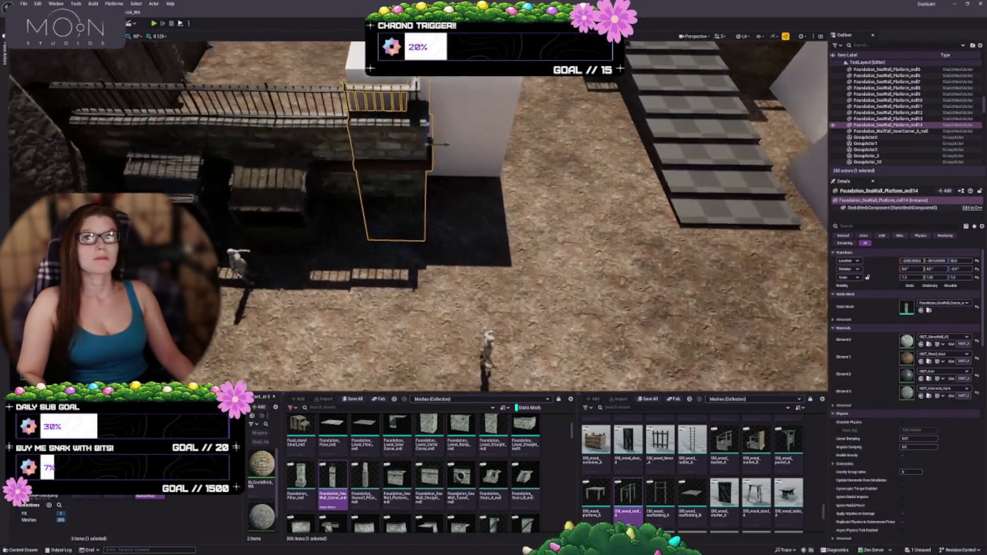
pyautogui.scroll(4, 463, 205)
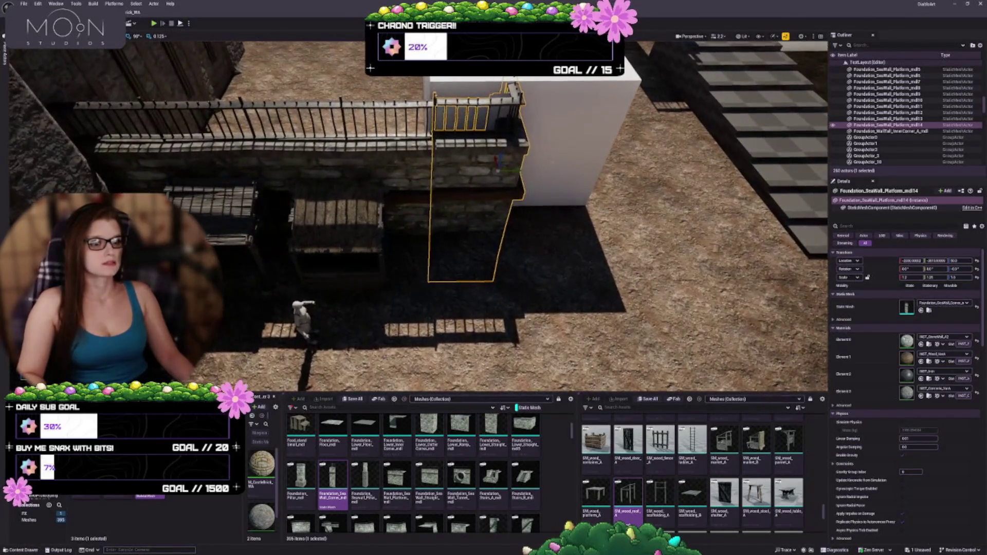
pyautogui.moveTo(519, 170); pyautogui.dragTo(638, 170)
pyautogui.click(497, 228)
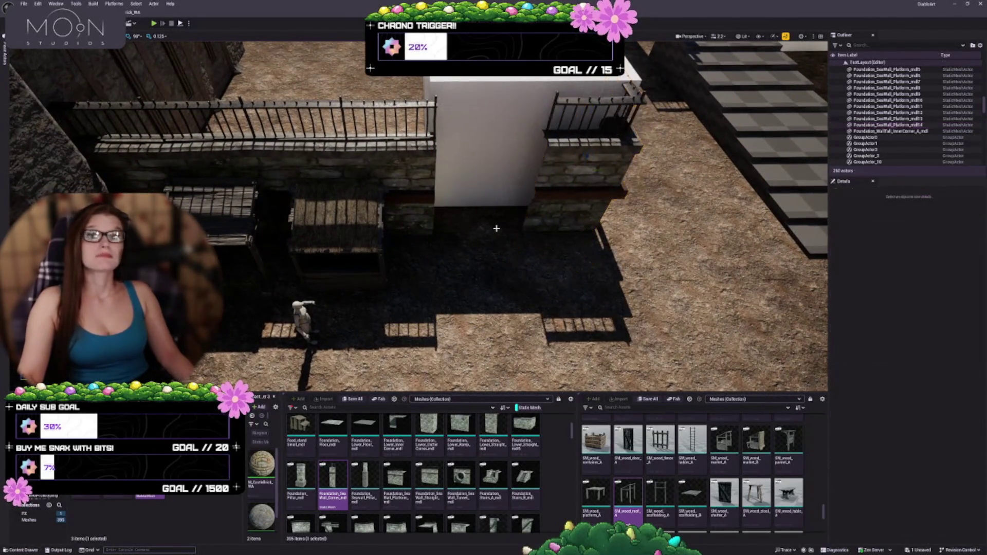
# Box-select both wooden market crates, then clear the selection
pyautogui.scroll(4, 457, 203)
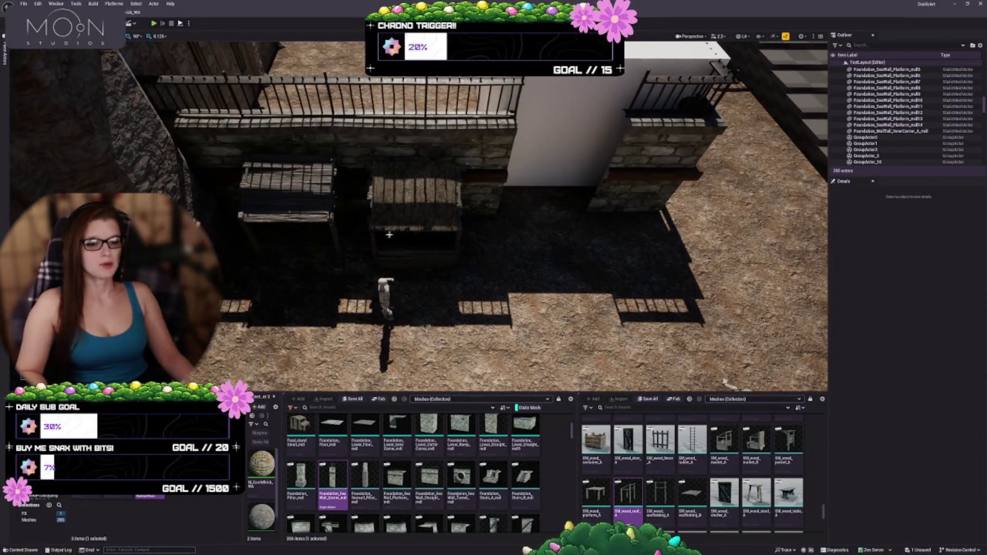
pyautogui.click(457, 203)
pyautogui.moveTo(457, 203)
pyautogui.mouseDown()
pyautogui.moveTo(322, 243)
pyautogui.moveTo(337, 343)
pyautogui.moveTo(318, 251)
pyautogui.moveTo(488, 360)
pyautogui.moveTo(548, 383)
pyautogui.moveTo(607, 383)
pyautogui.mouseUp()
pyautogui.press('Escape')
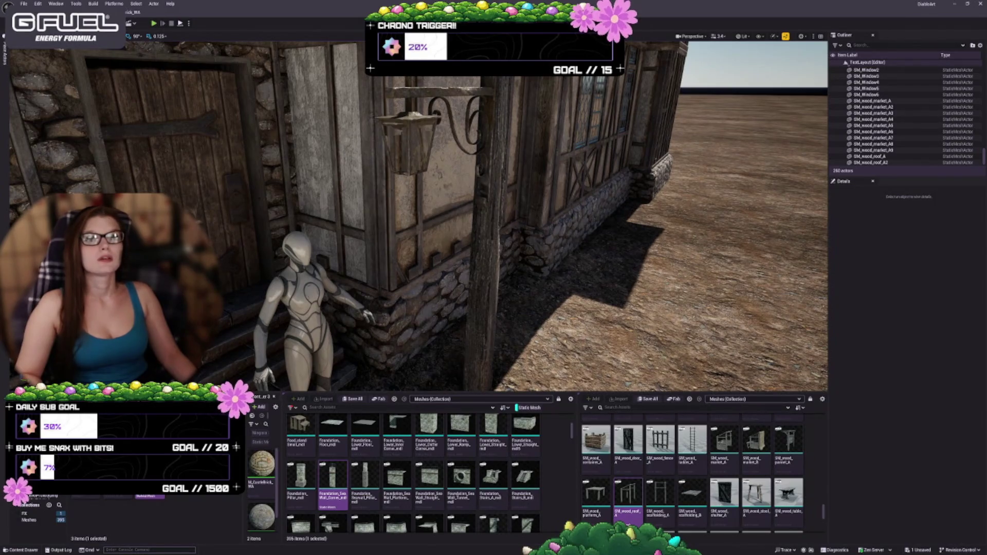
# Fly the viewport up over the castle, then down to the fire basket on the curved wall
pyautogui.moveTo(399, 282); pyautogui.dragTo(399, 281)
pyautogui.moveTo(501, 304); pyautogui.dragTo(501, 304)
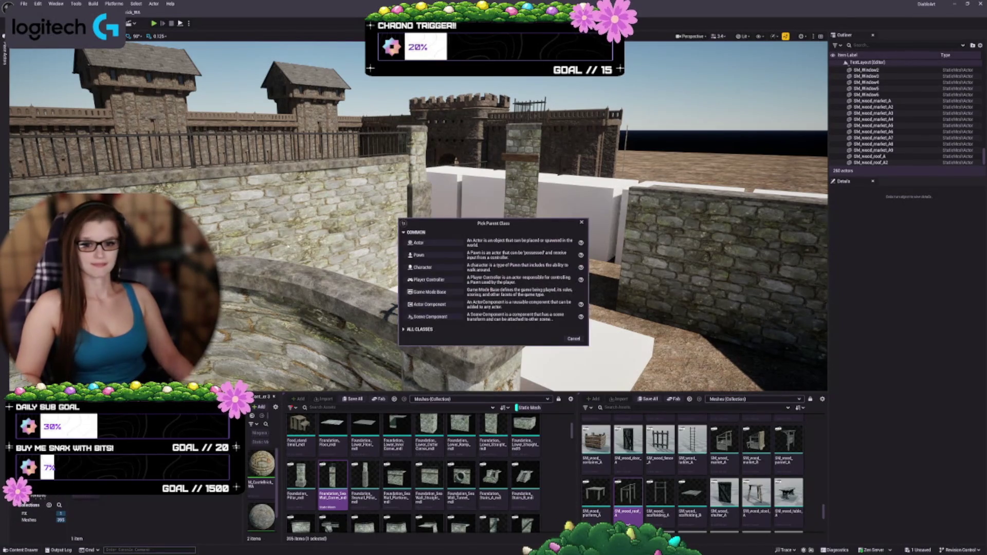
# Create an Actor-based Blueprint and add the SM_PotHolder mesh as a component
pyautogui.press('Escape')
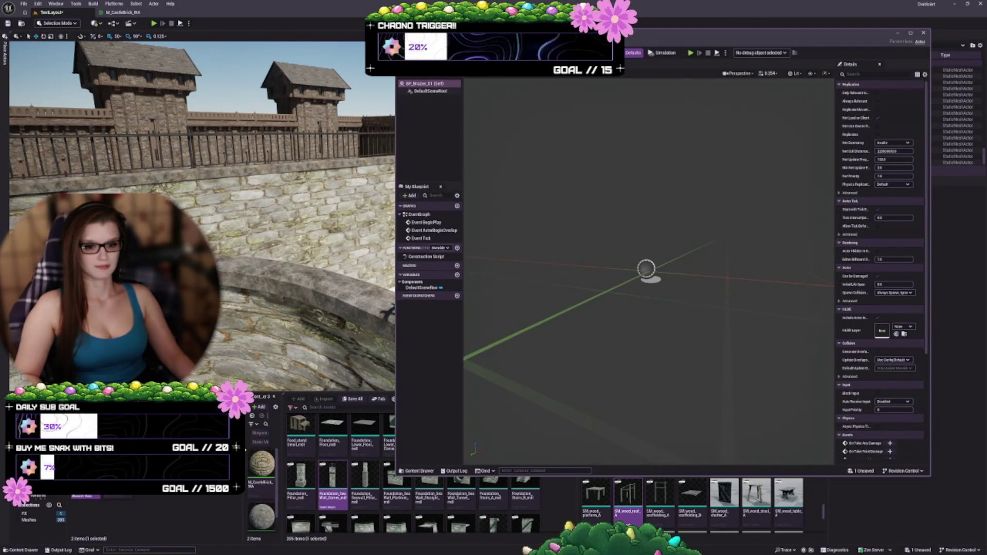
pyautogui.moveTo(650, 42)
pyautogui.mouseDown()
pyautogui.moveTo(729, 51)
pyautogui.moveTo(526, 41)
pyautogui.mouseUp()
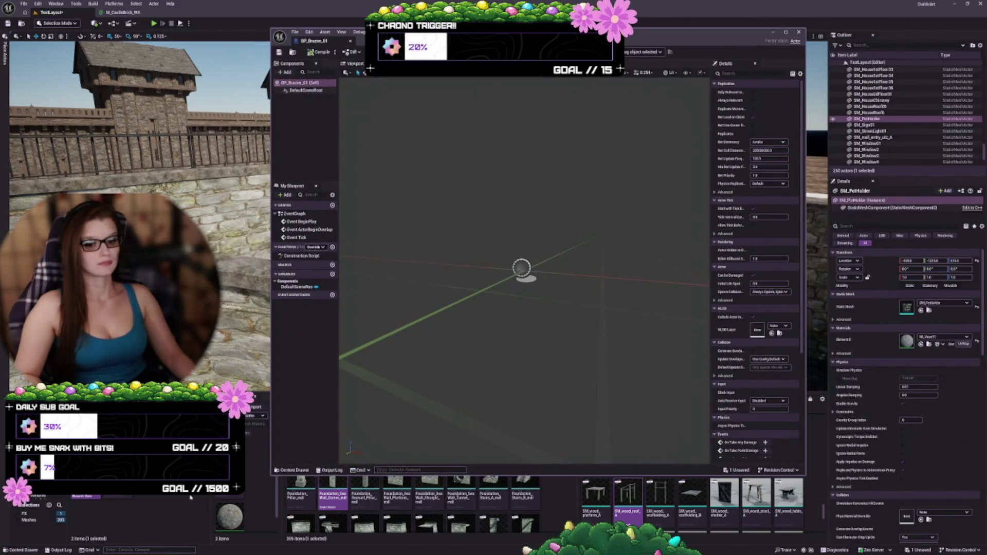
pyautogui.click(929, 310)
pyautogui.moveTo(230, 503)
pyautogui.mouseDown()
pyautogui.moveTo(352, 159)
pyautogui.moveTo(301, 114)
pyautogui.mouseUp()
pyautogui.moveTo(472, 119); pyautogui.dragTo(575, 258)
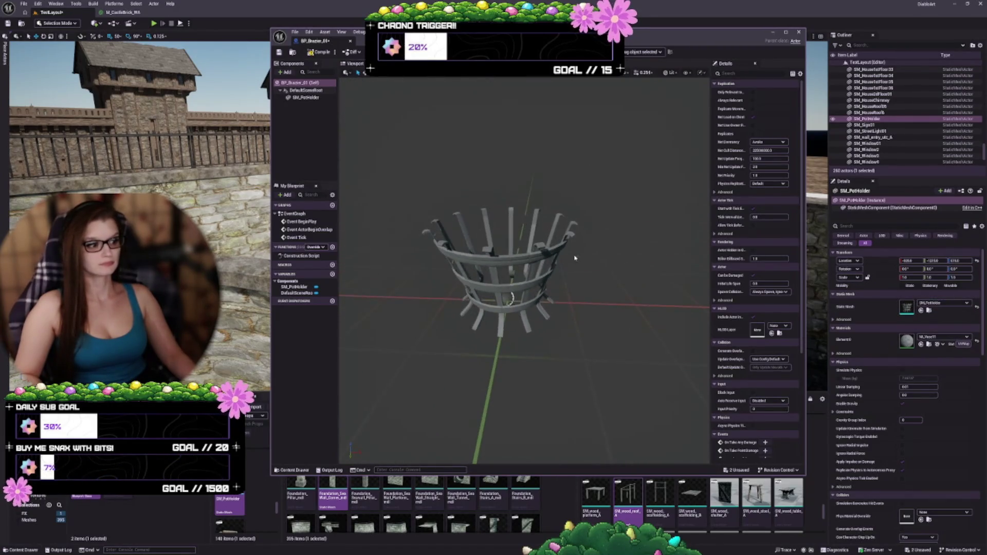
# Make SM_PotHolder the root component and bring up its MI_Vase11 material
pyautogui.moveTo(719, 32)
pyautogui.mouseDown()
pyautogui.moveTo(803, 94)
pyautogui.moveTo(818, 78)
pyautogui.moveTo(722, 38)
pyautogui.mouseUp()
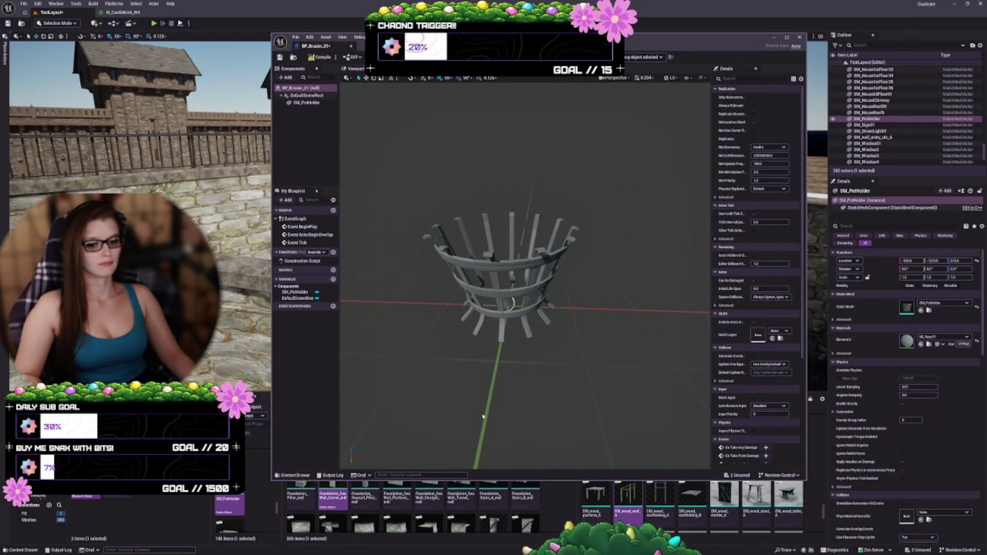
pyautogui.click(307, 103)
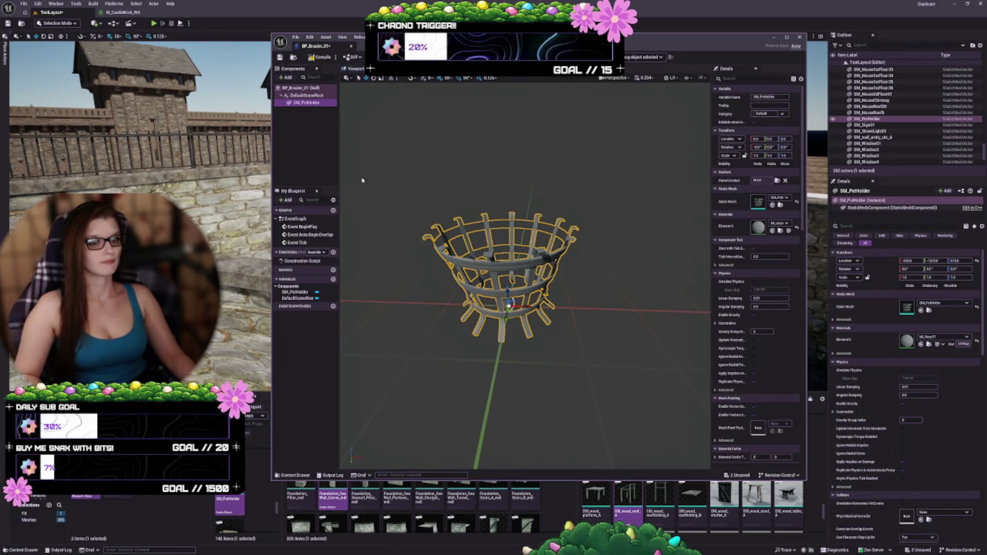
pyautogui.moveTo(307, 103); pyautogui.dragTo(307, 95)
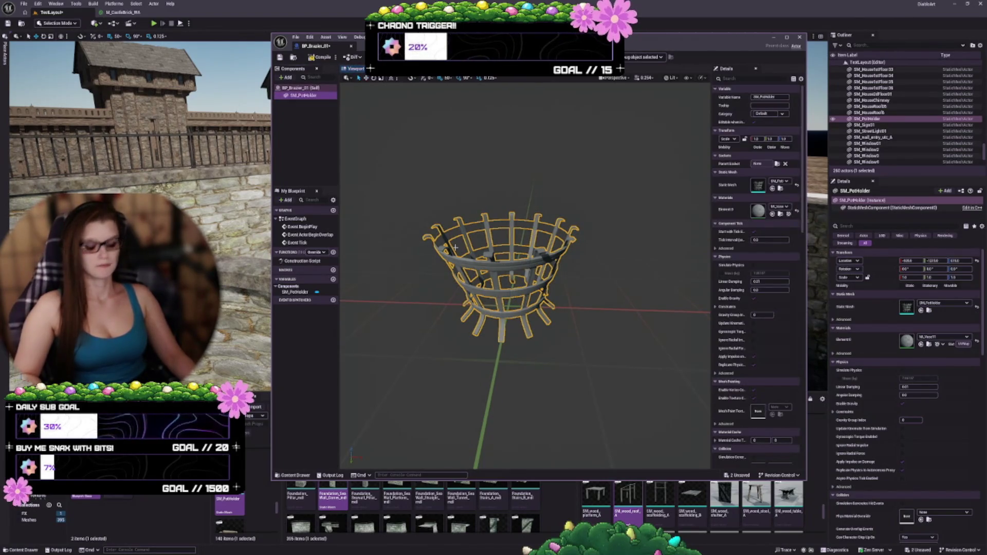
pyautogui.moveTo(548, 340); pyautogui.dragTo(547, 318)
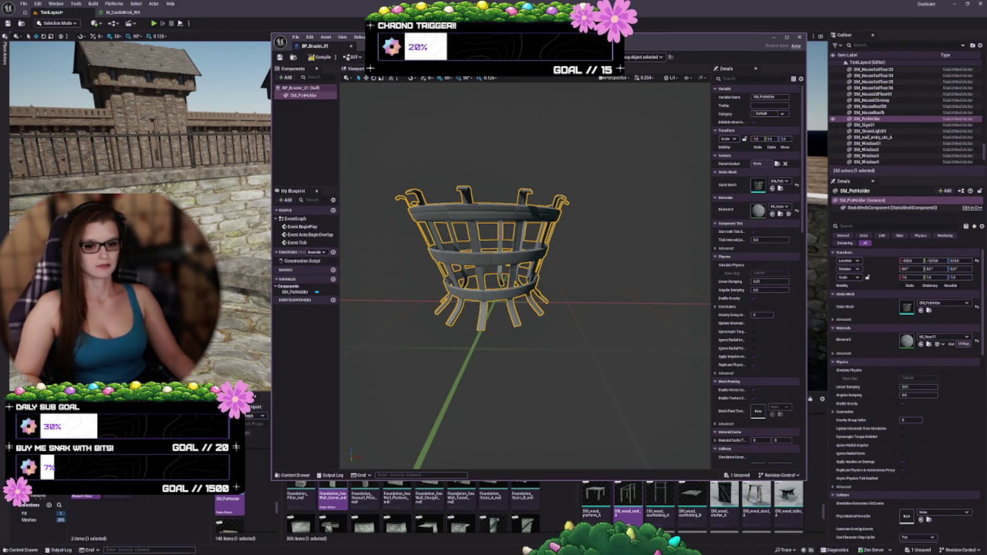
pyautogui.click(779, 215)
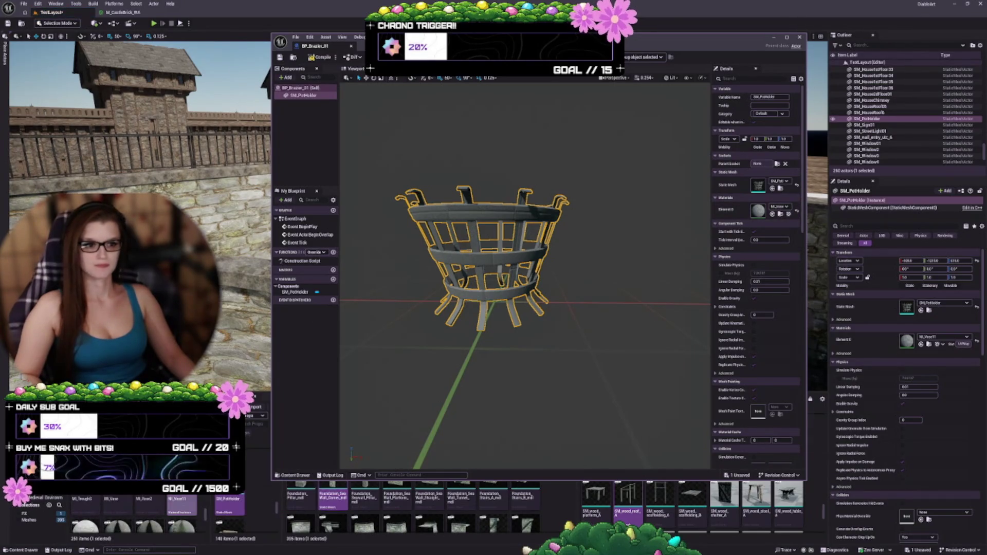
pyautogui.moveTo(522, 41)
pyautogui.mouseDown()
pyautogui.moveTo(493, 401)
pyautogui.moveTo(505, 489)
pyautogui.mouseUp()
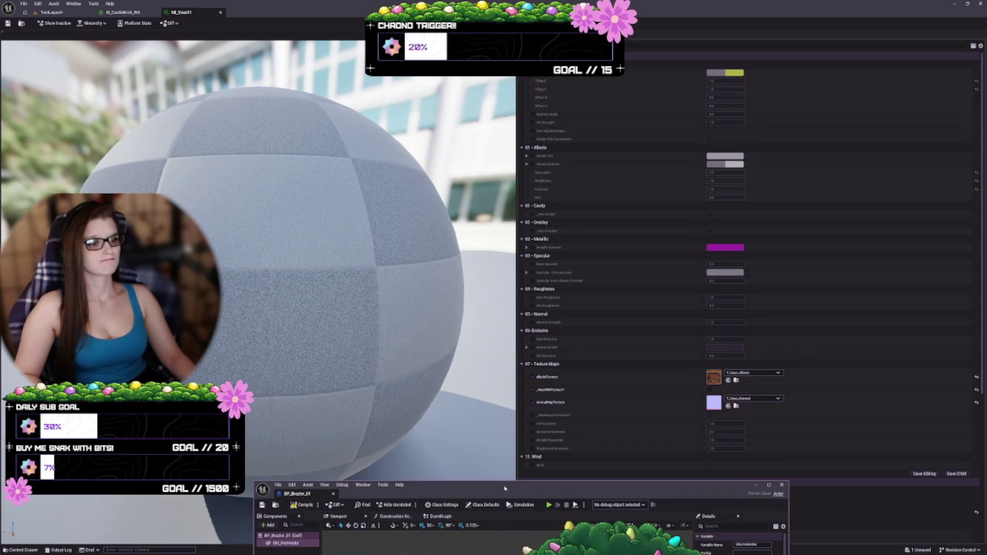
# Turn on HasARMTexture in the MI_Vase11 material instance
pyautogui.moveTo(505, 489)
pyautogui.mouseDown()
pyautogui.moveTo(514, 305)
pyautogui.moveTo(471, 86)
pyautogui.mouseUp()
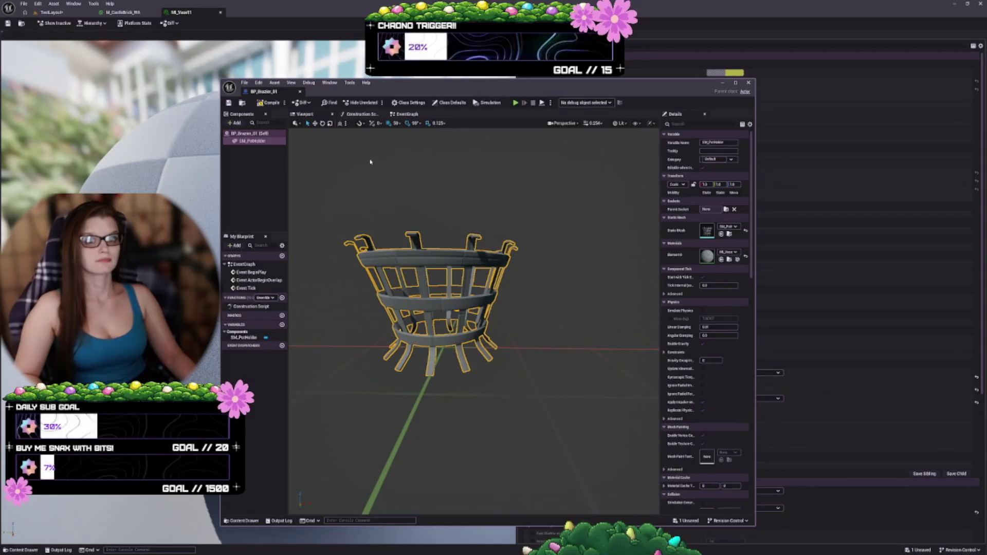
pyautogui.moveTo(394, 87)
pyautogui.mouseDown()
pyautogui.moveTo(411, 93)
pyautogui.moveTo(449, 463)
pyautogui.moveTo(437, 507)
pyautogui.moveTo(421, 465)
pyautogui.moveTo(419, 545)
pyautogui.moveTo(417, 410)
pyautogui.moveTo(420, 475)
pyautogui.mouseUp()
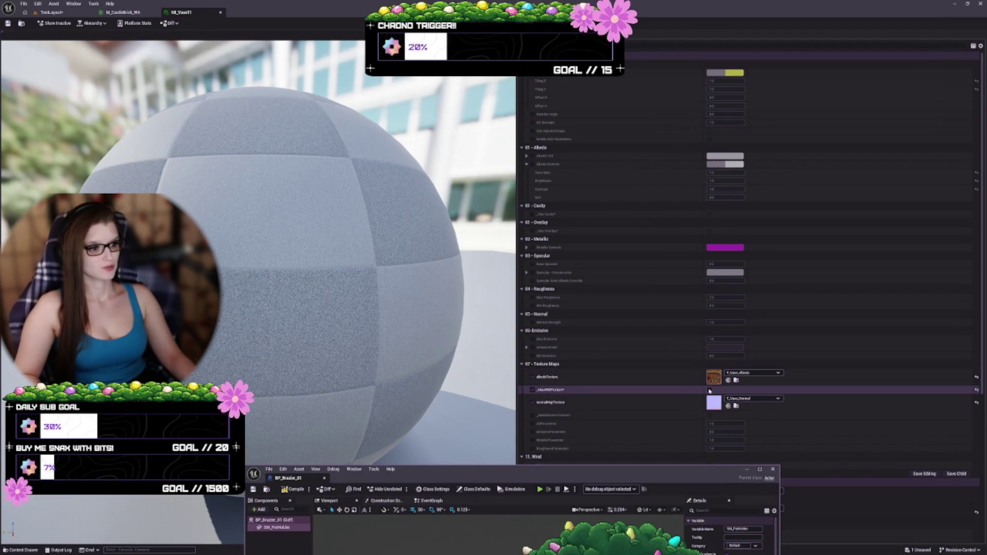
pyautogui.click(709, 390)
pyautogui.moveTo(522, 471)
pyautogui.mouseDown()
pyautogui.moveTo(522, 83)
pyautogui.moveTo(555, 72)
pyautogui.moveTo(610, 510)
pyautogui.moveTo(600, 485)
pyautogui.moveTo(585, 183)
pyautogui.moveTo(386, 47)
pyautogui.moveTo(327, 60)
pyautogui.mouseUp()
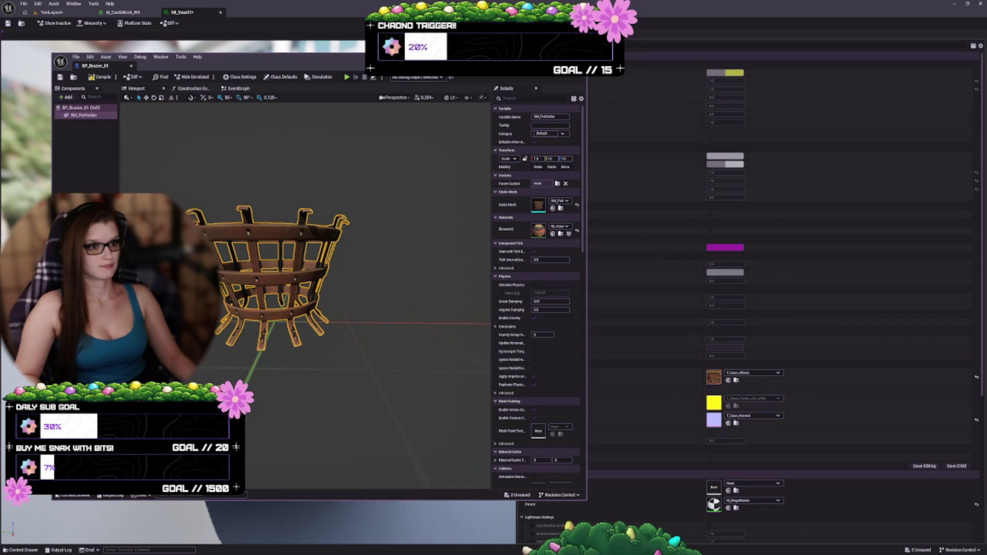
pyautogui.moveTo(338, 61); pyautogui.dragTo(338, 4)
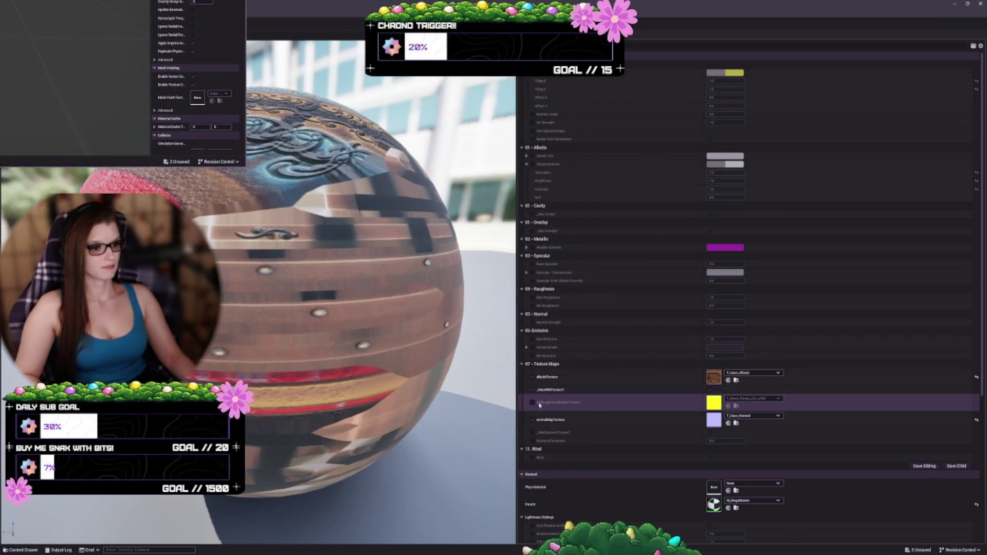
# Assign T_Vase2_1_OcclusionRoughnessMetallic to the ARM texture slot, found via a 'vase' search, and save
pyautogui.click(753, 399)
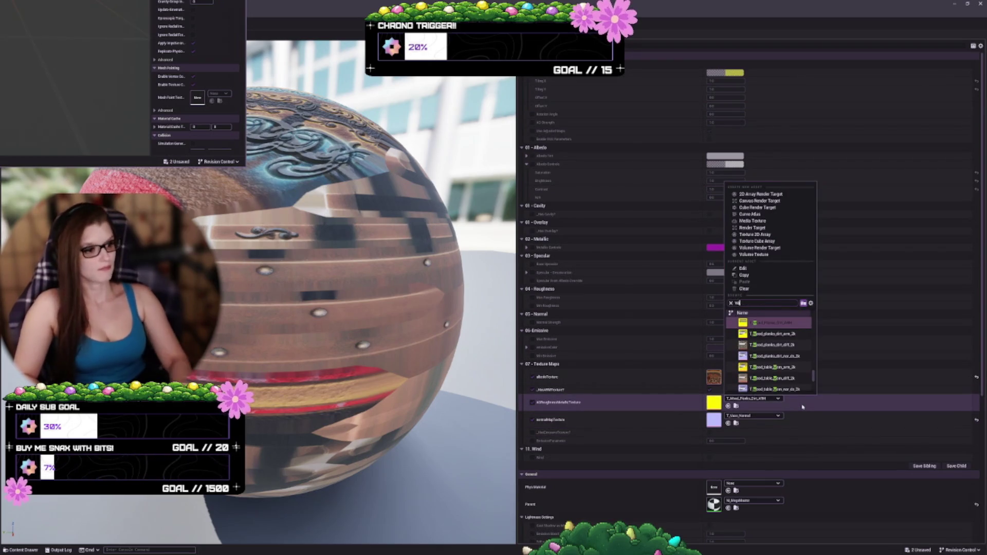
pyautogui.write('vase')
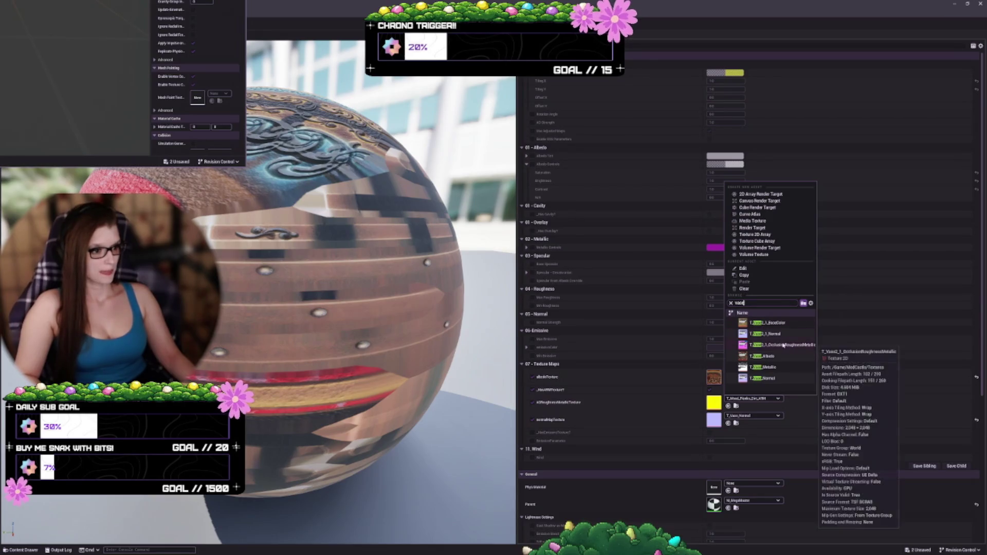
pyautogui.click(792, 345)
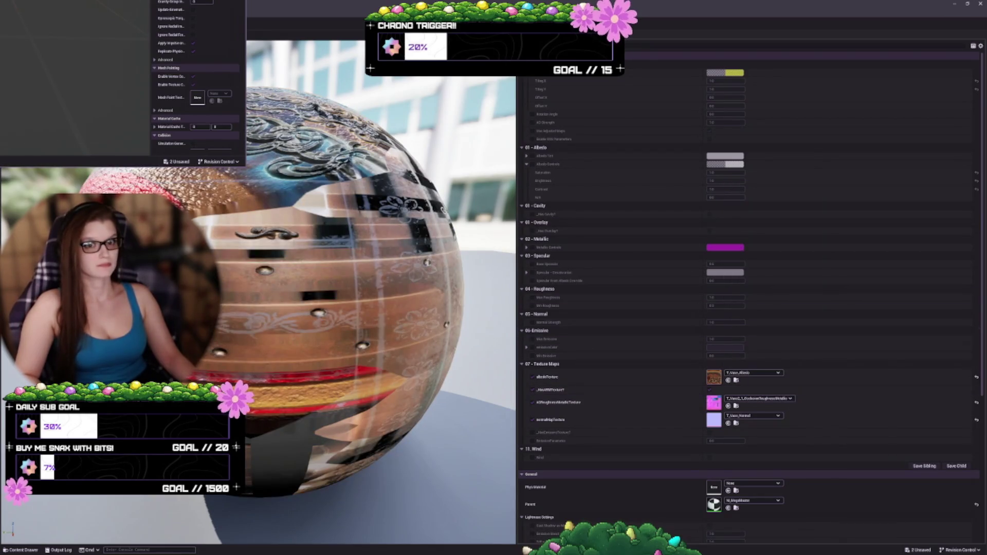
pyautogui.hotkey('alt', 'Tab')
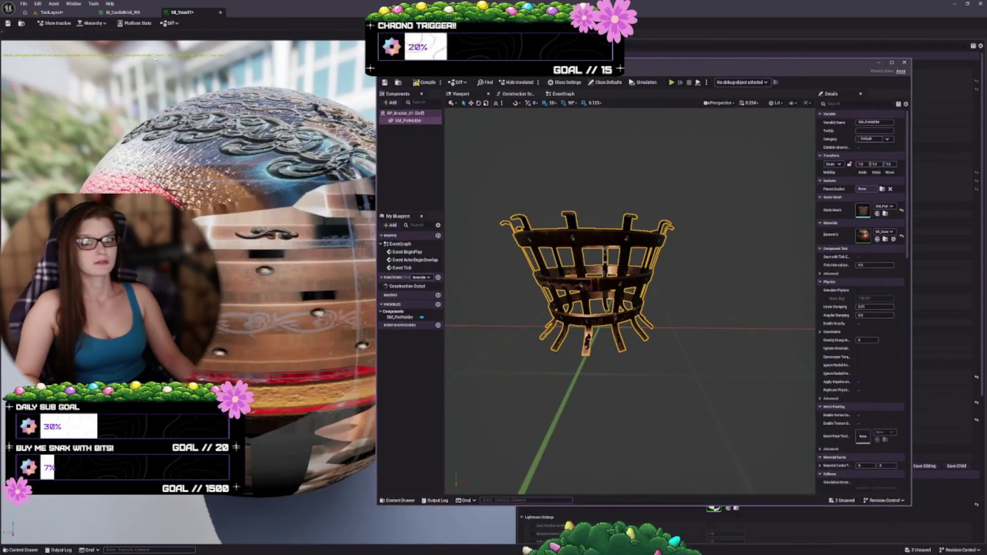
pyautogui.click(7, 23)
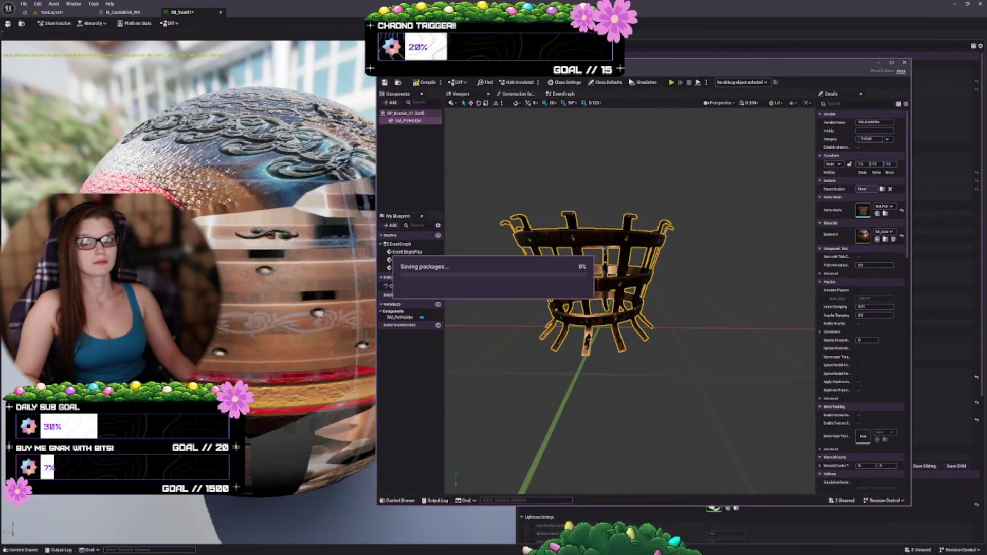
# Close the vase material editor and move the brazier Blueprint window aside
pyautogui.click(219, 13)
pyautogui.click(73, 15)
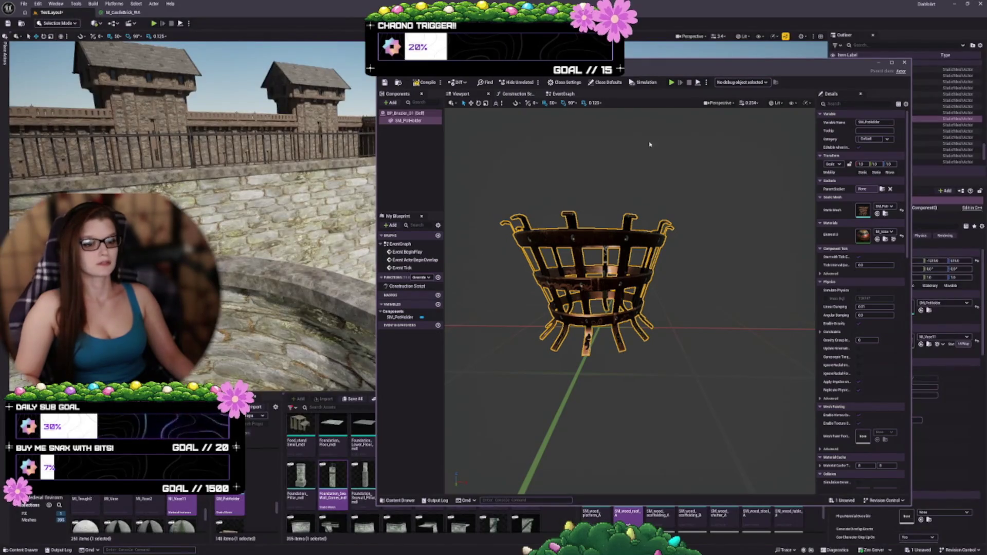
pyautogui.moveTo(746, 62); pyautogui.dragTo(769, 52)
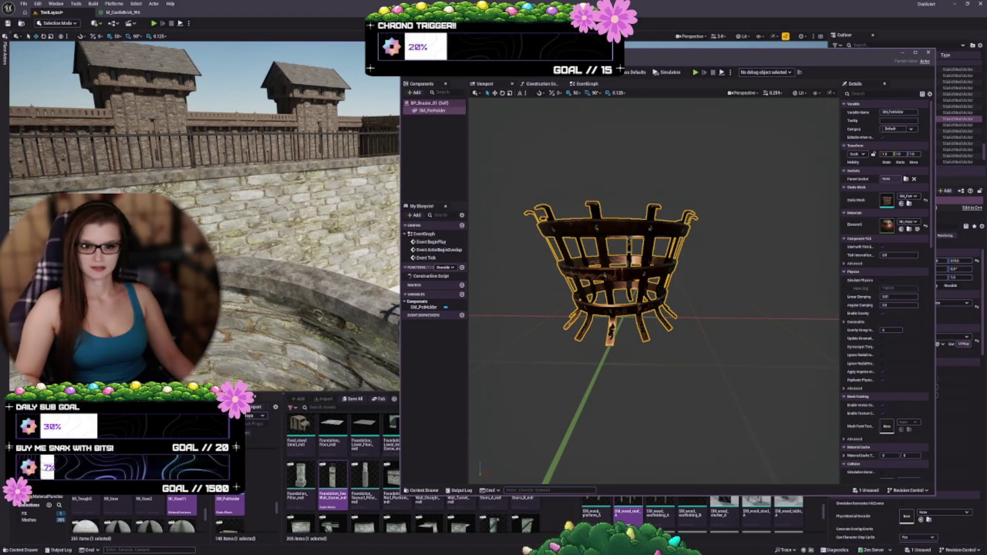
# Browse the Niagara and Reference folders in the Content Browser, then return to the Props folder
pyautogui.hotkey('alt', 'Left')
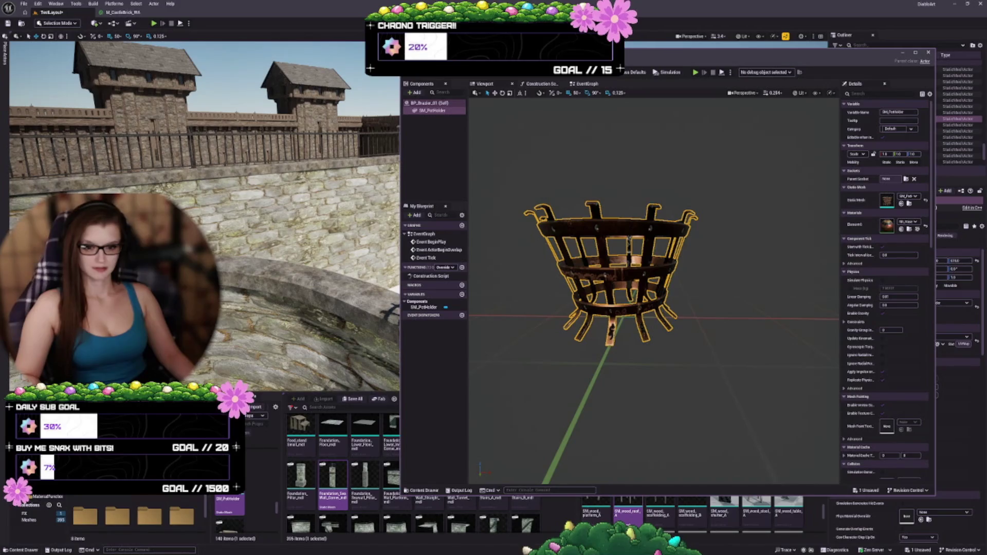
pyautogui.scroll(-1, 80, 504)
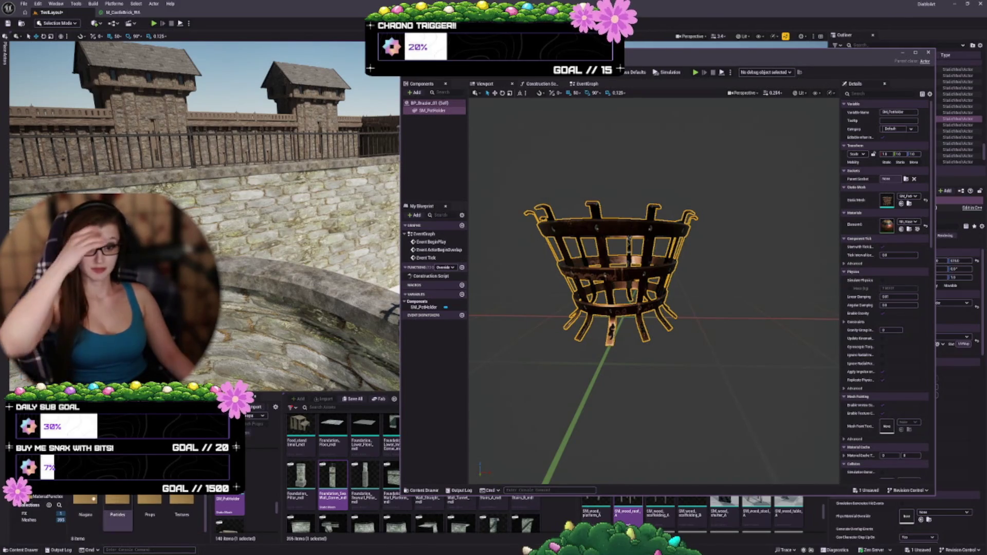
pyautogui.doubleClick(79, 504)
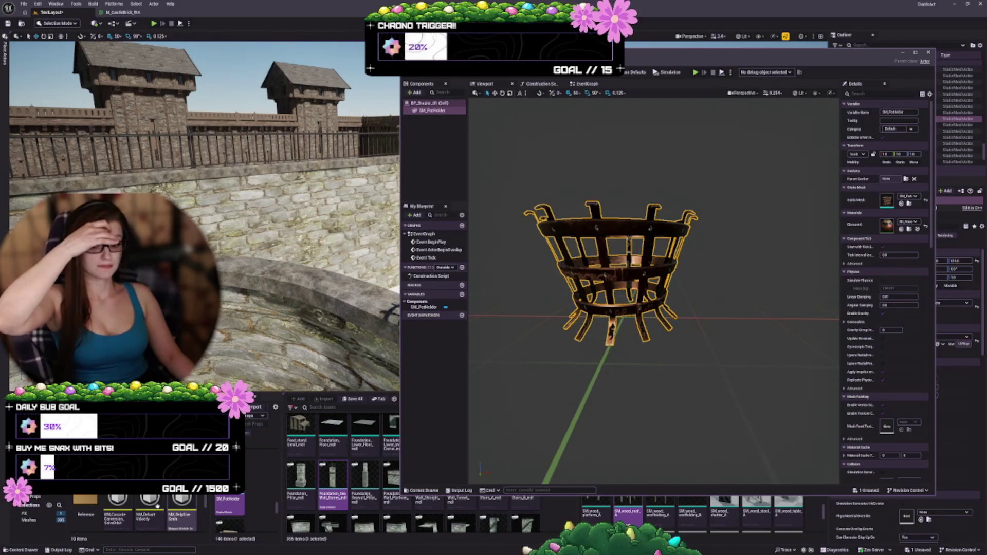
pyautogui.doubleClick(84, 507)
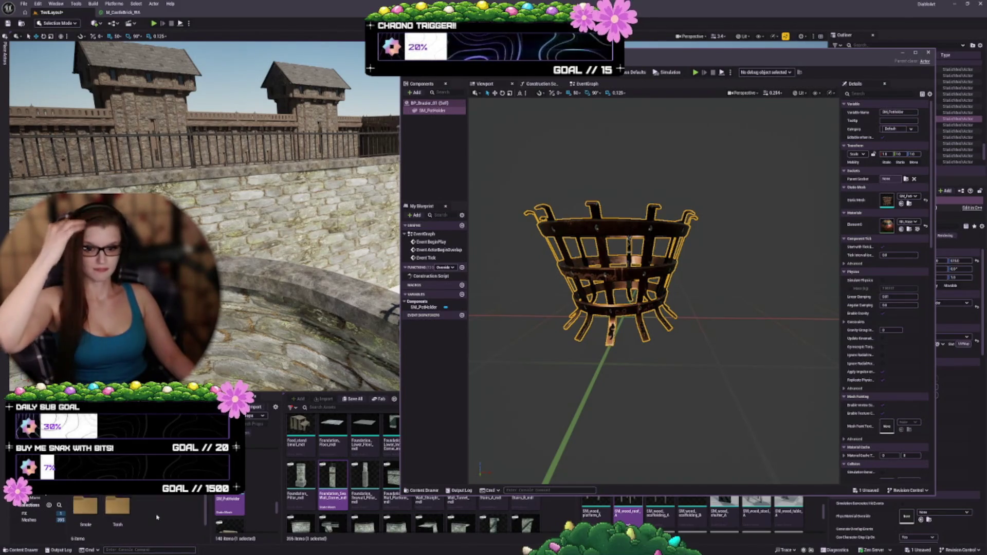
pyautogui.scroll(1, 157, 517)
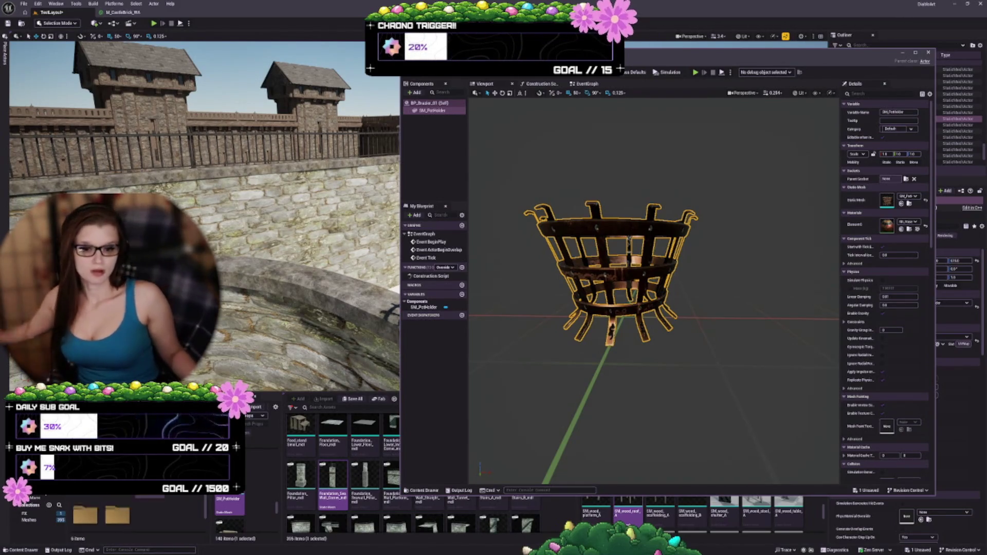
pyautogui.doubleClick(117, 514)
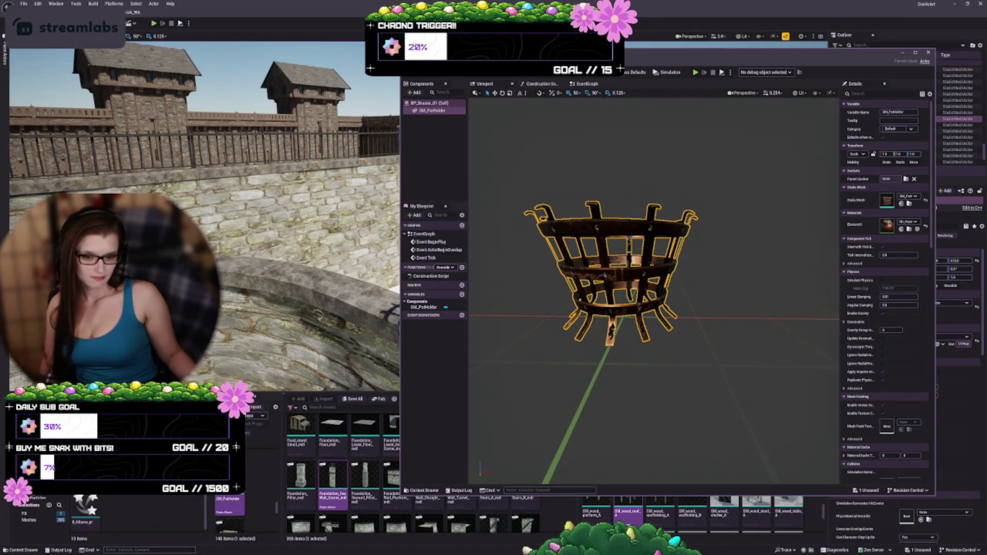
pyautogui.hotkey('ctrl', 'b')
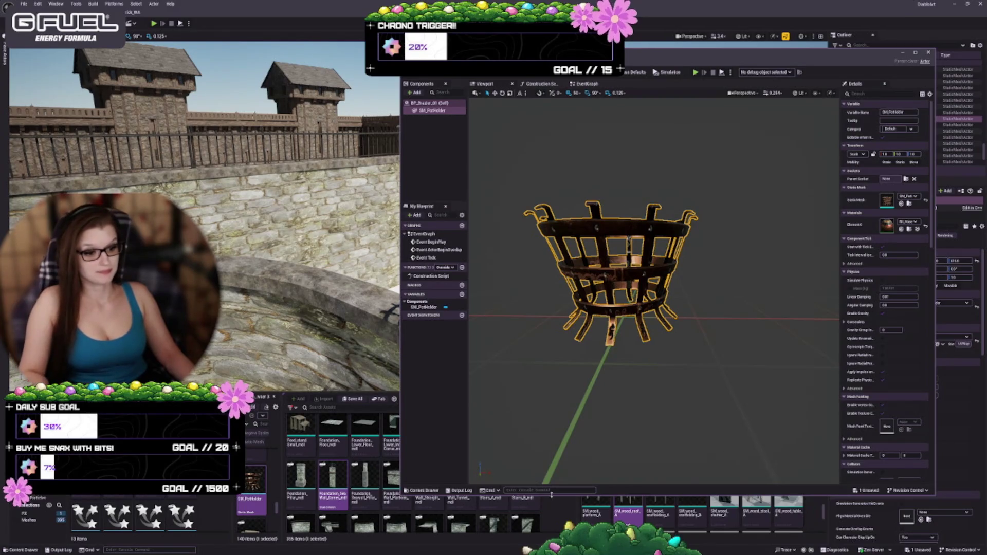
# Shrink the Blueprint editor and resize the two asset browser panels
pyautogui.moveTo(552, 495); pyautogui.dragTo(551, 358)
pyautogui.moveTo(578, 485); pyautogui.dragTo(546, 478)
pyautogui.moveTo(283, 462); pyautogui.dragTo(249, 462)
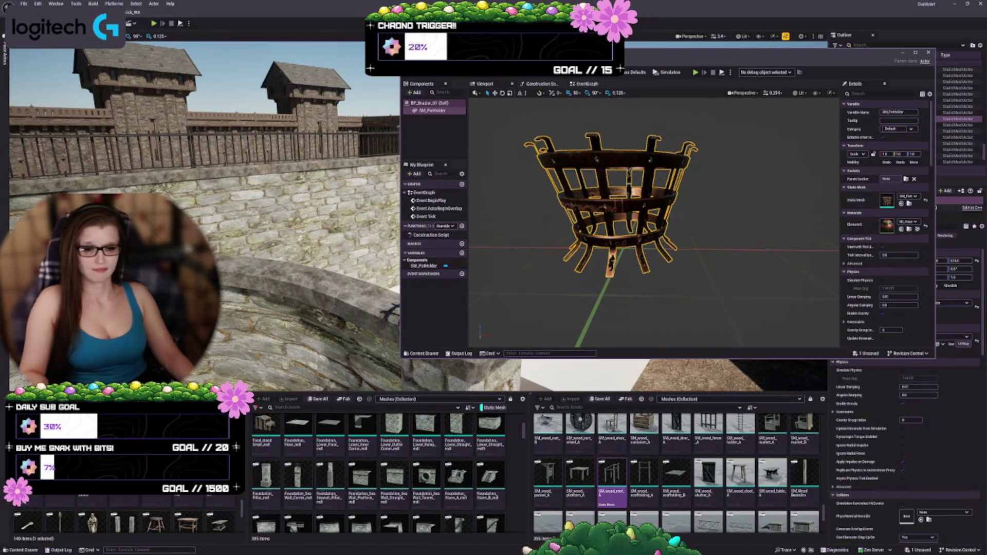
# Scroll through the barrels and baskets prop meshes, then go back up to the parent folder
pyautogui.scroll(-3, 123, 514)
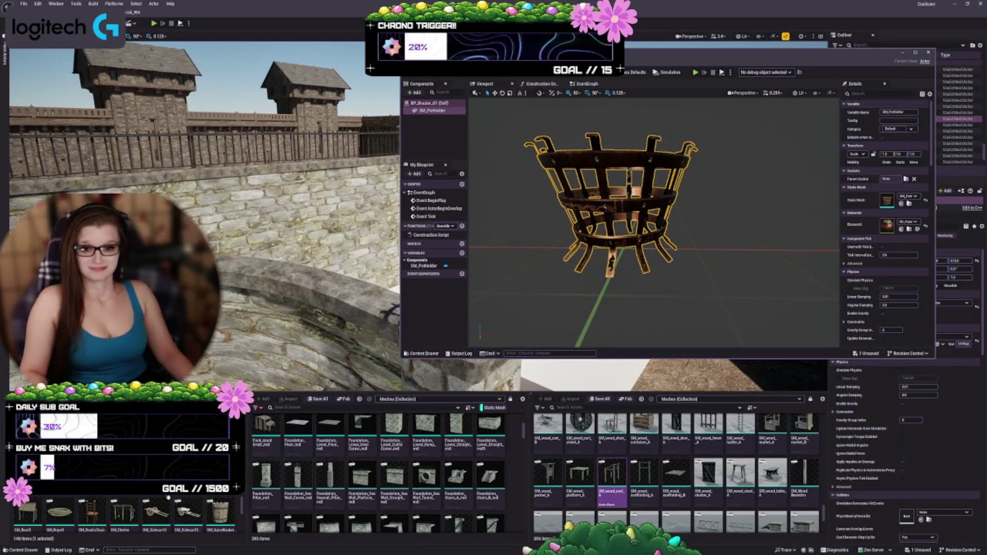
pyautogui.scroll(2, 123, 514)
pyautogui.scroll(2, 123, 514)
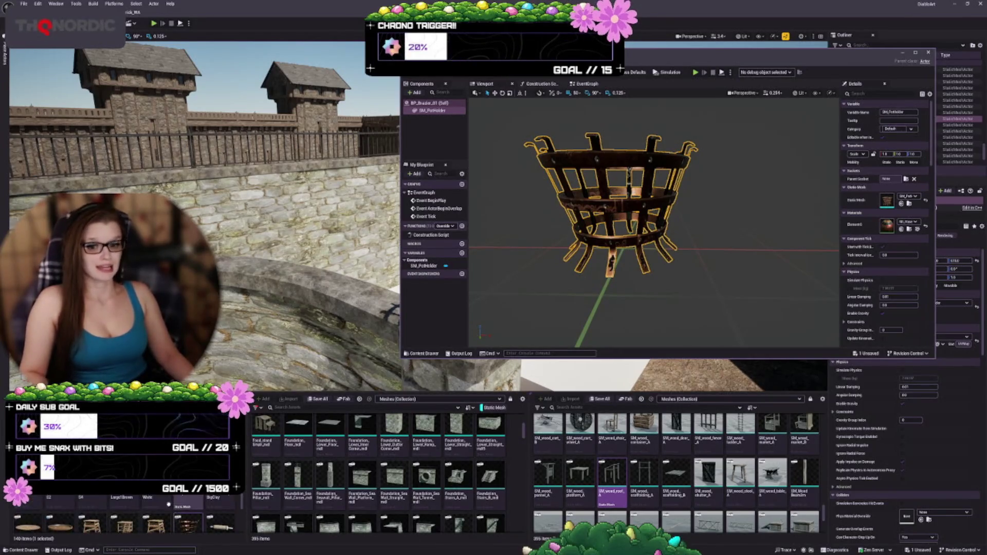
pyautogui.scroll(-4, 210, 502)
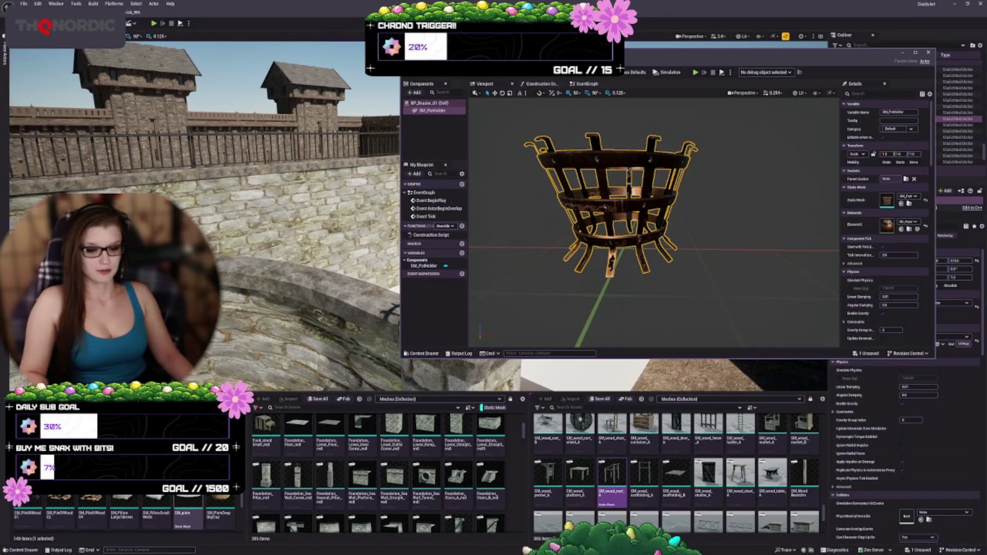
pyautogui.scroll(-2, 123, 514)
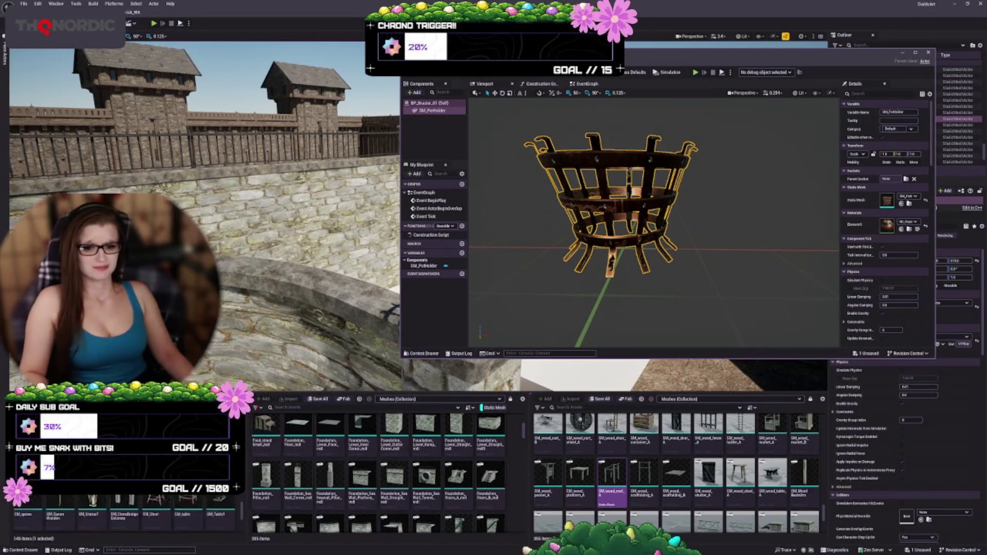
pyautogui.scroll(-3, 211, 522)
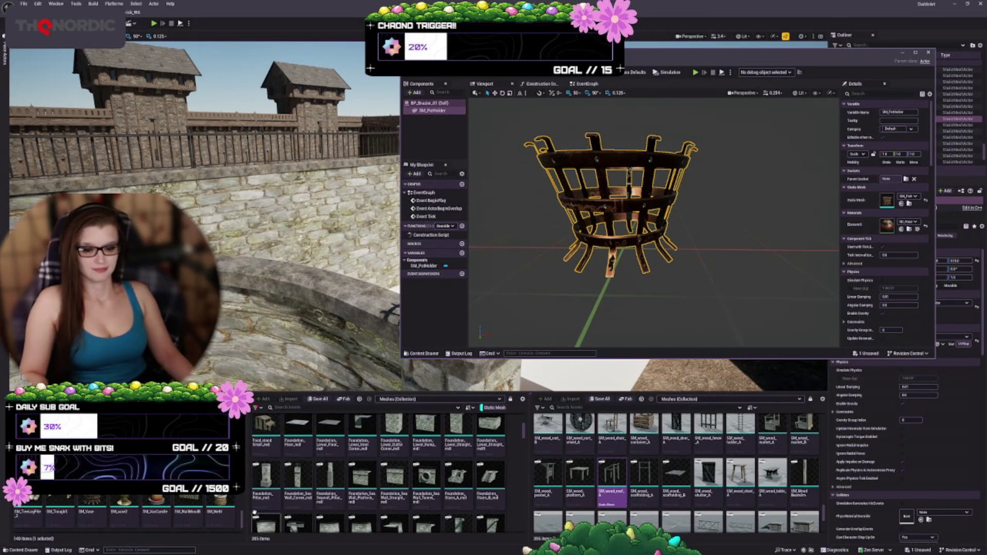
pyautogui.scroll(-3, 229, 504)
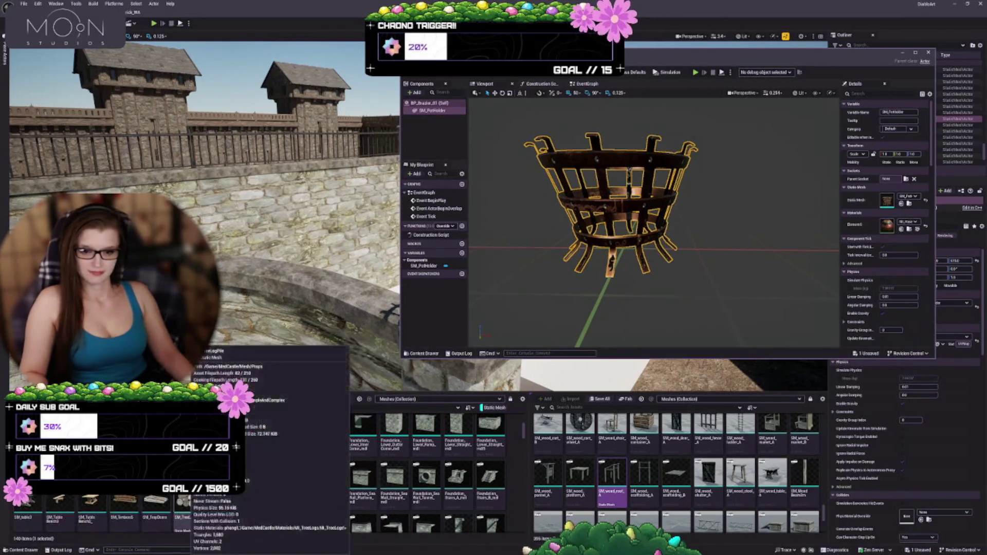
pyautogui.scroll(-3, 155, 514)
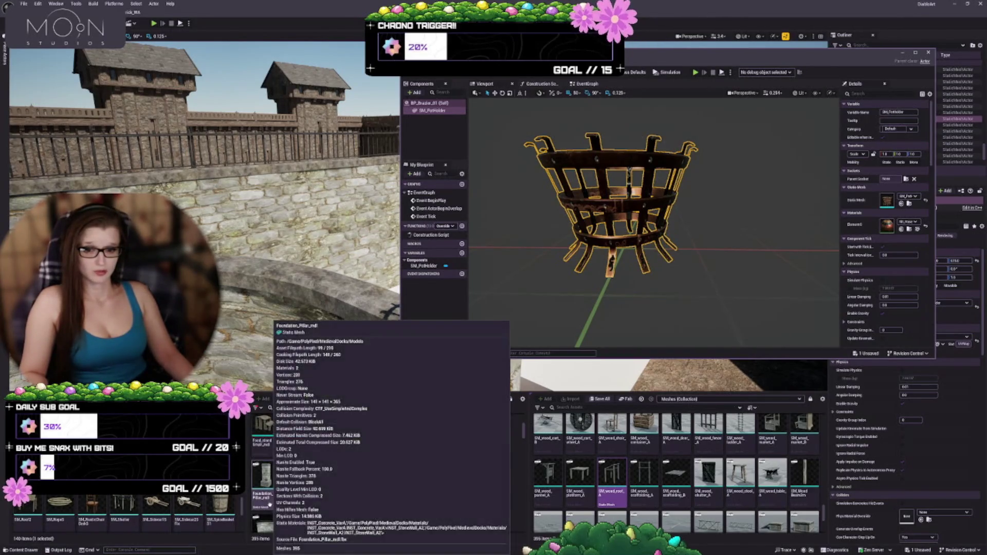
pyautogui.scroll(-3, 154, 514)
pyautogui.moveTo(257, 486)
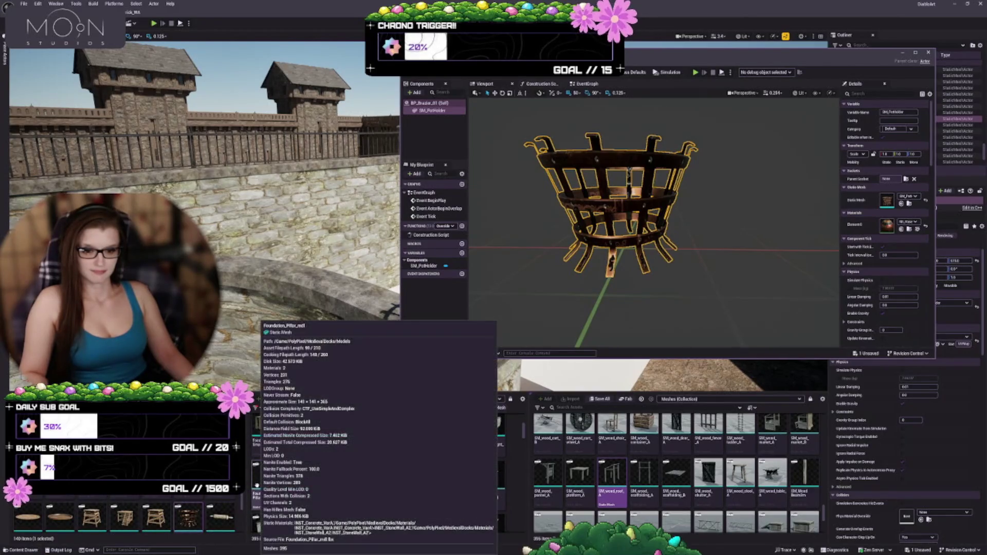
pyautogui.scroll(-1, 154, 514)
pyautogui.scroll(-1, 155, 514)
pyautogui.scroll(-1, 155, 515)
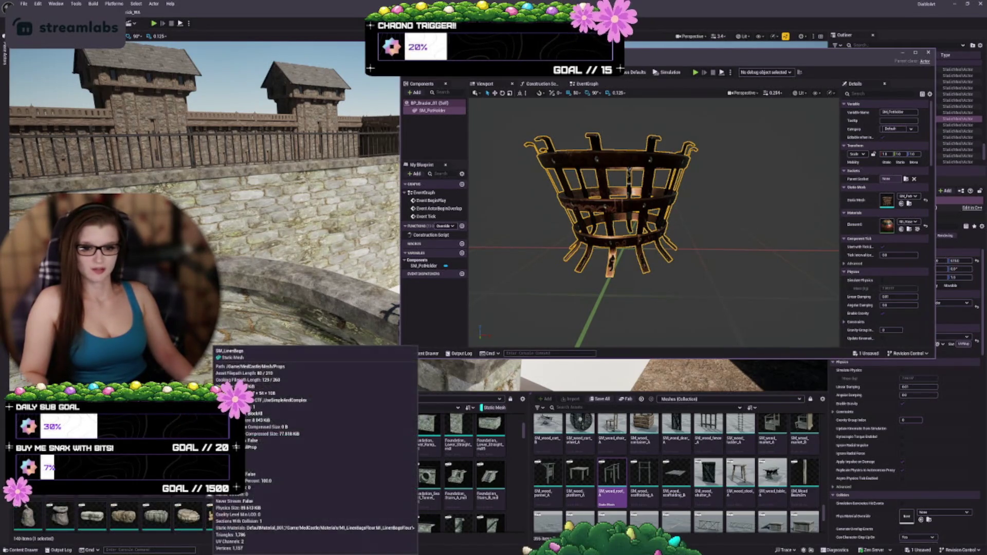
pyautogui.scroll(-1, 208, 497)
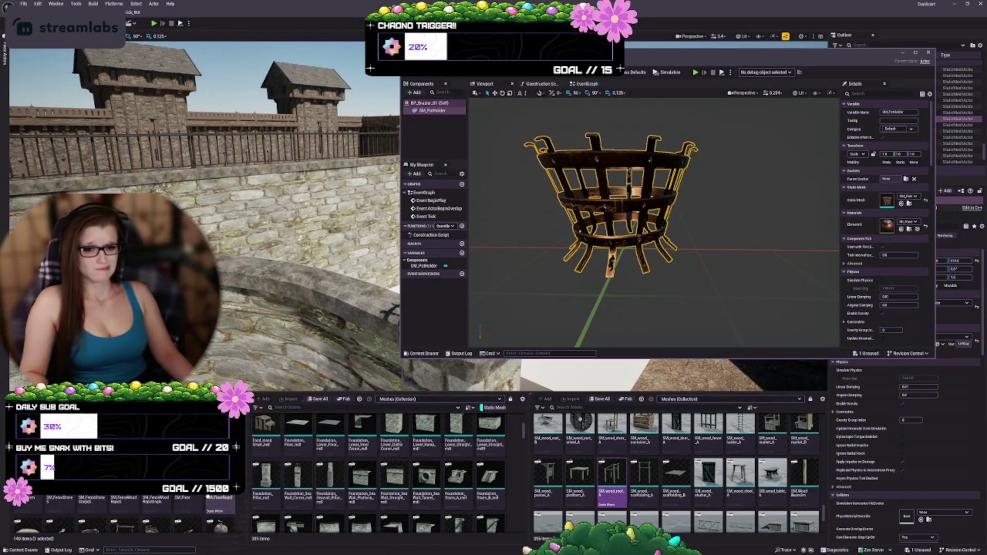
pyautogui.scroll(-1, 208, 498)
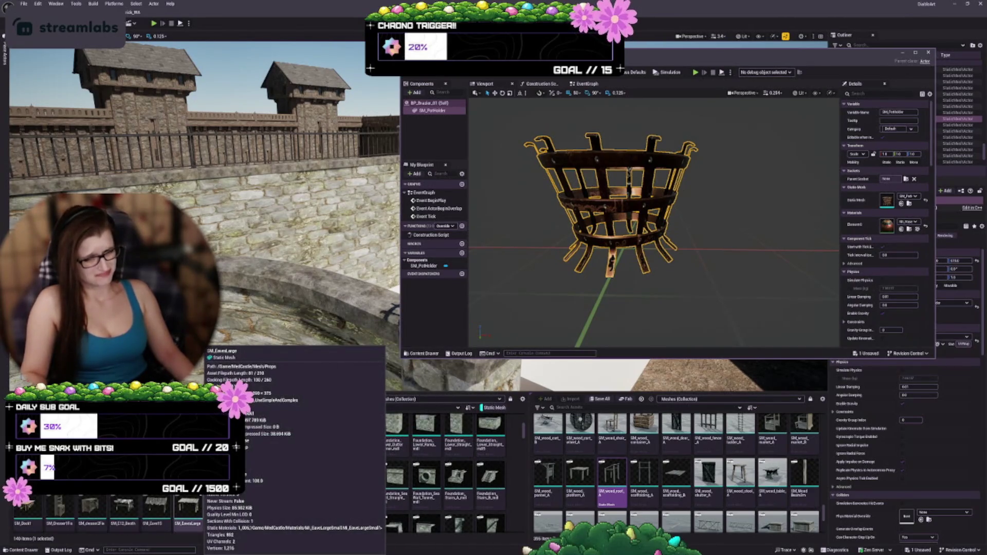
pyautogui.scroll(-1, 219, 530)
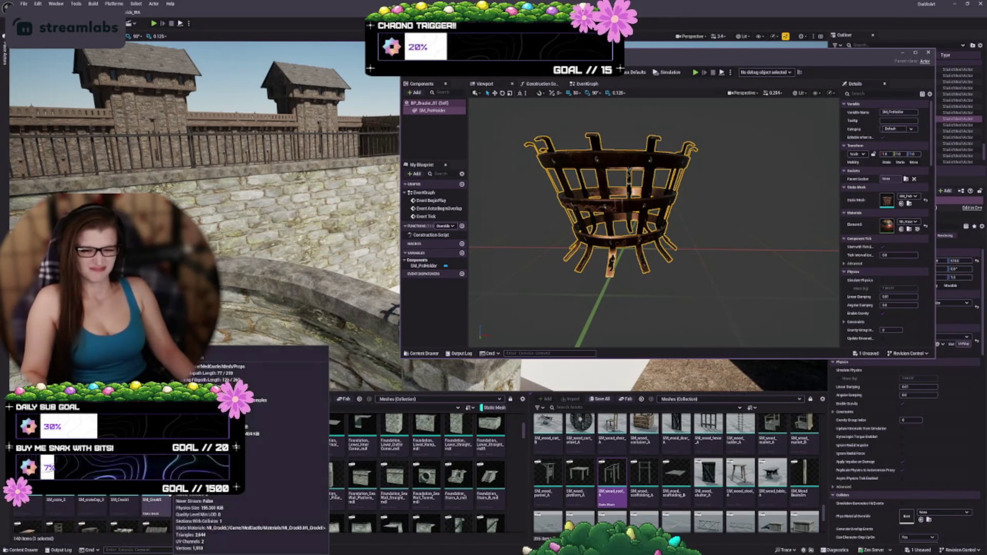
pyautogui.scroll(-1, 221, 538)
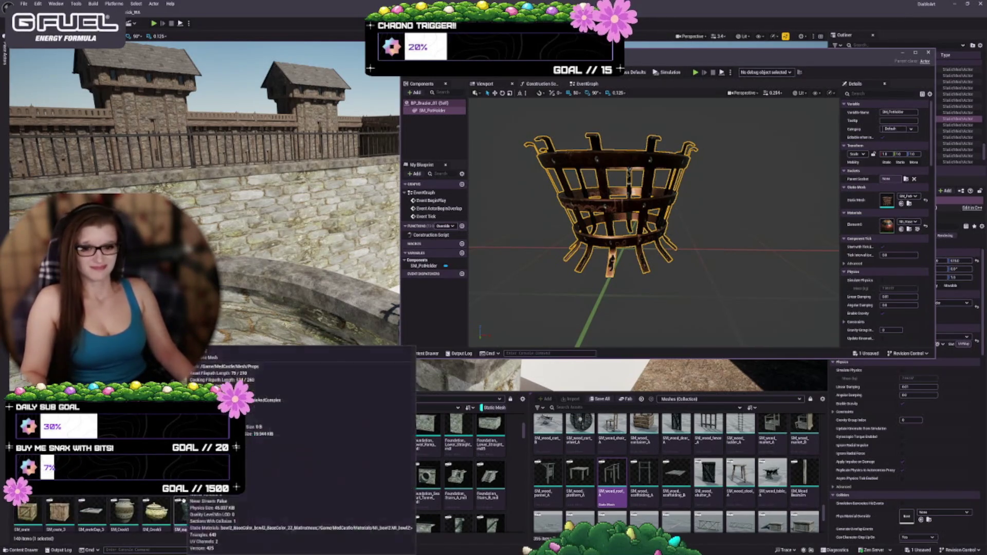
pyautogui.scroll(1, 244, 501)
pyautogui.scroll(3, 221, 514)
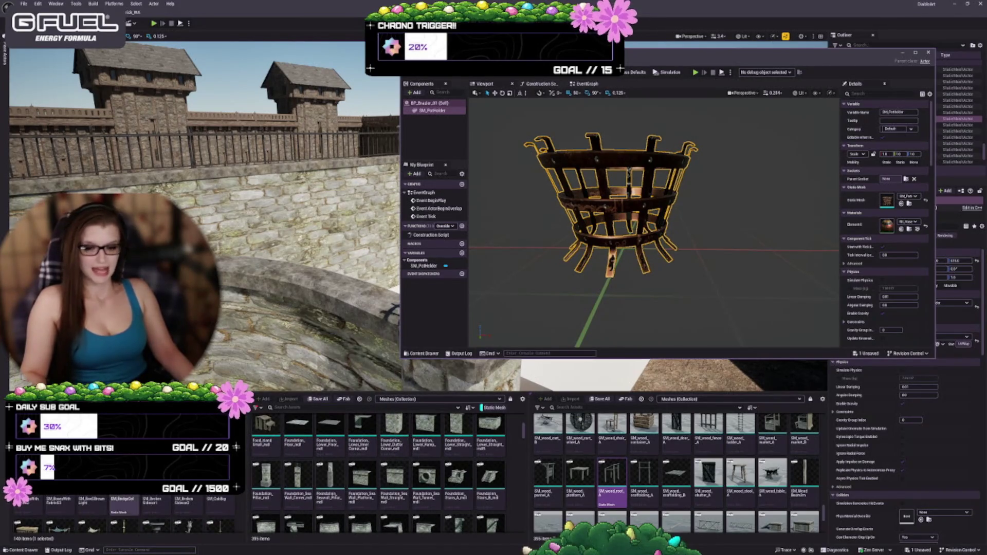
pyautogui.scroll(2, 221, 514)
pyautogui.scroll(1, 221, 514)
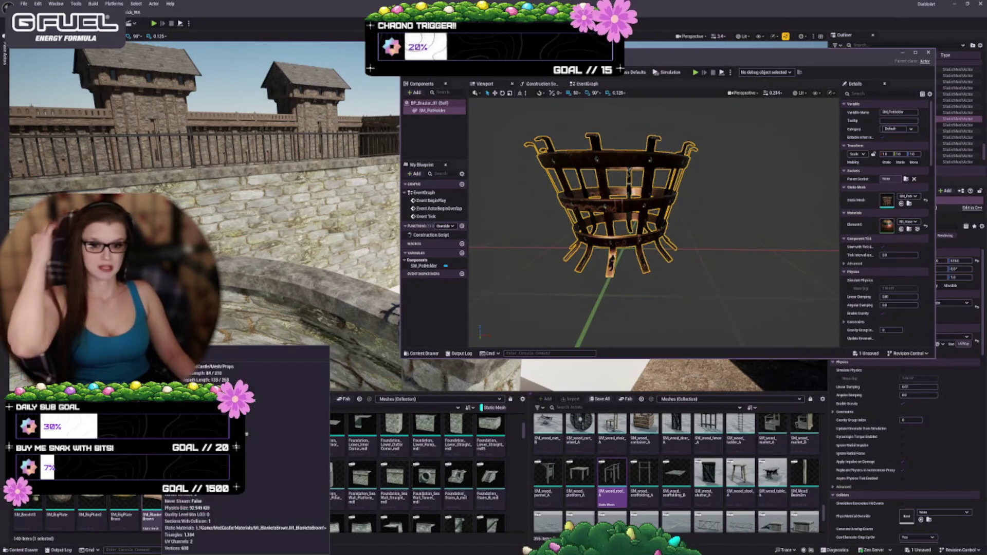
pyautogui.scroll(1, 207, 506)
pyautogui.moveTo(190, 507)
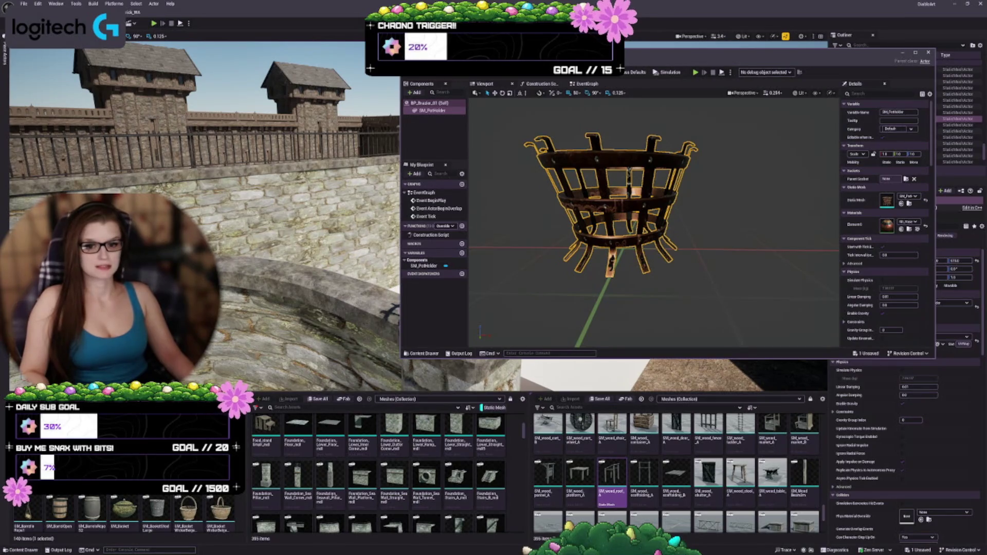
pyautogui.hotkey('alt', 'Left')
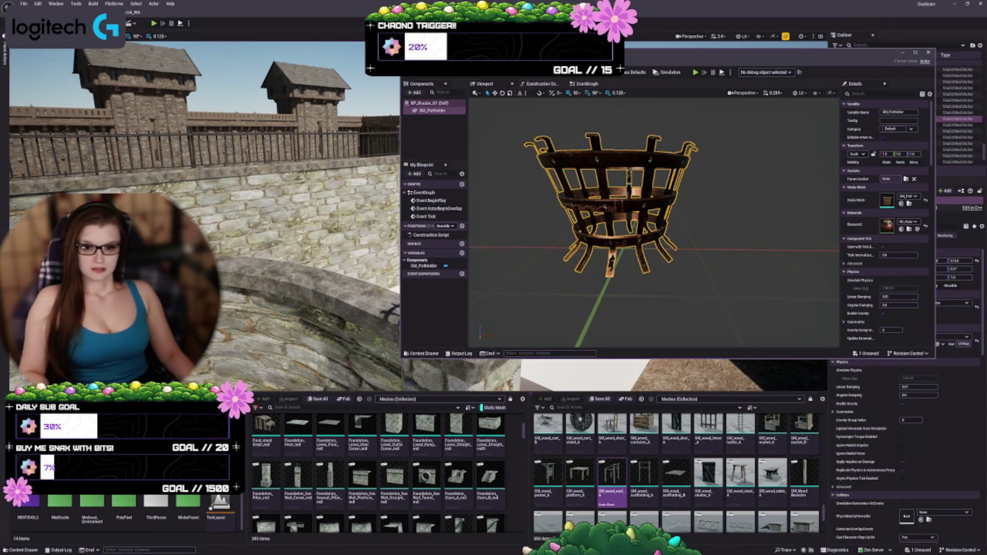
# Open the cabin, fence and pile mesh folder, frame the brazier, and drag in a wooden mesh
pyautogui.doubleClick(126, 501)
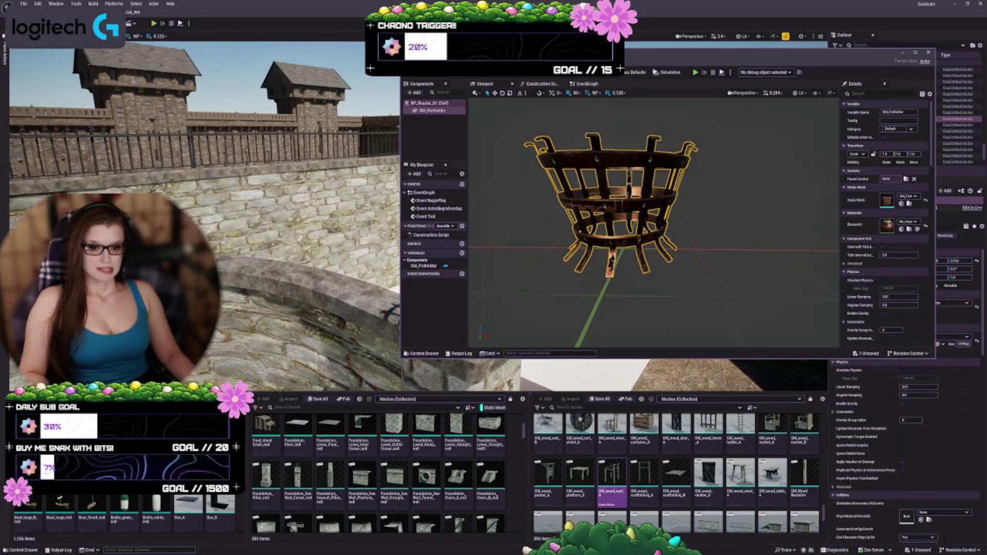
pyautogui.moveTo(653, 221); pyautogui.dragTo(653, 169)
pyautogui.scroll(5, 653, 221)
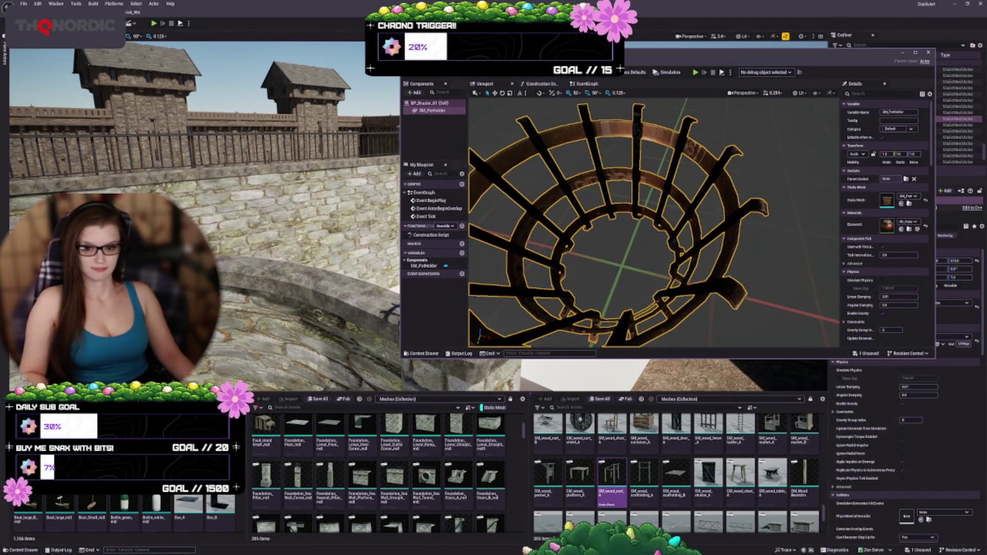
pyautogui.press('Return')
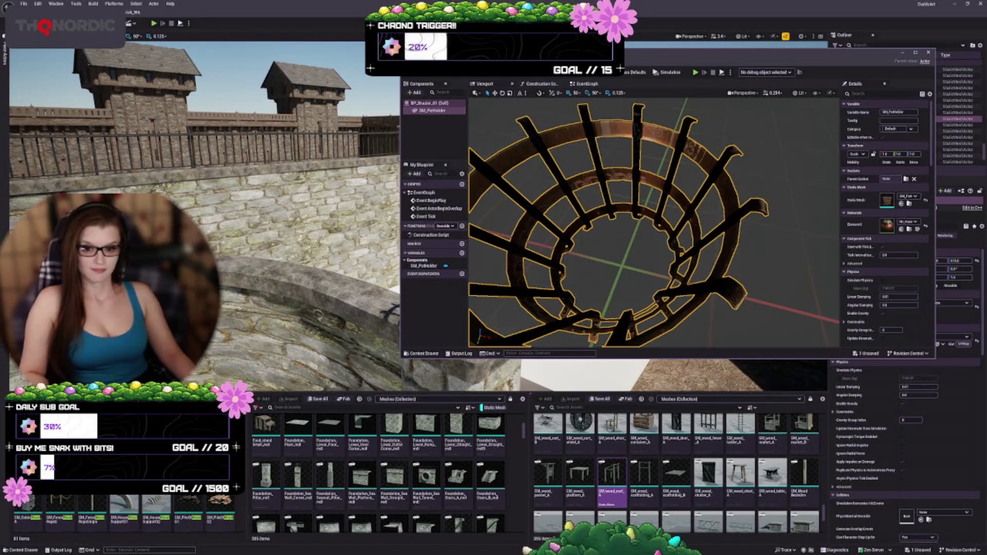
pyautogui.scroll(-2, 154, 514)
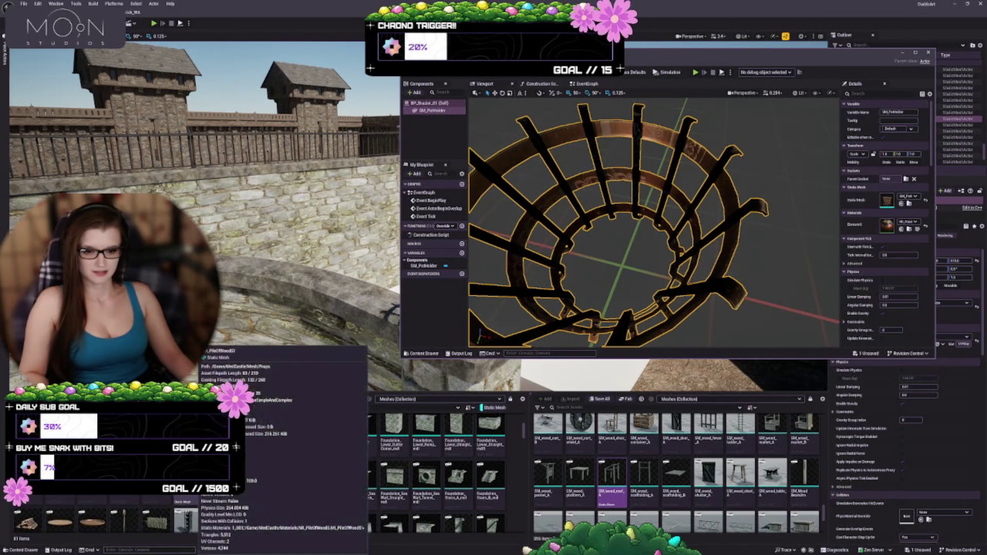
pyautogui.press('f')
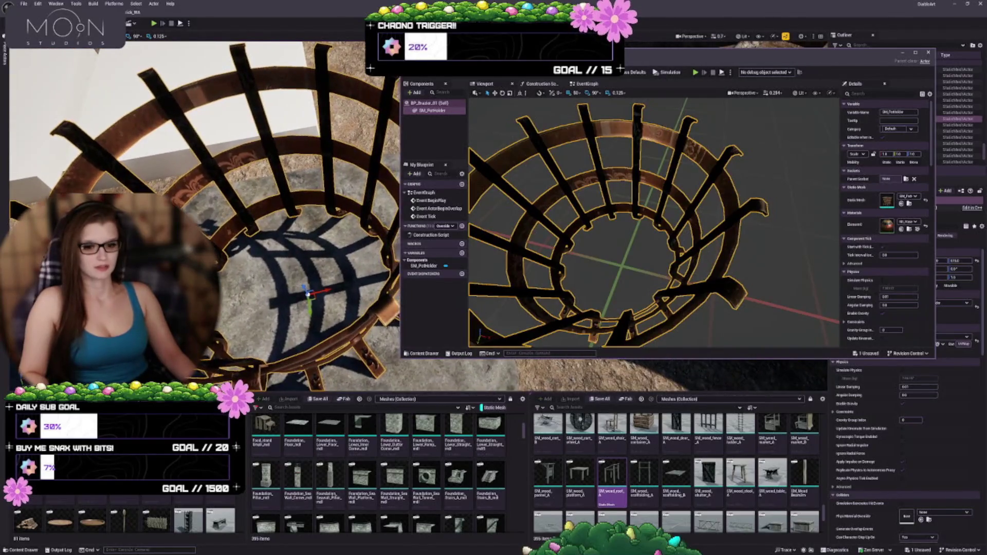
pyautogui.moveTo(188, 520)
pyautogui.mouseDown()
pyautogui.moveTo(275, 282)
pyautogui.moveTo(295, 290)
pyautogui.moveTo(309, 276)
pyautogui.mouseUp()
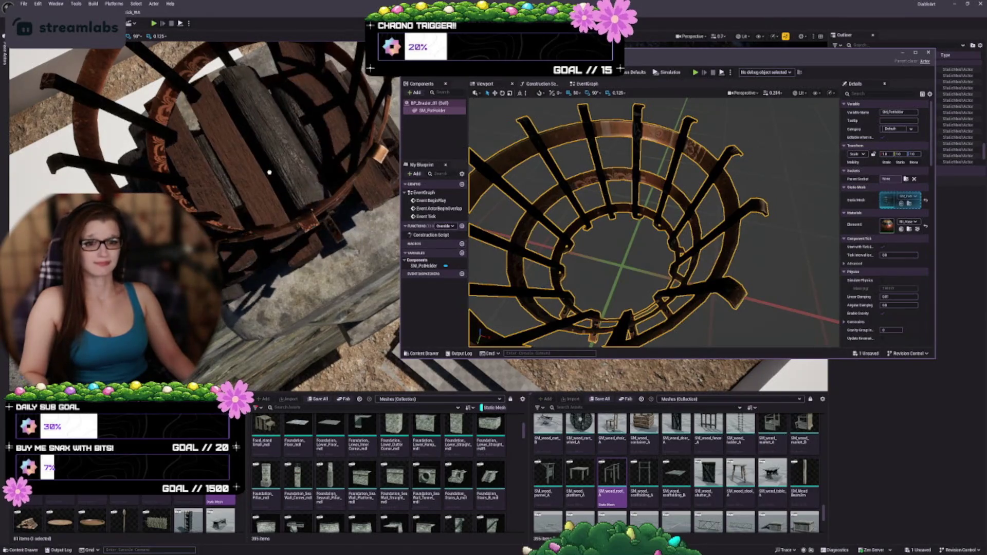
# Try a wooden plank and an oversized log pile inside the brazier, deleting both
pyautogui.click(307, 206)
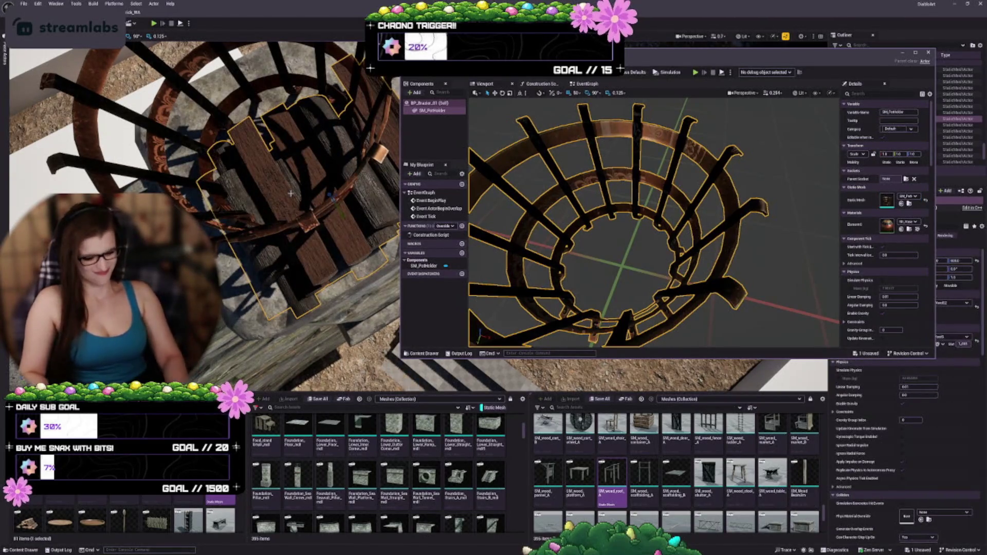
pyautogui.press('Delete')
pyautogui.scroll(-2, 32, 498)
pyautogui.moveTo(28, 511)
pyautogui.mouseDown()
pyautogui.moveTo(313, 216)
pyautogui.moveTo(337, 213)
pyautogui.moveTo(318, 210)
pyautogui.mouseUp()
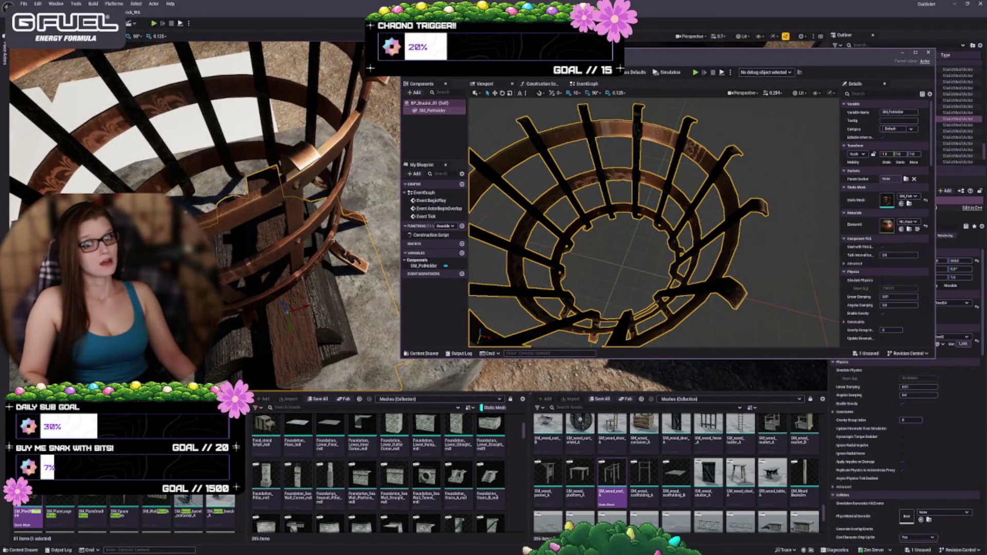
pyautogui.moveTo(293, 317)
pyautogui.mouseDown()
pyautogui.moveTo(249, 284)
pyautogui.moveTo(211, 205)
pyautogui.mouseUp()
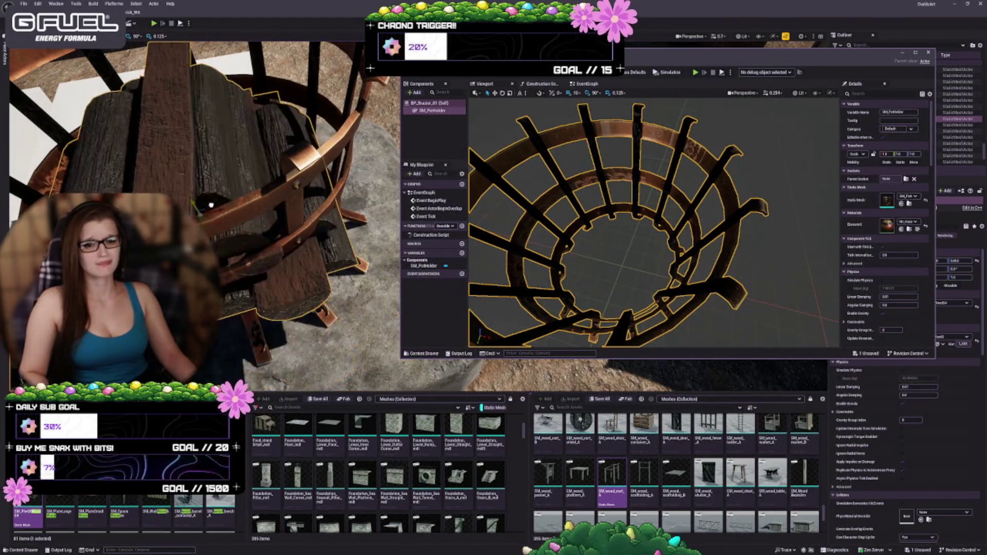
pyautogui.press('Delete')
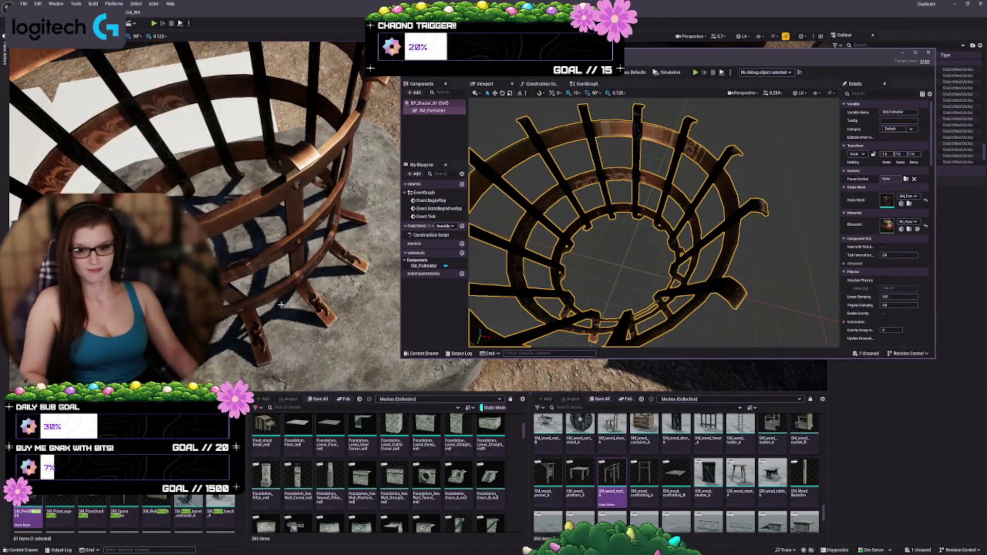
# Place a wooden log mesh near the brazier and move it into position
pyautogui.scroll(-2, 185, 514)
pyautogui.scroll(-2, 216, 514)
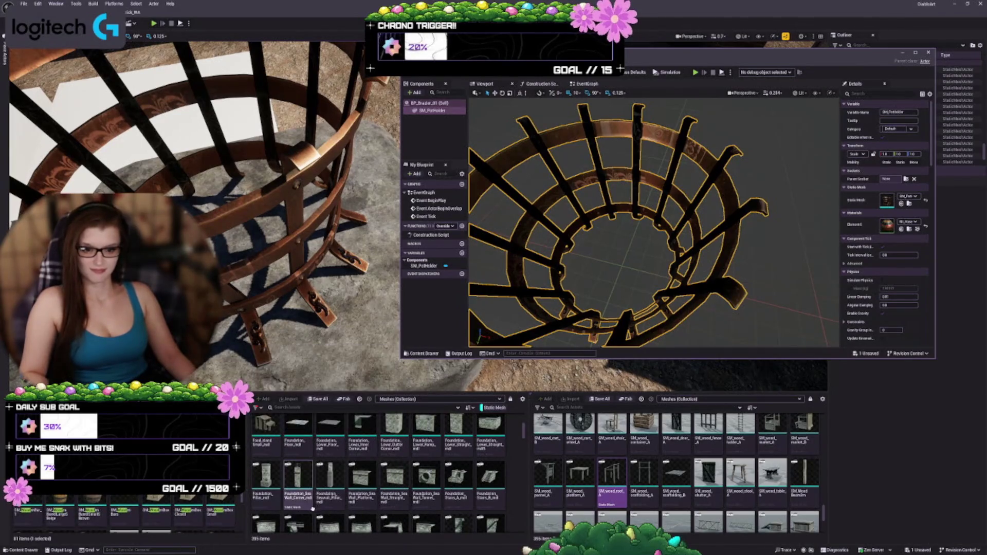
pyautogui.scroll(-2, 123, 514)
pyautogui.scroll(-2, 123, 515)
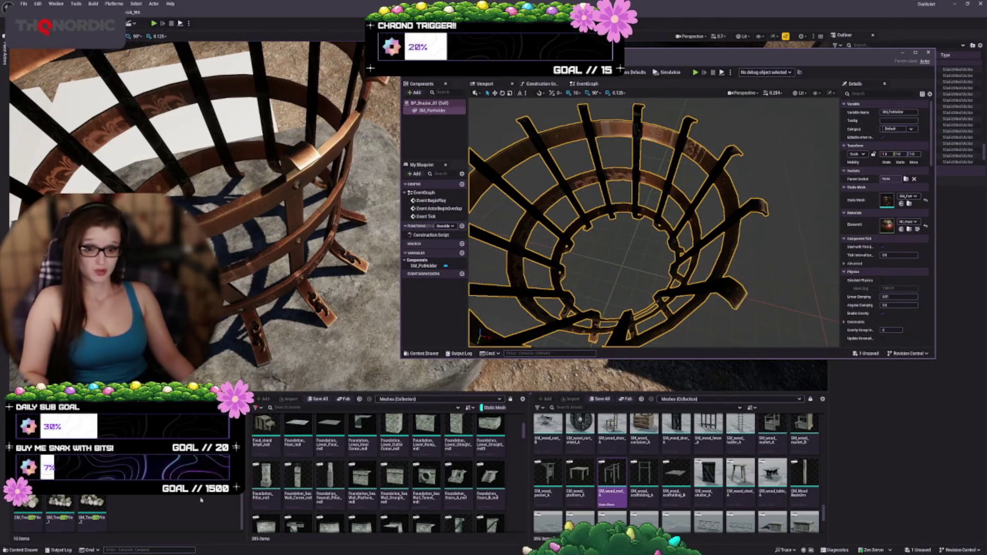
pyautogui.moveTo(229, 307); pyautogui.dragTo(234, 314)
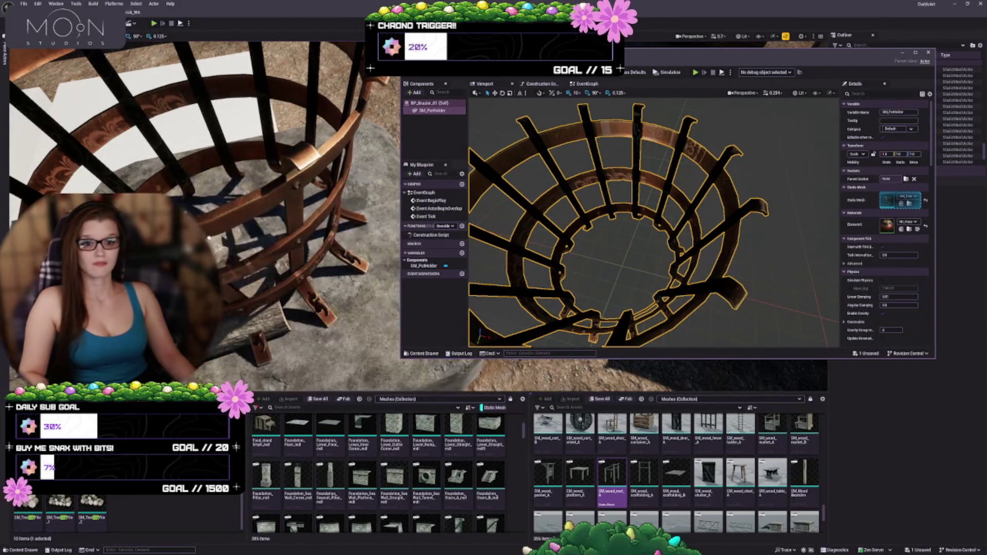
pyautogui.moveTo(234, 313); pyautogui.dragTo(248, 292)
pyautogui.moveTo(328, 210)
pyautogui.mouseDown()
pyautogui.moveTo(349, 158)
pyautogui.moveTo(327, 103)
pyautogui.moveTo(334, 132)
pyautogui.mouseUp()
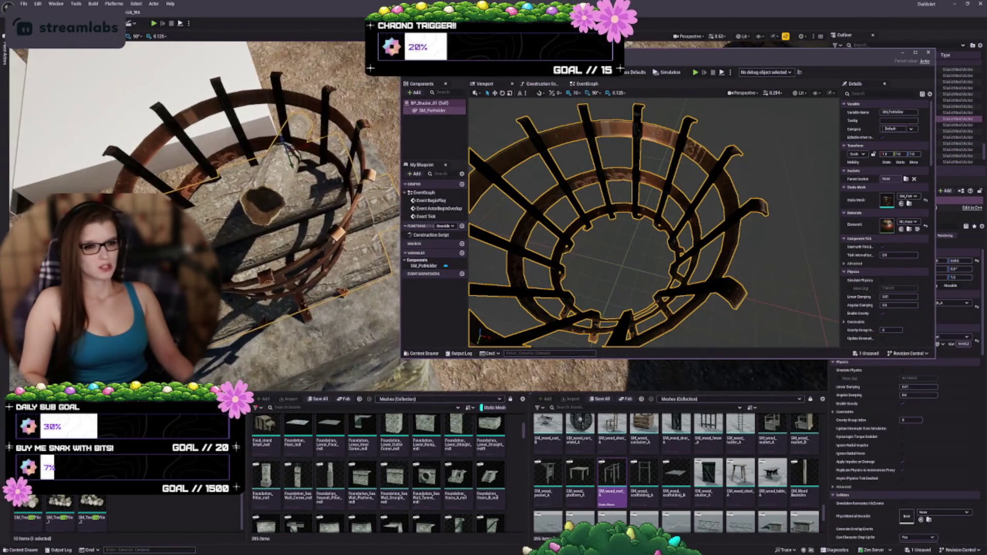
# Slide the log pile right across the brazier and frame it from the side
pyautogui.moveTo(400, 304); pyautogui.dragTo(524, 303)
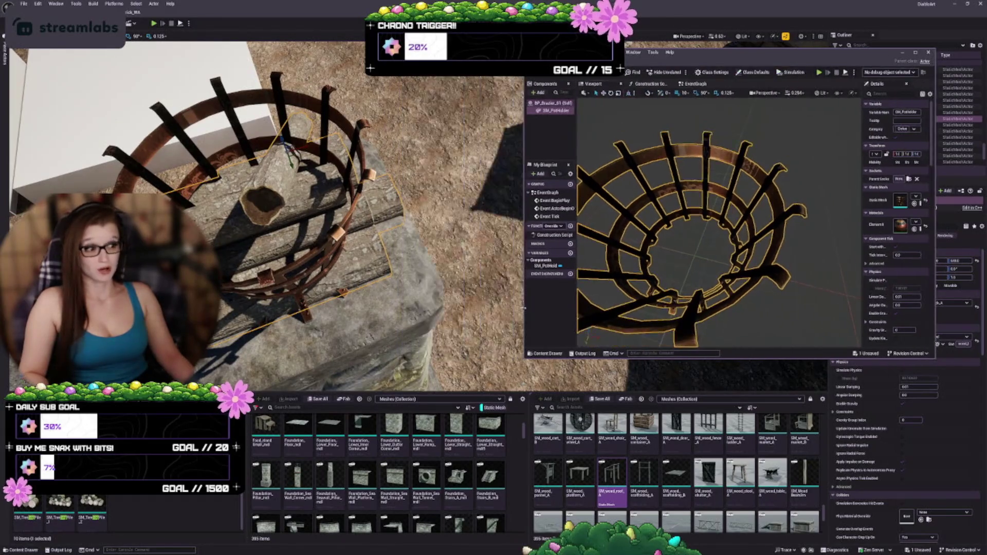
pyautogui.scroll(4, 288, 216)
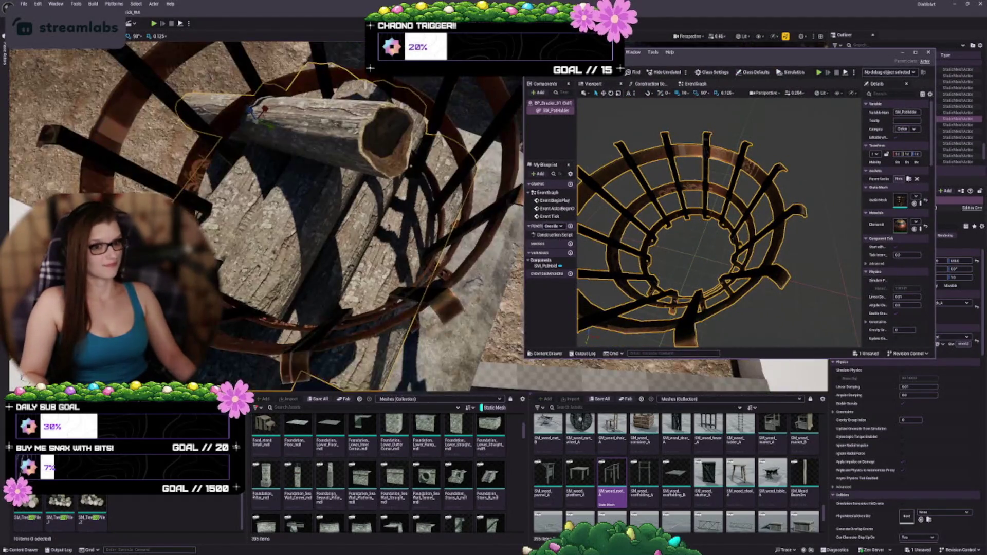
pyautogui.scroll(-5, 264, 119)
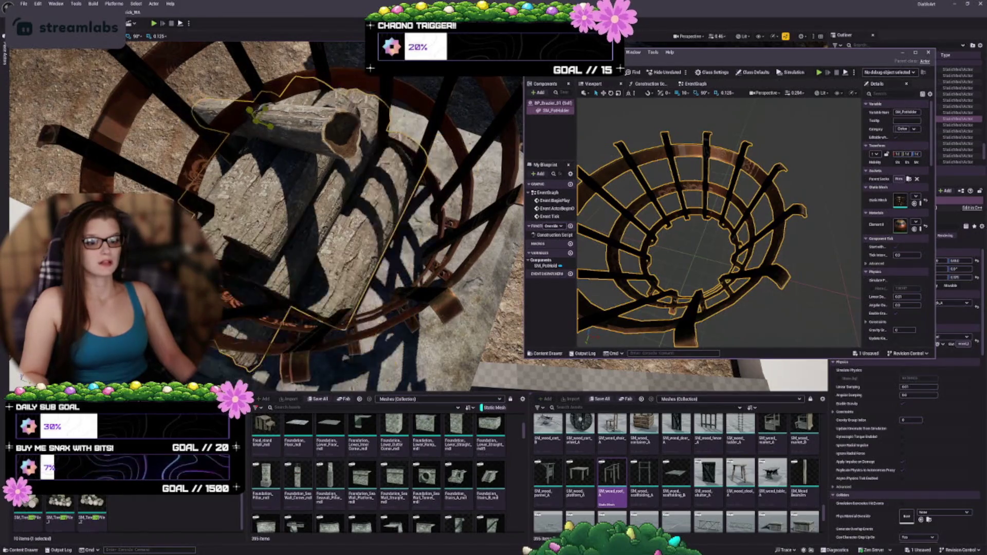
pyautogui.scroll(2, 264, 120)
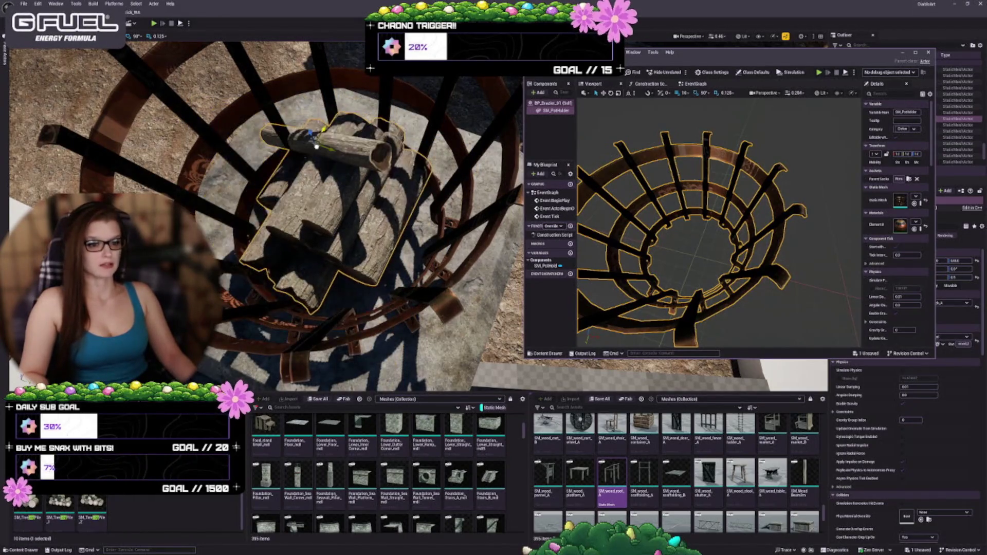
pyautogui.moveTo(321, 158)
pyautogui.mouseDown()
pyautogui.moveTo(299, 170)
pyautogui.moveTo(320, 157)
pyautogui.moveTo(314, 195)
pyautogui.mouseUp()
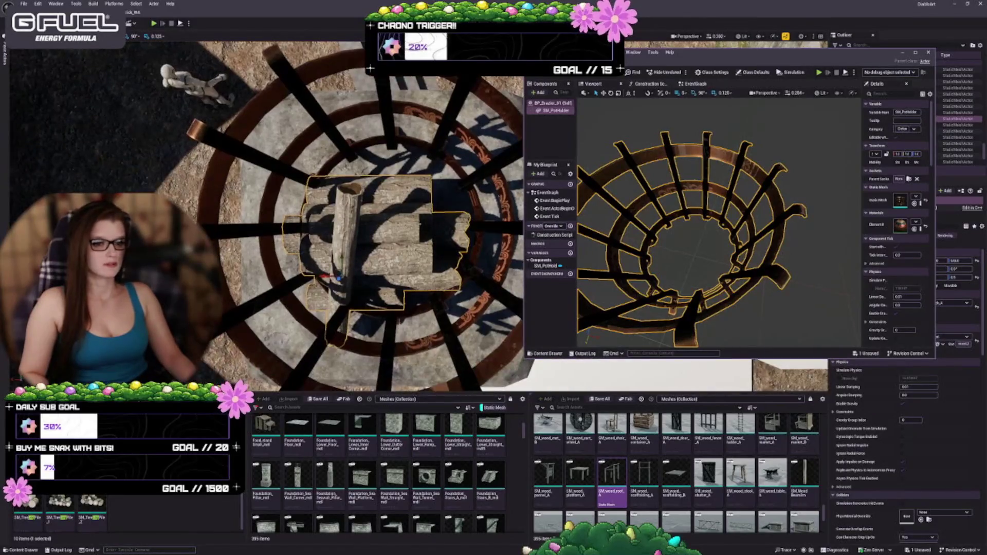
pyautogui.moveTo(320, 276); pyautogui.dragTo(334, 276)
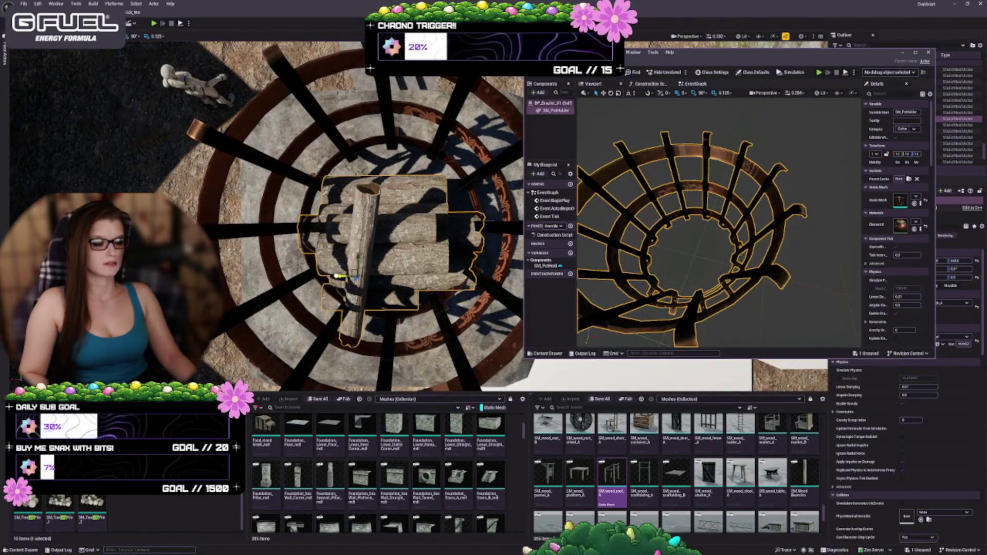
pyautogui.moveTo(314, 206); pyautogui.dragTo(313, 155)
pyautogui.press('f')
pyautogui.moveTo(314, 205); pyautogui.dragTo(314, 167)
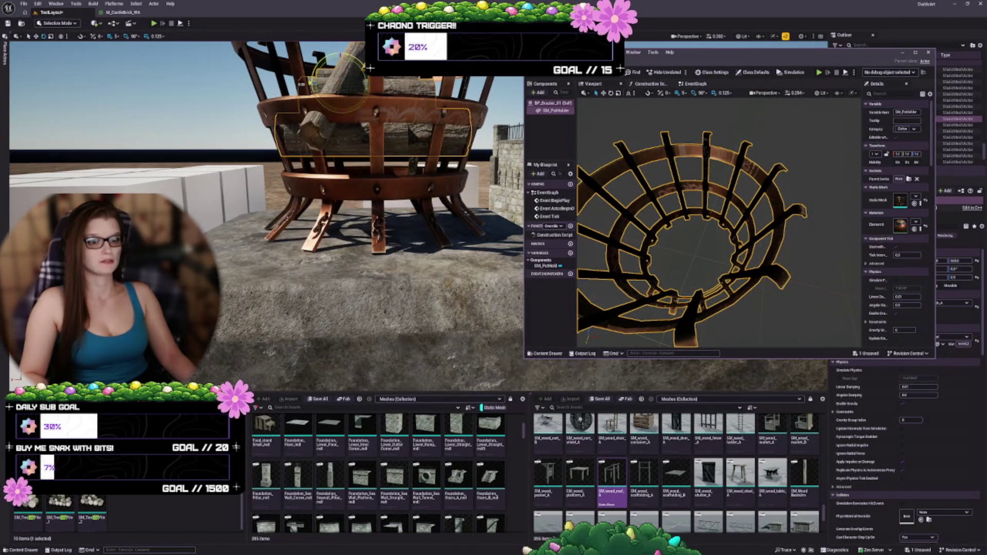
pyautogui.moveTo(314, 170); pyautogui.dragTo(280, 107)
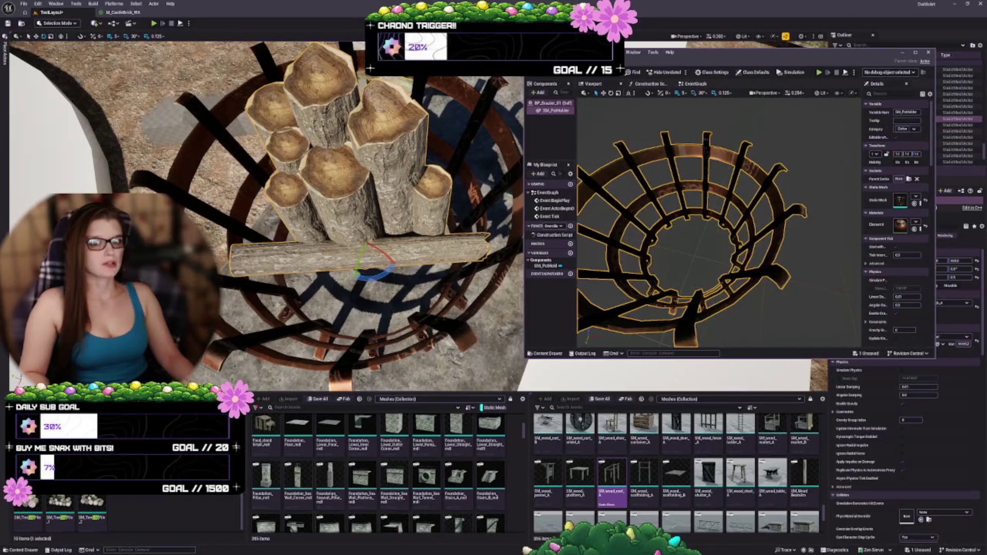
pyautogui.moveTo(280, 108); pyautogui.dragTo(280, 146)
# Rotate the log pile 30 degrees inside the brazier and view it alongside the fountain
pyautogui.moveTo(304, 190)
pyautogui.mouseDown()
pyautogui.moveTo(250, 203)
pyautogui.moveTo(221, 247)
pyautogui.mouseUp()
pyautogui.press('f')
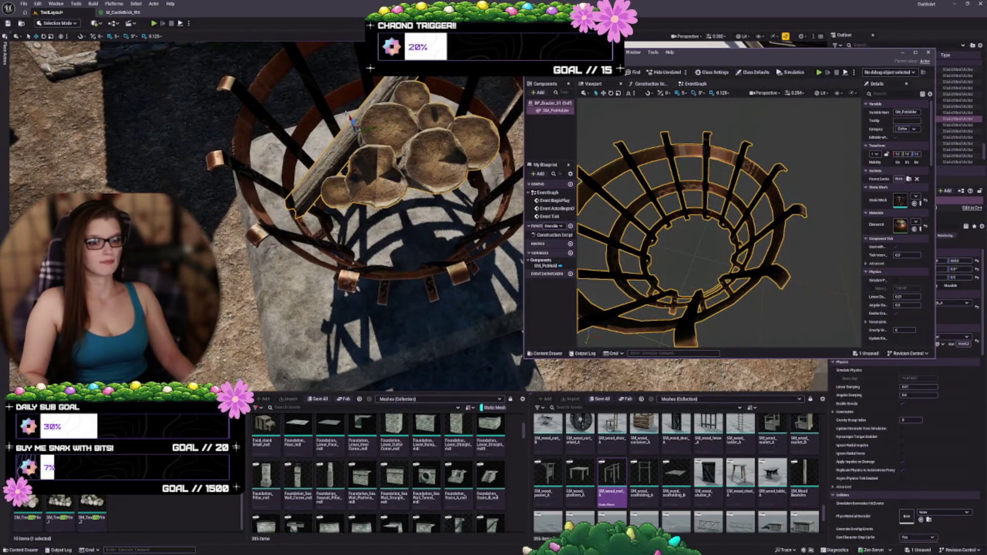
pyautogui.scroll(2, 406, 174)
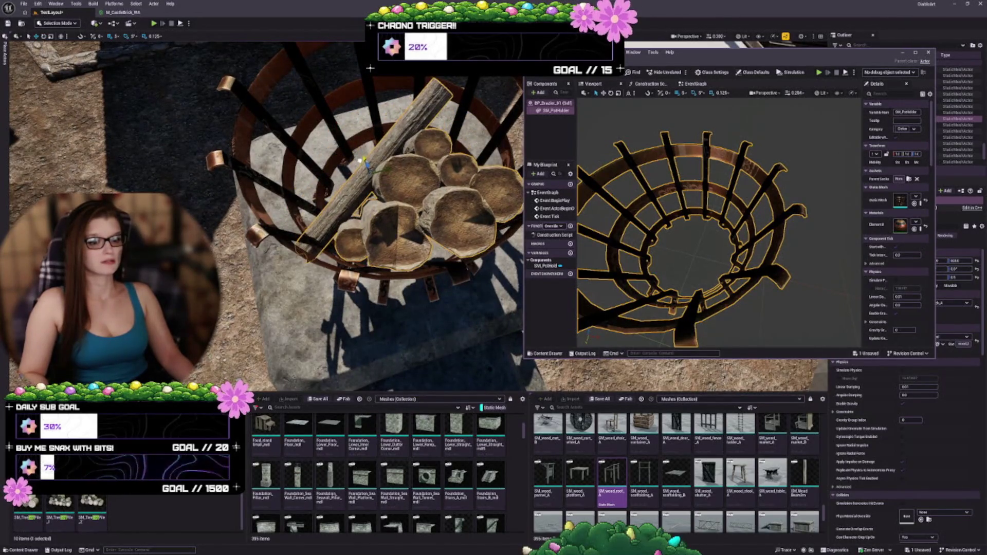
pyautogui.moveTo(357, 153)
pyautogui.mouseDown()
pyautogui.moveTo(362, 186)
pyautogui.moveTo(346, 158)
pyautogui.moveTo(310, 195)
pyautogui.moveTo(315, 271)
pyautogui.moveTo(266, 259)
pyautogui.mouseUp()
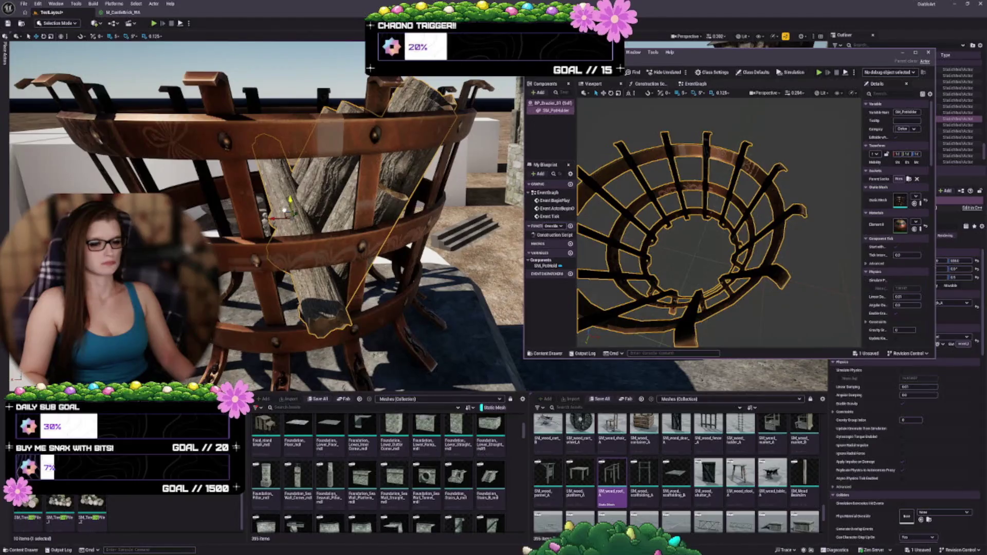
pyautogui.scroll(8, 293, 242)
pyautogui.scroll(-6, 293, 243)
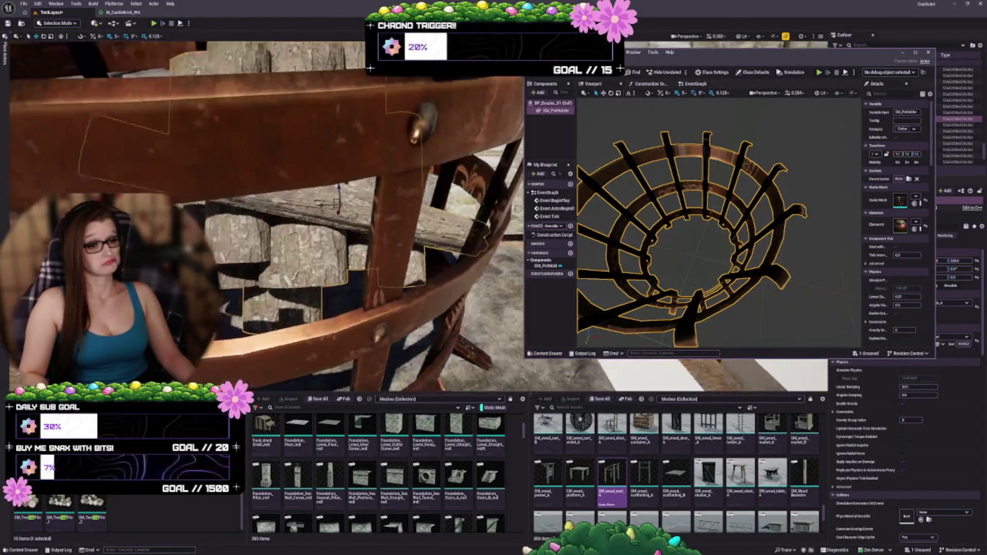
pyautogui.scroll(6, 293, 243)
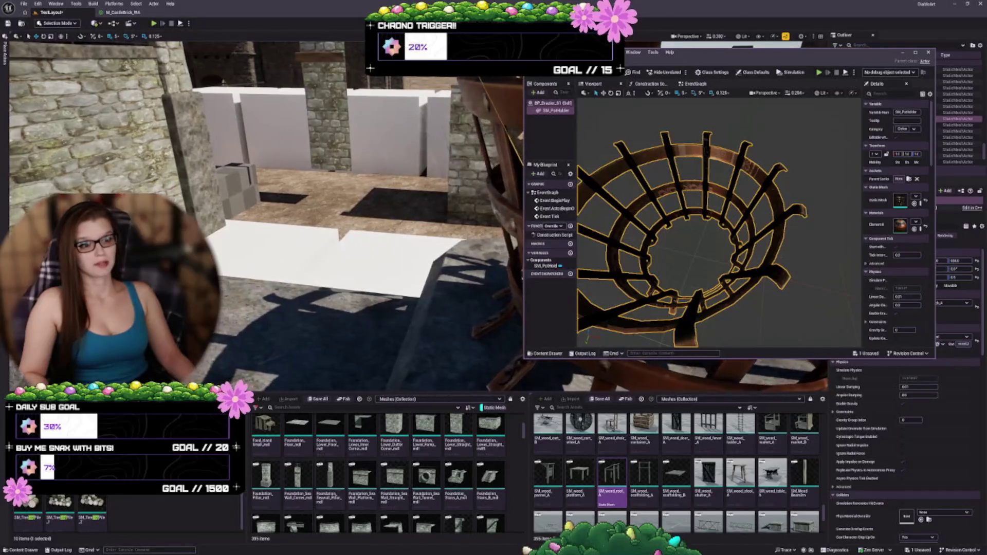
pyautogui.scroll(5, 292, 243)
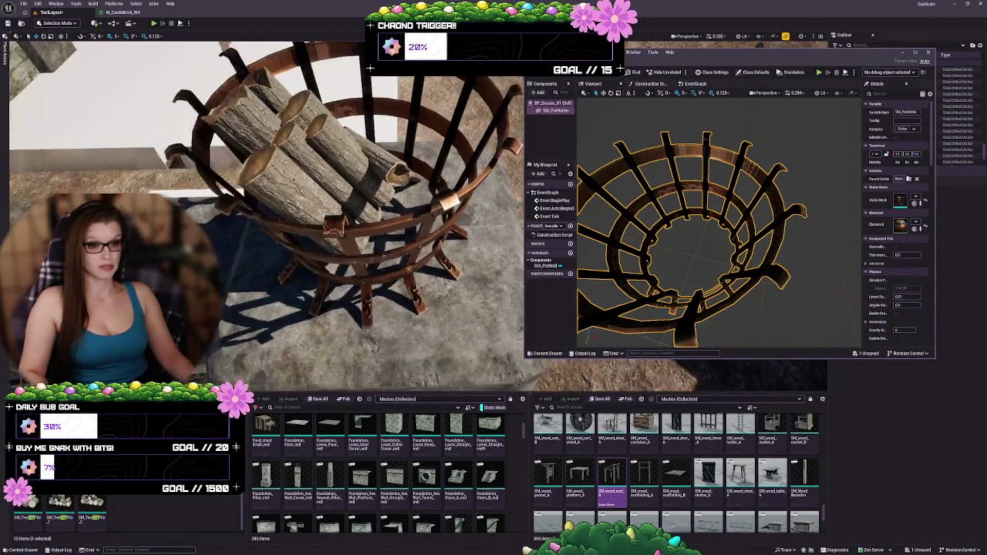
pyautogui.scroll(4, 293, 243)
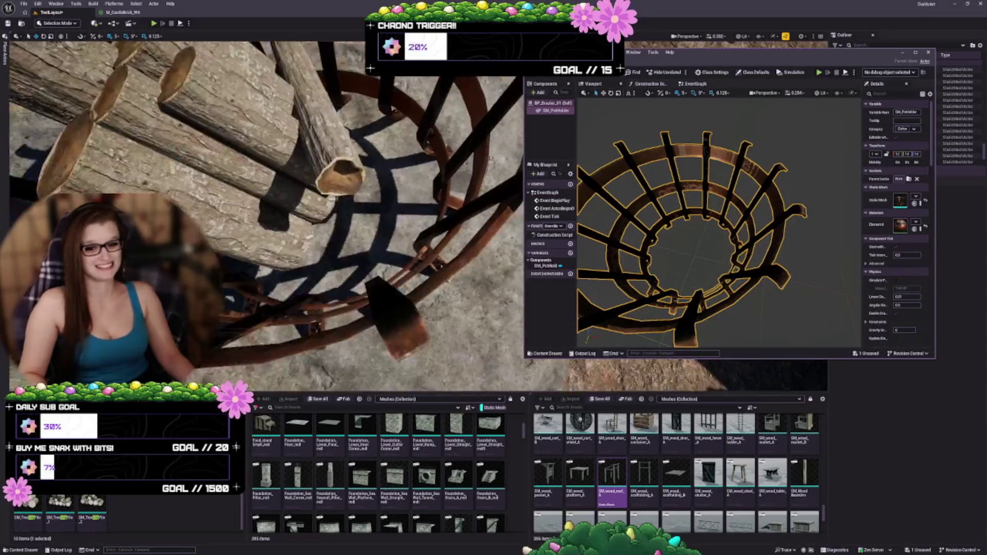
# Select and frame the log pile, then widen the Blueprint panels and move the editor aside
pyautogui.moveTo(267, 224); pyautogui.dragTo(399, 251)
pyautogui.click(284, 236)
pyautogui.press('f')
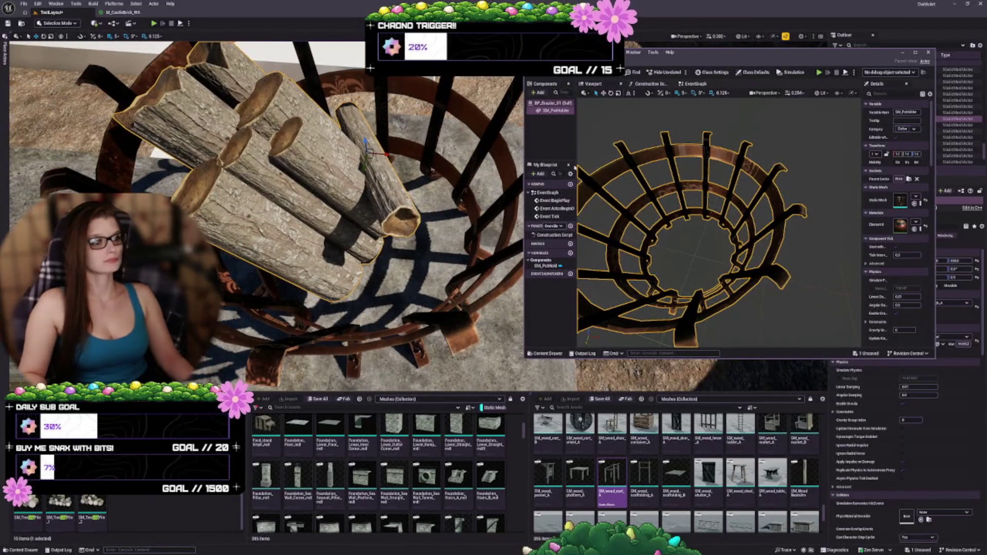
pyautogui.moveTo(576, 154); pyautogui.dragTo(603, 158)
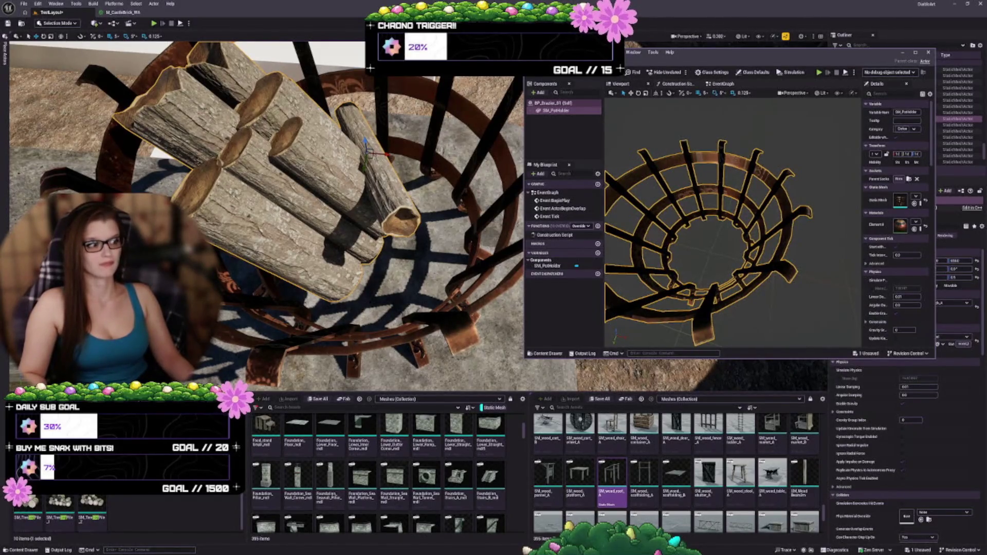
pyautogui.moveTo(696, 54); pyautogui.dragTo(573, 59)
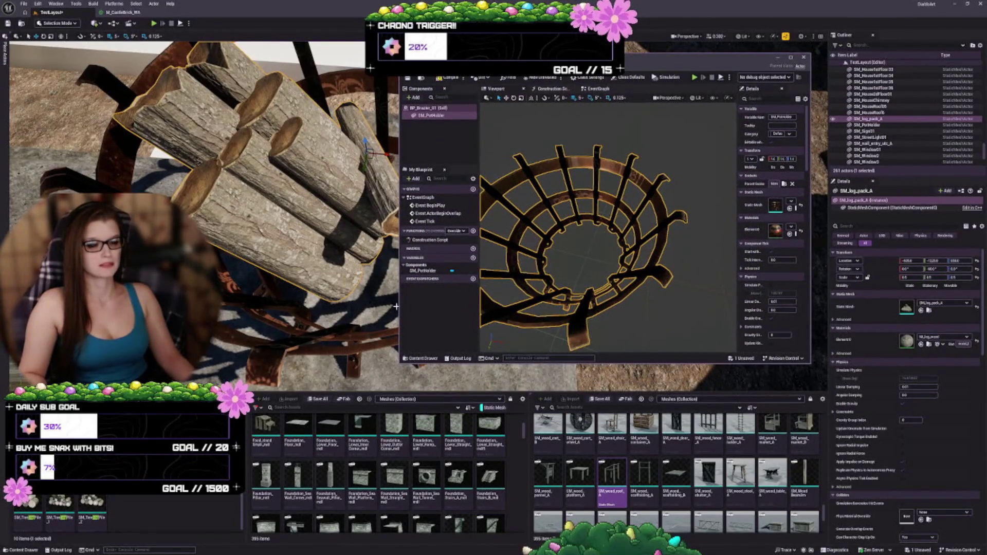
# Add SM_log_pack_A under SM_PotHolder, then shrink it uniformly and tilt it up to the right
pyautogui.moveTo(906, 308)
pyautogui.mouseDown()
pyautogui.moveTo(435, 162)
pyautogui.moveTo(429, 115)
pyautogui.mouseUp()
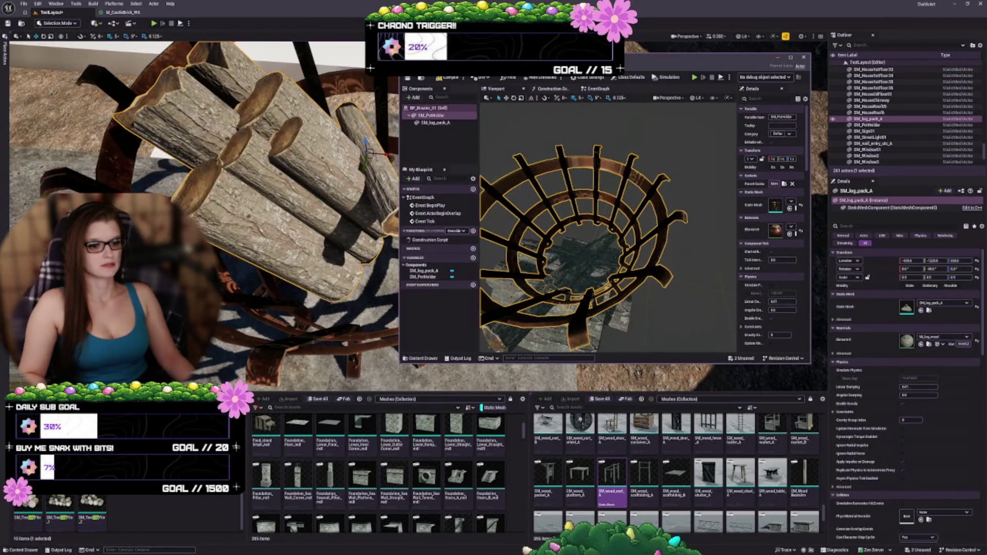
pyautogui.moveTo(399, 364); pyautogui.dragTo(302, 452)
pyautogui.moveTo(565, 258)
pyautogui.mouseDown()
pyautogui.moveTo(473, 258)
pyautogui.moveTo(457, 209)
pyautogui.mouseUp()
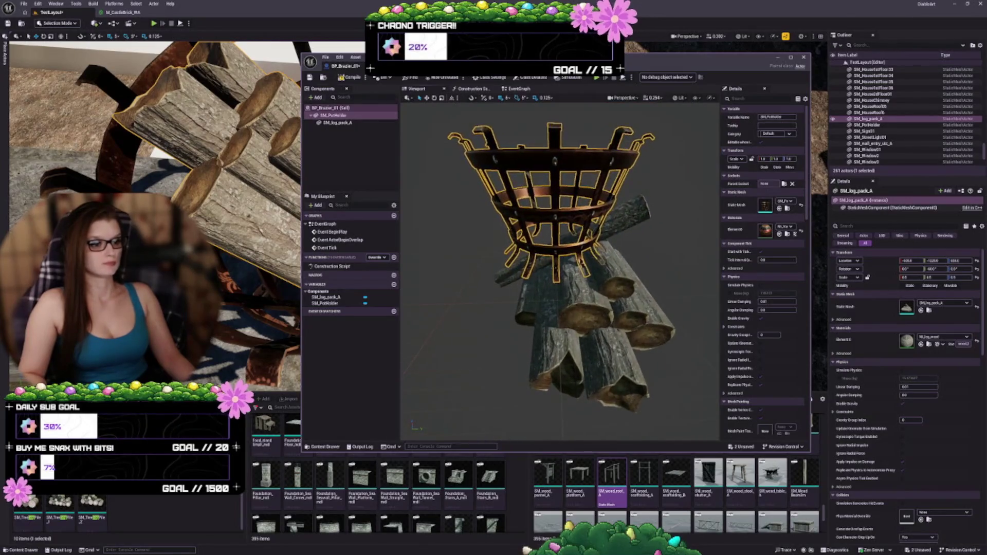
pyautogui.click(591, 334)
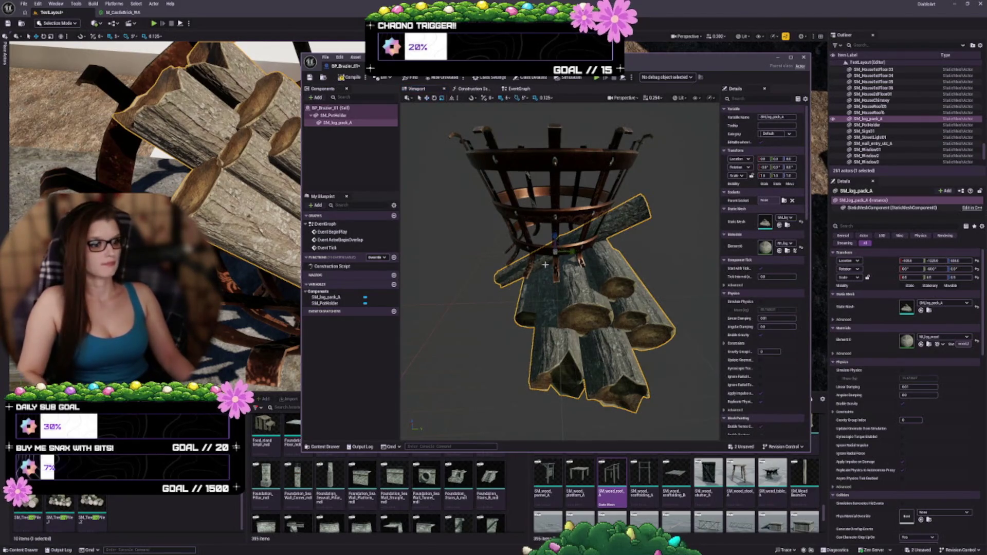
pyautogui.moveTo(555, 253)
pyautogui.mouseDown()
pyautogui.moveTo(606, 285)
pyautogui.moveTo(612, 355)
pyautogui.moveTo(527, 297)
pyautogui.moveTo(532, 210)
pyautogui.moveTo(534, 283)
pyautogui.mouseUp()
pyautogui.moveTo(501, 230)
pyautogui.mouseDown()
pyautogui.moveTo(517, 264)
pyautogui.moveTo(592, 255)
pyautogui.moveTo(591, 221)
pyautogui.mouseUp()
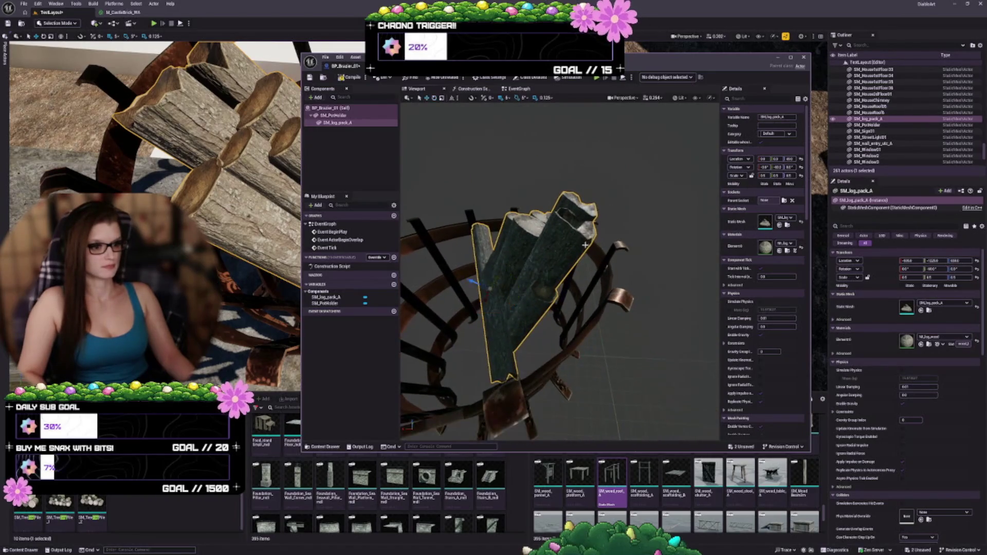
# Inspect the log pack from several angles, lowering then raising it inside the basket
pyautogui.moveTo(503, 277)
pyautogui.mouseDown()
pyautogui.moveTo(502, 260)
pyautogui.moveTo(478, 255)
pyautogui.mouseUp()
pyautogui.moveTo(538, 291)
pyautogui.mouseDown()
pyautogui.moveTo(524, 288)
pyautogui.moveTo(539, 292)
pyautogui.mouseUp()
pyautogui.moveTo(605, 279)
pyautogui.mouseDown()
pyautogui.moveTo(523, 243)
pyautogui.moveTo(465, 286)
pyautogui.mouseUp()
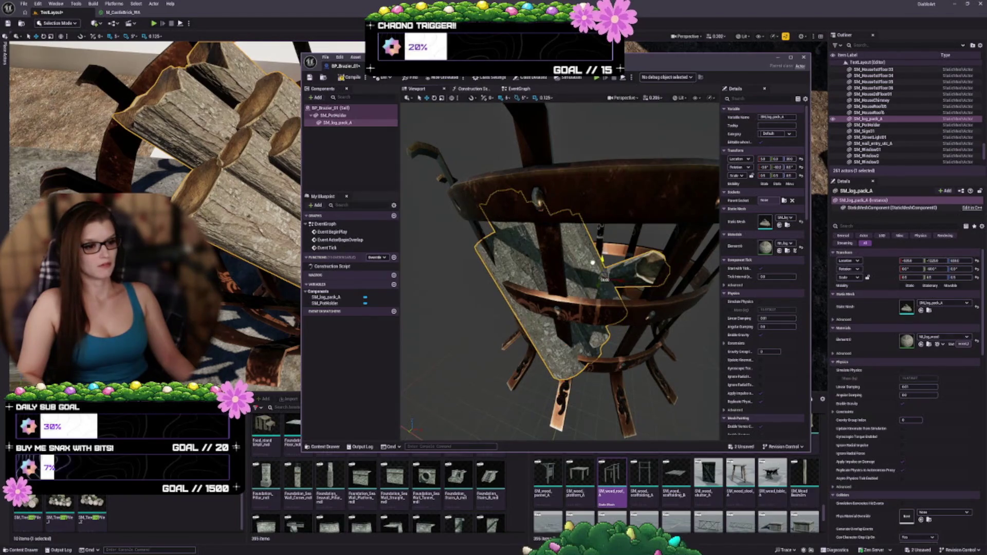
pyautogui.moveTo(613, 276)
pyautogui.mouseDown()
pyautogui.moveTo(573, 305)
pyautogui.moveTo(543, 281)
pyautogui.mouseUp()
pyautogui.moveTo(507, 245); pyautogui.dragTo(506, 261)
pyautogui.moveTo(684, 240)
pyautogui.mouseDown()
pyautogui.moveTo(684, 196)
pyautogui.moveTo(661, 186)
pyautogui.moveTo(580, 257)
pyautogui.mouseUp()
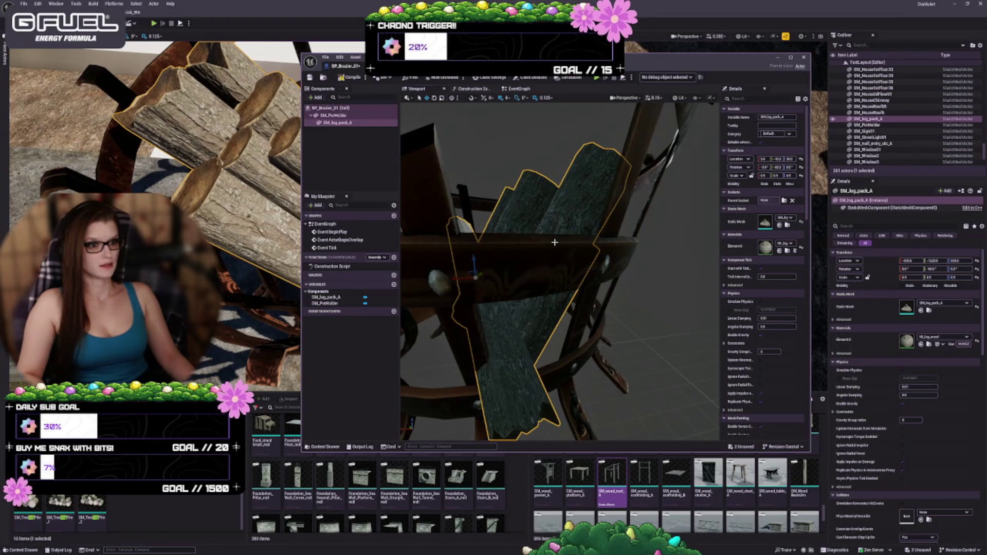
pyautogui.moveTo(474, 257)
pyautogui.mouseDown()
pyautogui.moveTo(472, 241)
pyautogui.moveTo(477, 256)
pyautogui.mouseUp()
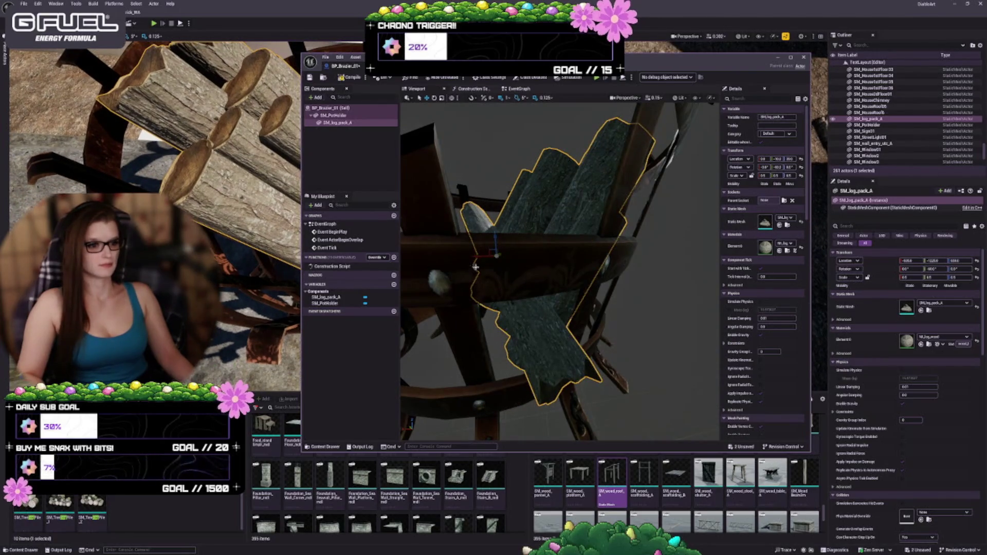
# Nudge the log pack along X to centre it, undoing the last bad move
pyautogui.moveTo(474, 257)
pyautogui.mouseDown()
pyautogui.moveTo(464, 259)
pyautogui.moveTo(520, 252)
pyautogui.mouseUp()
pyautogui.moveTo(435, 250)
pyautogui.mouseDown()
pyautogui.moveTo(448, 248)
pyautogui.moveTo(416, 252)
pyautogui.moveTo(410, 236)
pyautogui.mouseUp()
pyautogui.moveTo(575, 247); pyautogui.dragTo(580, 307)
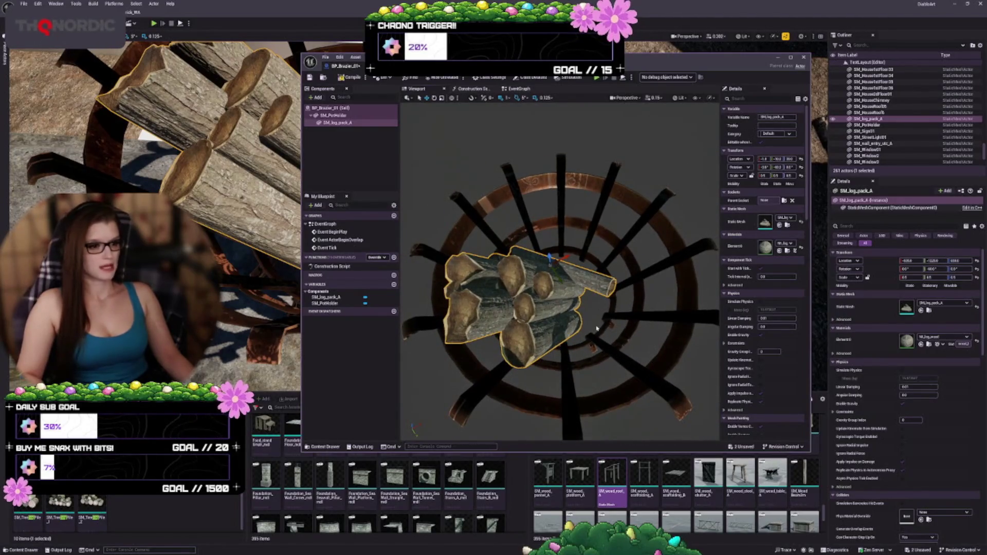
pyautogui.moveTo(154, 129); pyautogui.dragTo(154, 129)
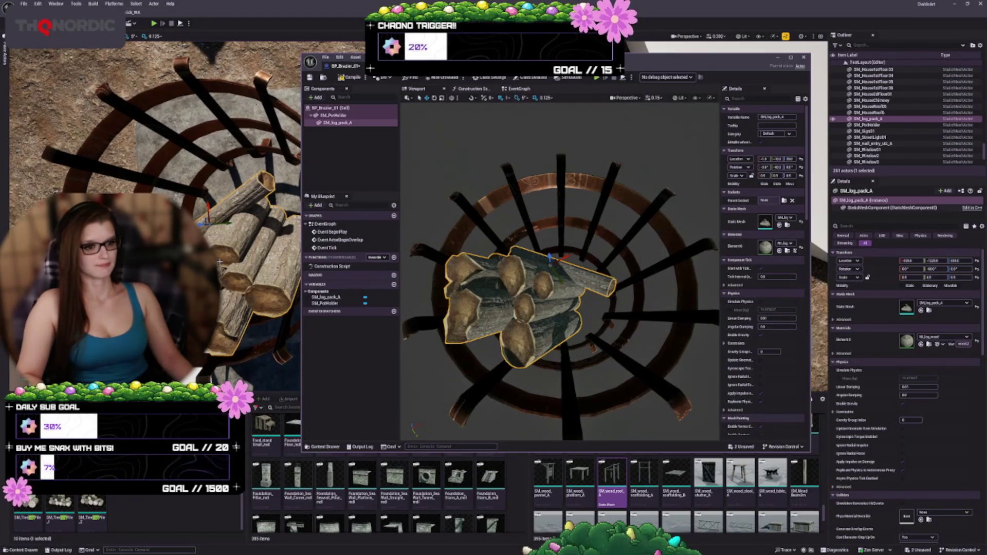
pyautogui.moveTo(560, 272)
pyautogui.mouseDown()
pyautogui.moveTo(584, 276)
pyautogui.moveTo(572, 281)
pyautogui.moveTo(641, 268)
pyautogui.mouseUp()
pyautogui.hotkey('ctrl', 'z')
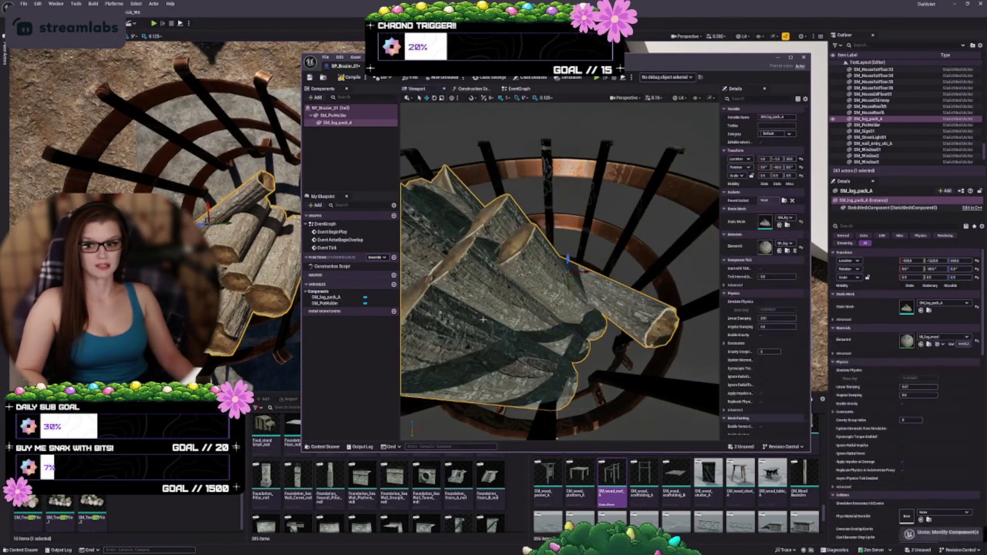
# Narrow the Blueprint window to reveal the level and save the brazier Blueprint
pyautogui.moveTo(561, 272)
pyautogui.mouseDown()
pyautogui.moveTo(637, 265)
pyautogui.moveTo(709, 286)
pyautogui.moveTo(717, 324)
pyautogui.moveTo(607, 282)
pyautogui.moveTo(620, 324)
pyautogui.mouseUp()
pyautogui.scroll(2, 521, 318)
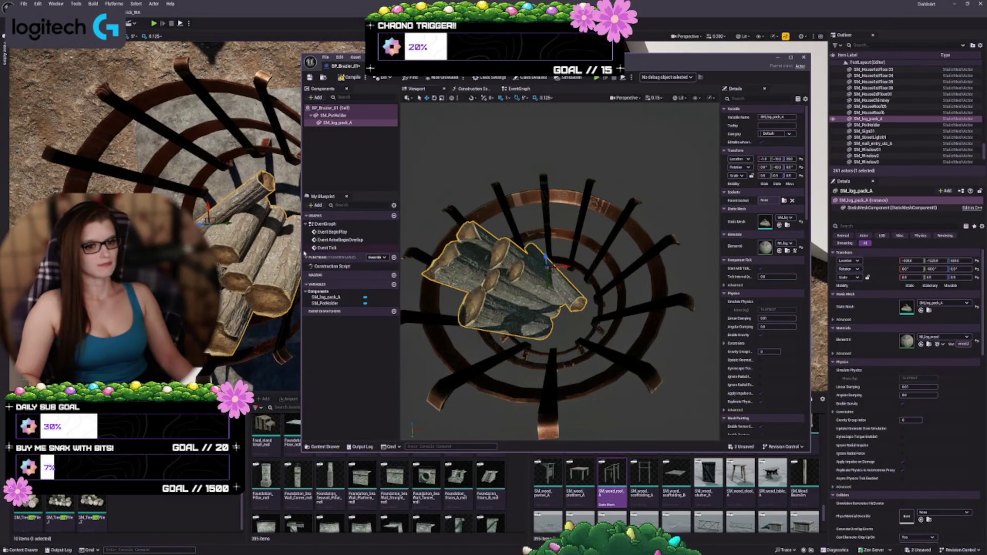
pyautogui.moveTo(302, 250)
pyautogui.mouseDown()
pyautogui.moveTo(546, 248)
pyautogui.moveTo(516, 247)
pyautogui.mouseUp()
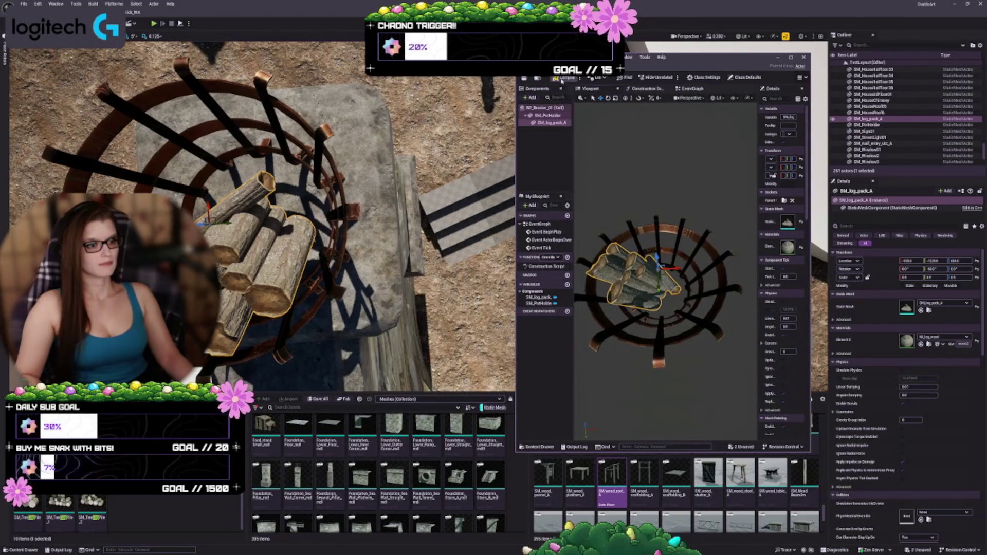
pyautogui.click(525, 79)
# Enable Simulate Physics on the SM_PotHolder brazier in the level
pyautogui.moveTo(662, 57); pyautogui.dragTo(112, 0)
pyautogui.moveTo(411, 215)
pyautogui.mouseDown()
pyautogui.moveTo(391, 206)
pyautogui.moveTo(365, 159)
pyautogui.moveTo(360, 170)
pyautogui.mouseUp()
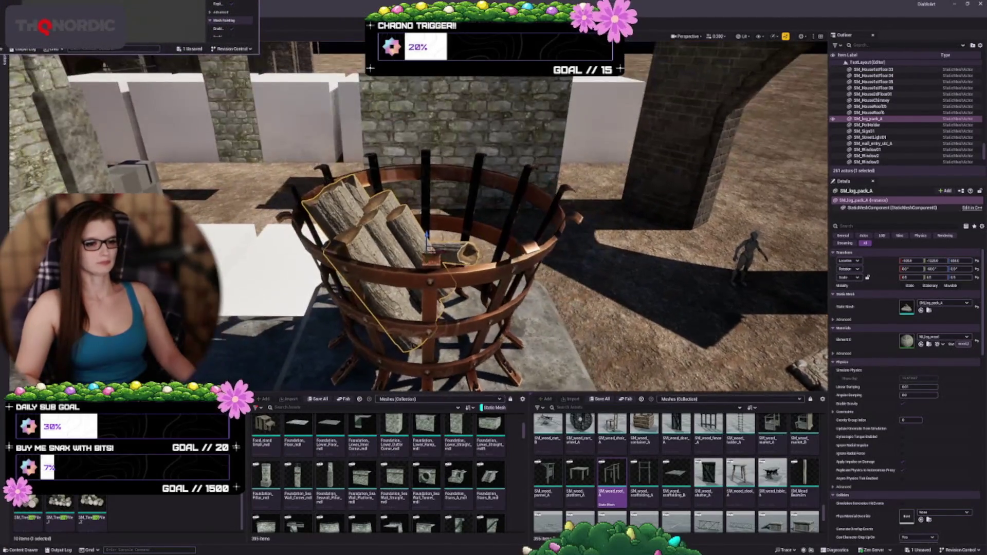
pyautogui.click(432, 285)
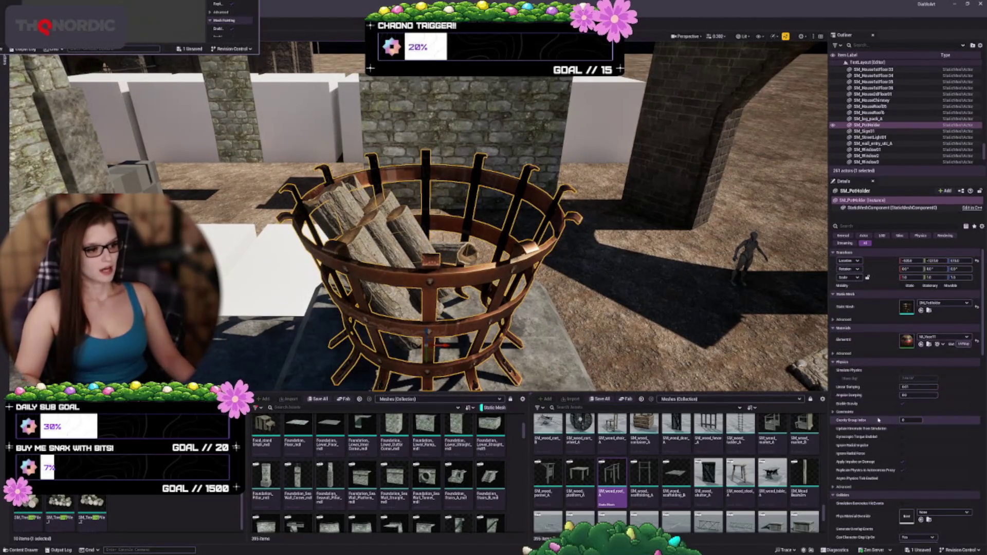
pyautogui.scroll(-4, 889, 418)
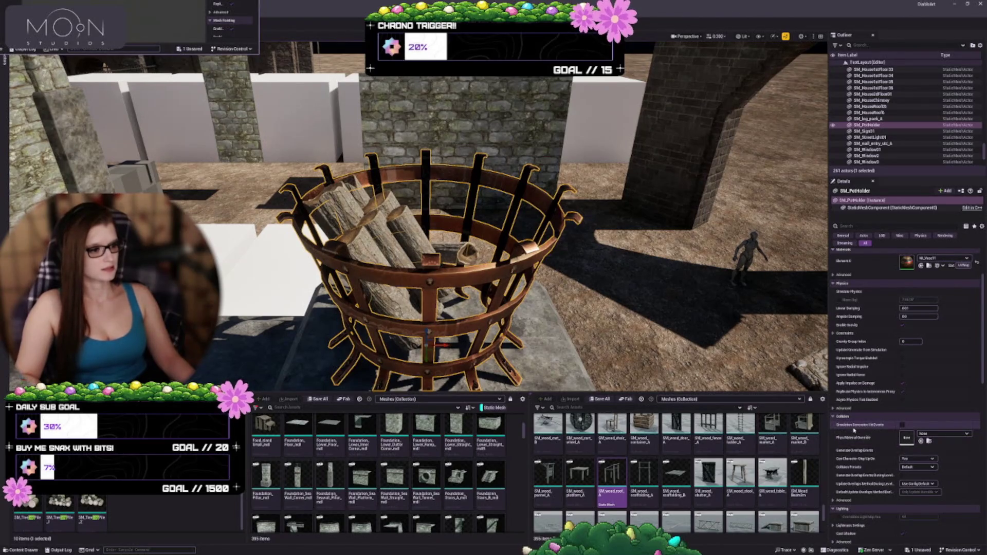
pyautogui.scroll(1, 854, 430)
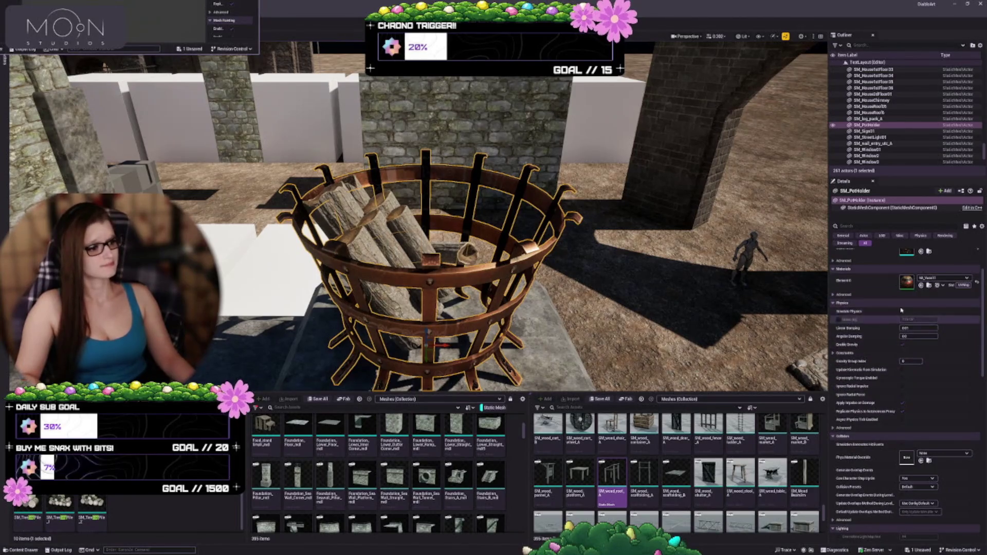
pyautogui.click(903, 311)
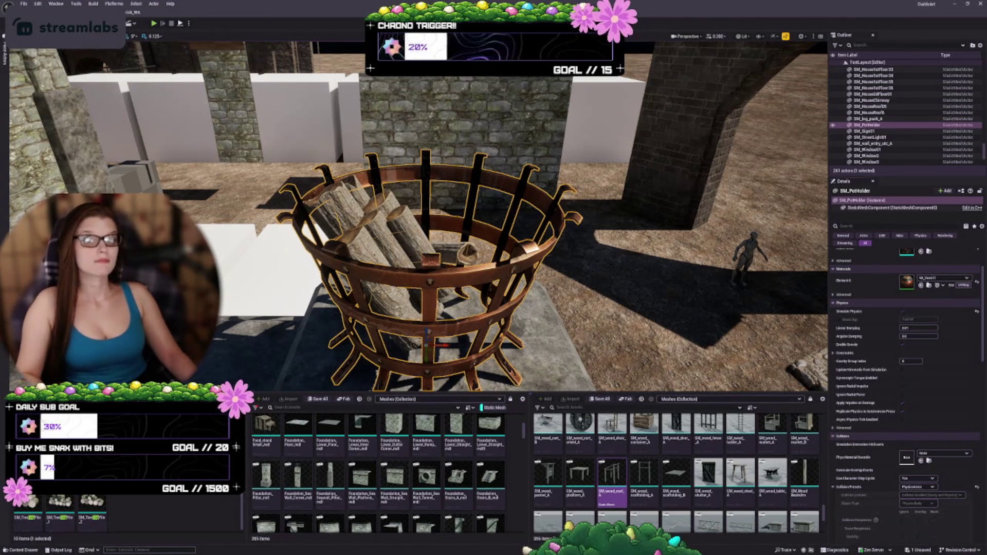
# Check the Player Collision view mode, then switch the viewport back to Lit
pyautogui.click(744, 36)
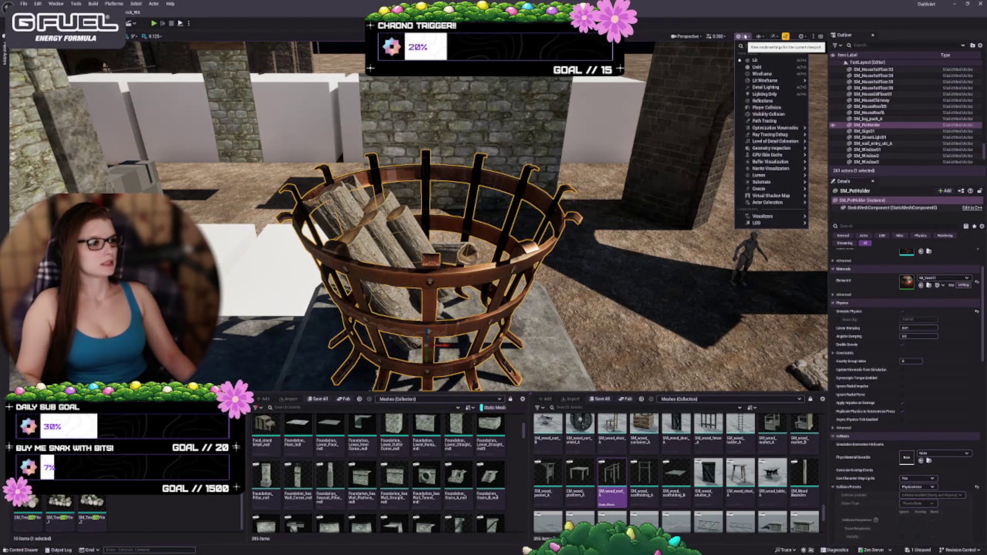
pyautogui.click(761, 107)
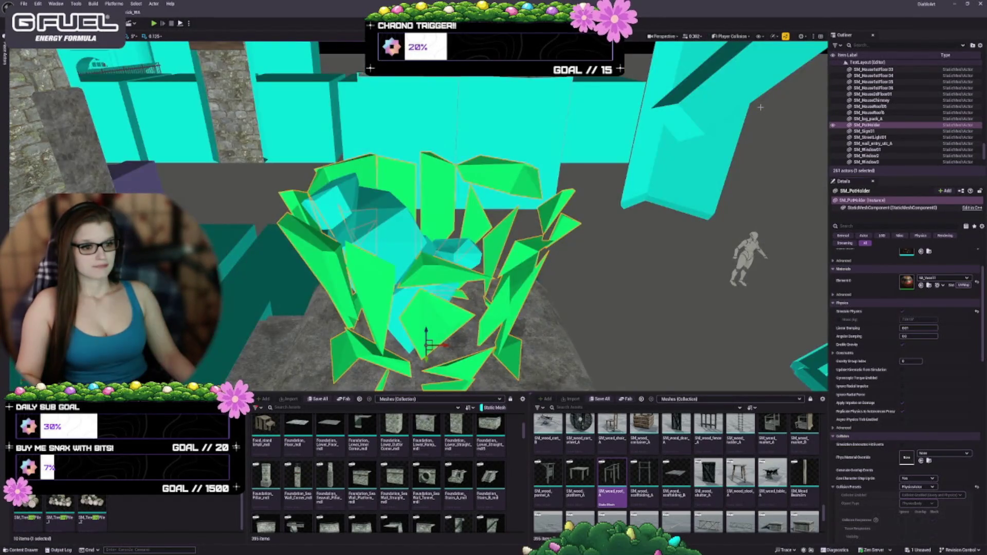
pyautogui.click(746, 41)
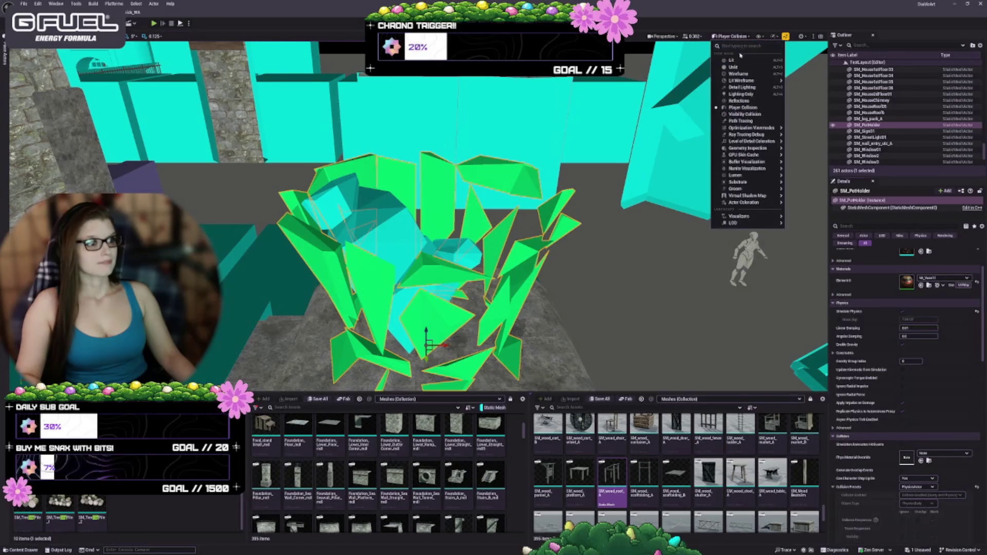
pyautogui.click(719, 58)
pyautogui.moveTo(427, 232); pyautogui.dragTo(426, 200)
pyautogui.scroll(4, 426, 216)
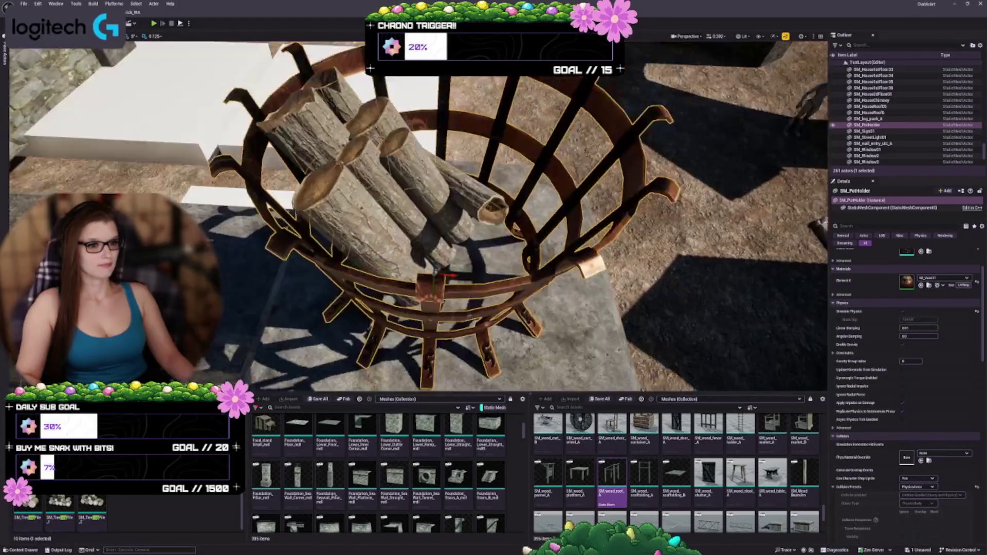
# Alt-drag a copy of the brazier's log pack and swap its mesh to the single log SM_log_A
pyautogui.click(350, 170)
pyautogui.scroll(3, 427, 216)
pyautogui.scroll(-2, 427, 216)
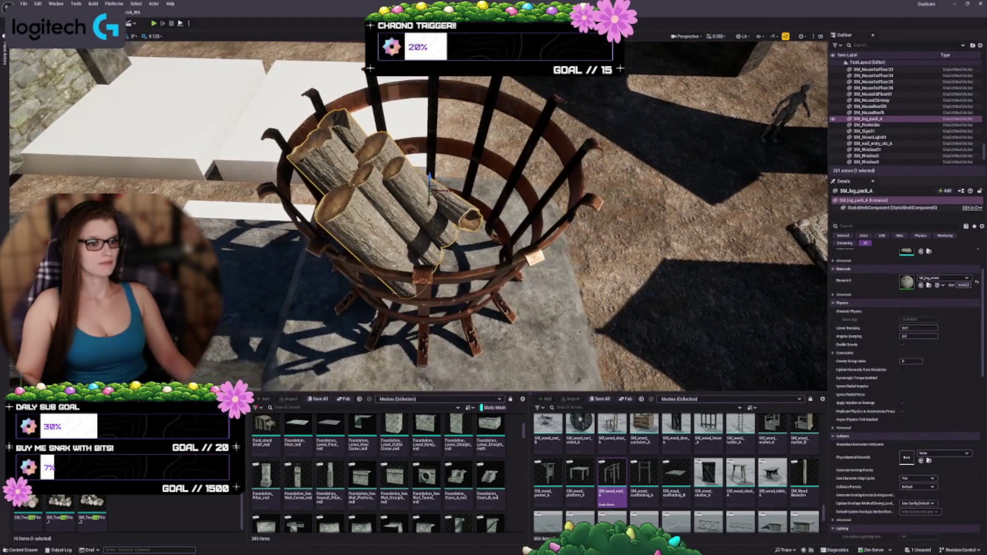
pyautogui.moveTo(430, 190); pyautogui.dragTo(473, 214)
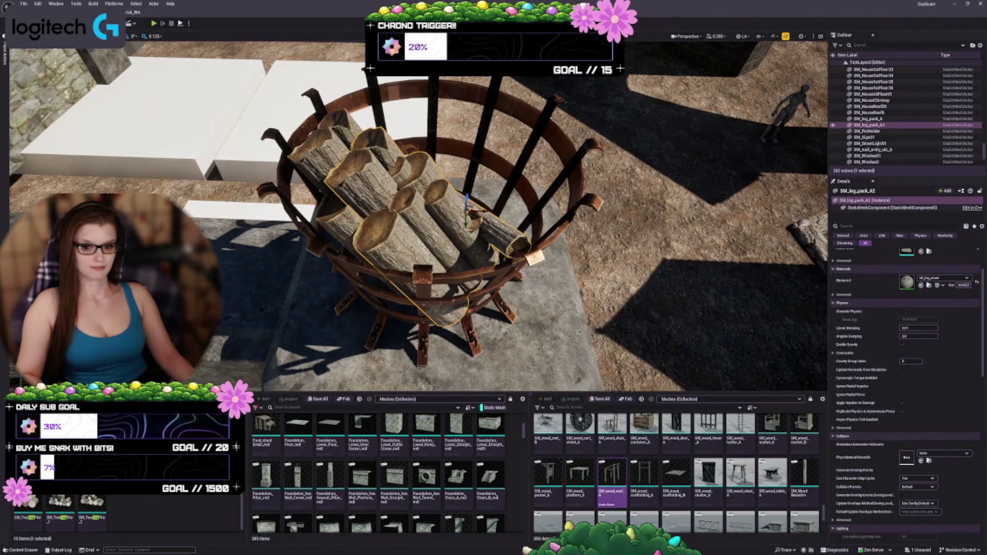
pyautogui.scroll(3, 905, 360)
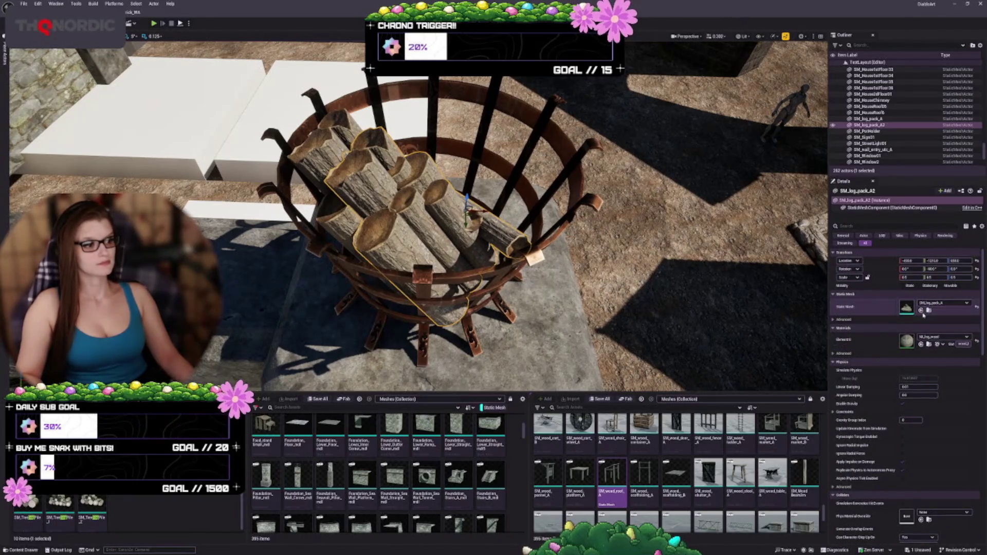
pyautogui.click(922, 310)
pyautogui.moveTo(494, 216)
pyautogui.mouseDown()
pyautogui.moveTo(437, 226)
pyautogui.moveTo(511, 217)
pyautogui.mouseUp()
# Rotate the single log upright and move it right and down into the brazier
pyautogui.moveTo(495, 256)
pyautogui.mouseDown()
pyautogui.moveTo(511, 321)
pyautogui.moveTo(496, 330)
pyautogui.mouseUp()
pyautogui.scroll(-2, 492, 323)
pyautogui.moveTo(473, 286)
pyautogui.mouseDown()
pyautogui.moveTo(466, 301)
pyautogui.moveTo(519, 301)
pyautogui.mouseUp()
pyautogui.press('w')
pyautogui.moveTo(426, 250)
pyautogui.mouseDown()
pyautogui.moveTo(435, 272)
pyautogui.moveTo(504, 257)
pyautogui.moveTo(448, 258)
pyautogui.moveTo(431, 275)
pyautogui.moveTo(437, 285)
pyautogui.mouseUp()
pyautogui.press('e')
# Enable physics simulation on both the new log and the original log pack
pyautogui.keyDown('ctrl'); pyautogui.click(373, 237); pyautogui.keyUp('ctrl')
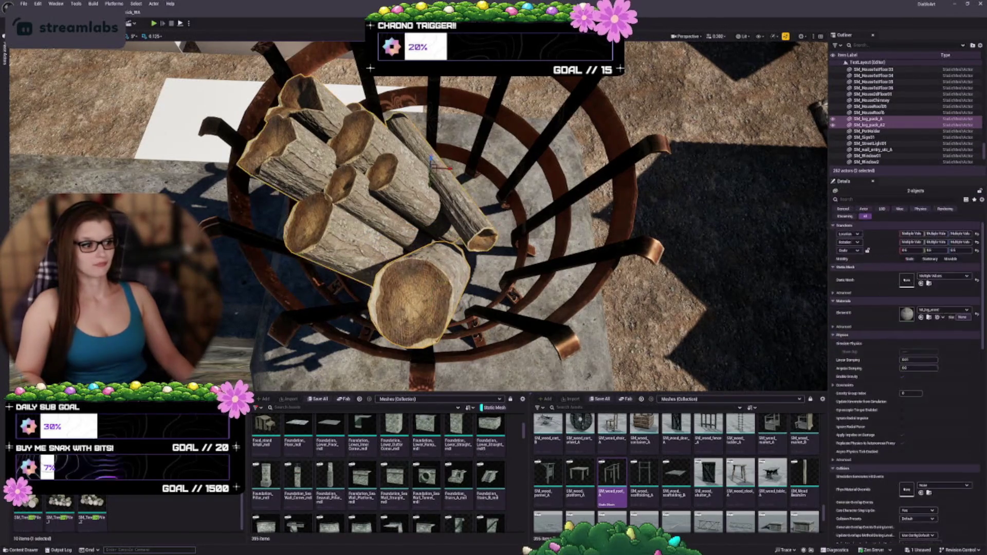
pyautogui.click(903, 313)
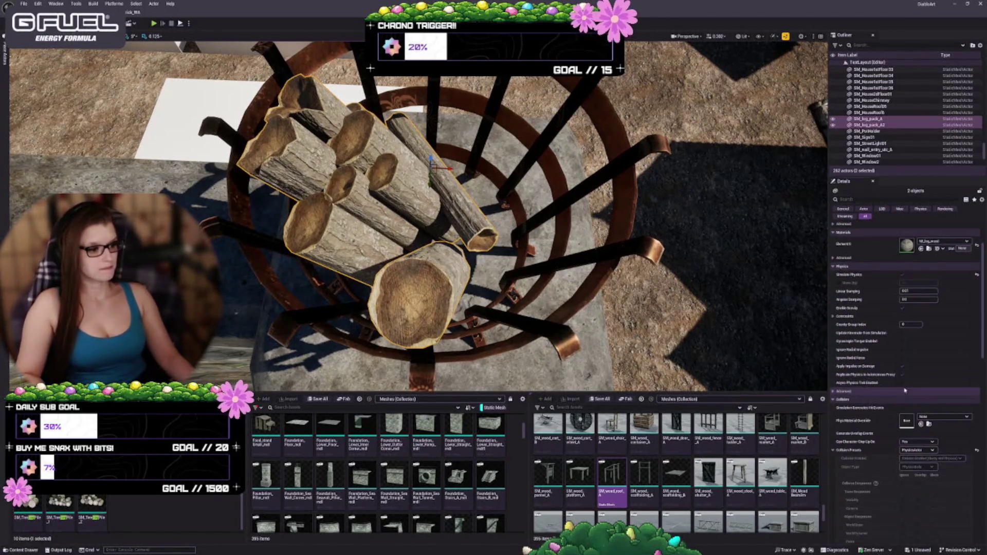
pyautogui.press('Escape')
pyautogui.scroll(-3, 419, 216)
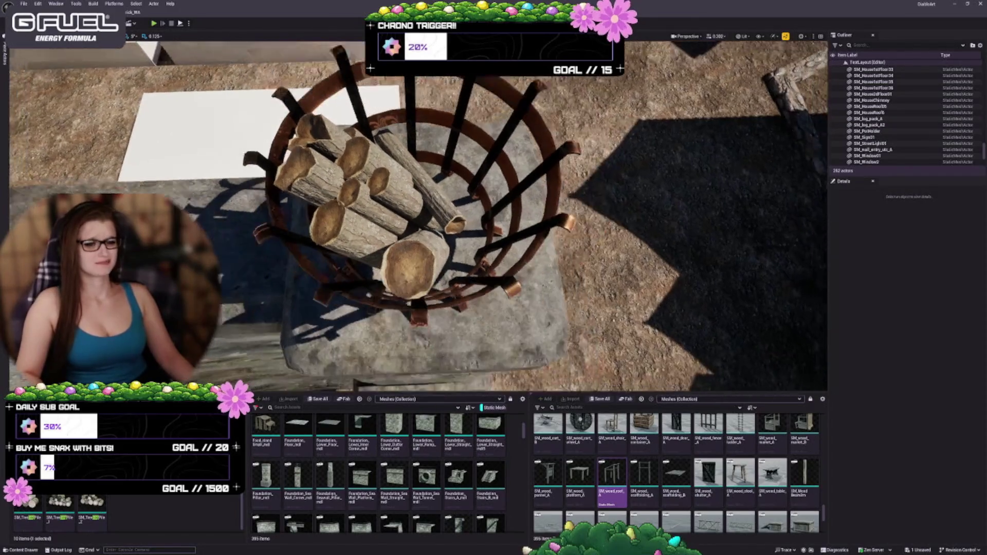
# Duplicate the front log, stand the copy upright deeper in the basket, and duplicate it again
pyautogui.click(422, 253)
pyautogui.keyDown('alt'); pyautogui.moveTo(425, 253); pyautogui.dragTo(456, 176); pyautogui.keyUp('alt')
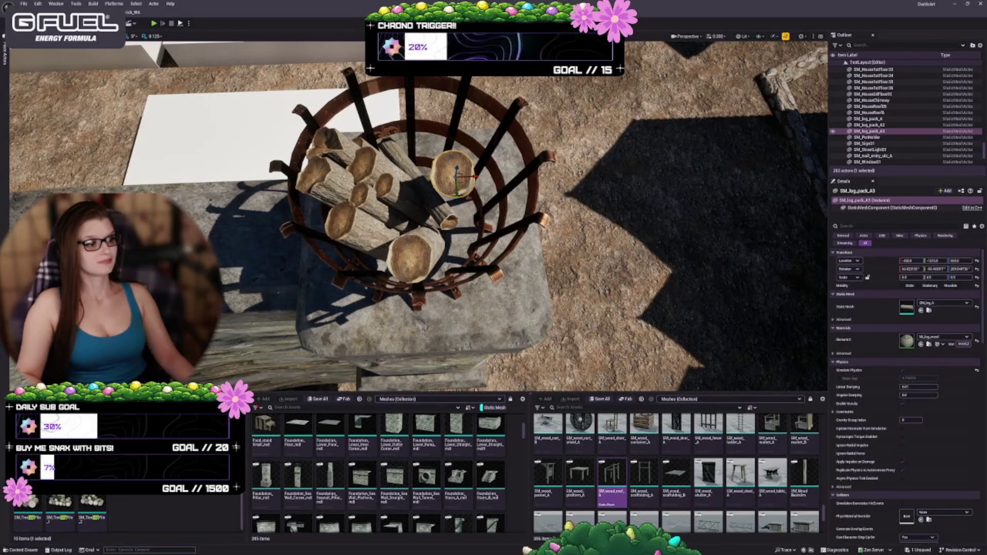
pyautogui.click(977, 269)
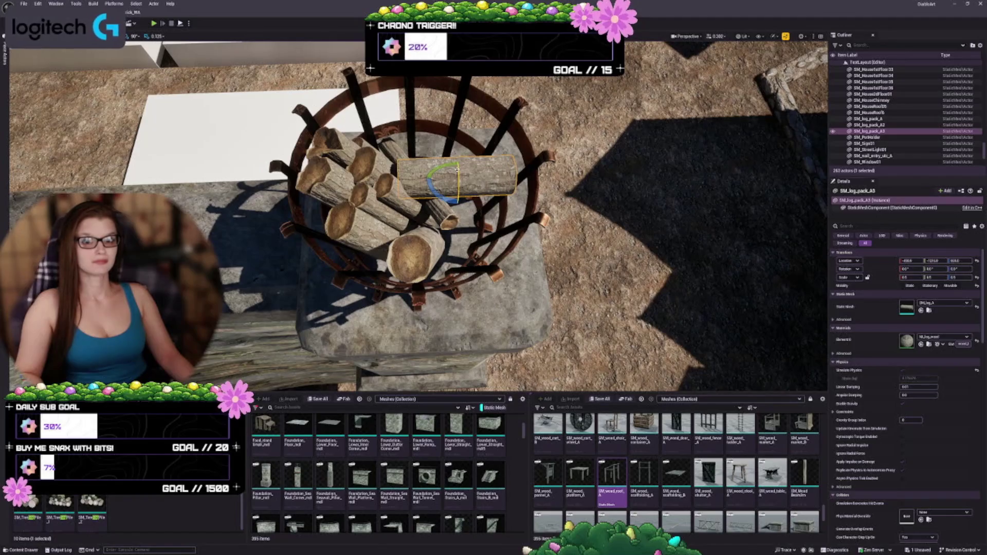
pyautogui.hotkey('ctrl', 'z')
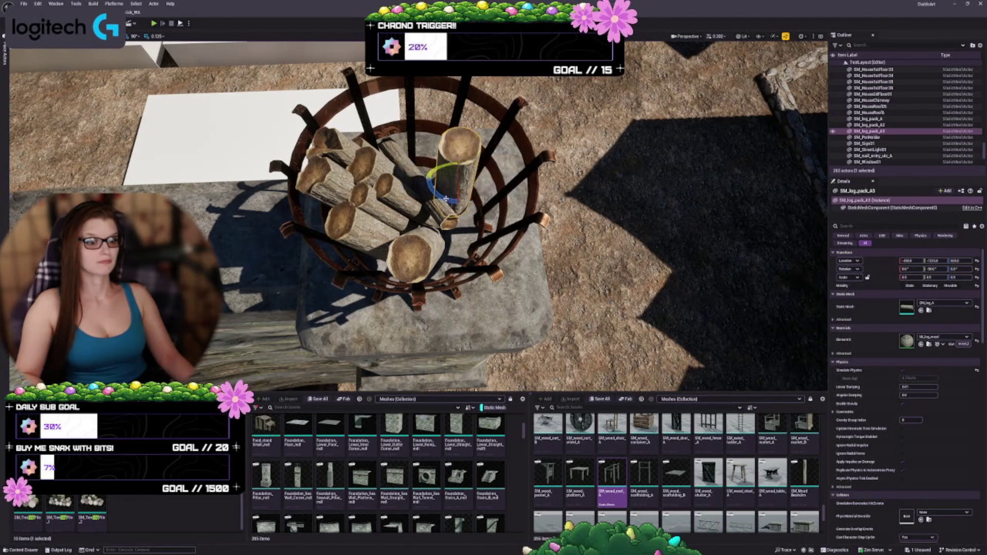
pyautogui.moveTo(419, 168); pyautogui.dragTo(428, 148)
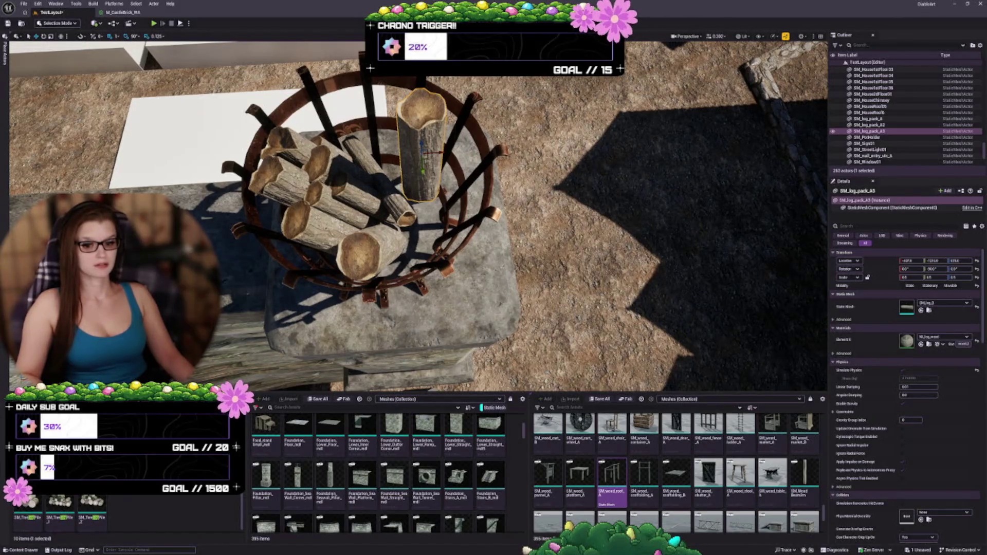
pyautogui.moveTo(424, 159)
pyautogui.mouseDown()
pyautogui.moveTo(375, 129)
pyautogui.moveTo(392, 209)
pyautogui.moveTo(370, 189)
pyautogui.moveTo(368, 166)
pyautogui.moveTo(524, 154)
pyautogui.moveTo(450, 239)
pyautogui.moveTo(424, 205)
pyautogui.mouseUp()
pyautogui.press('r')
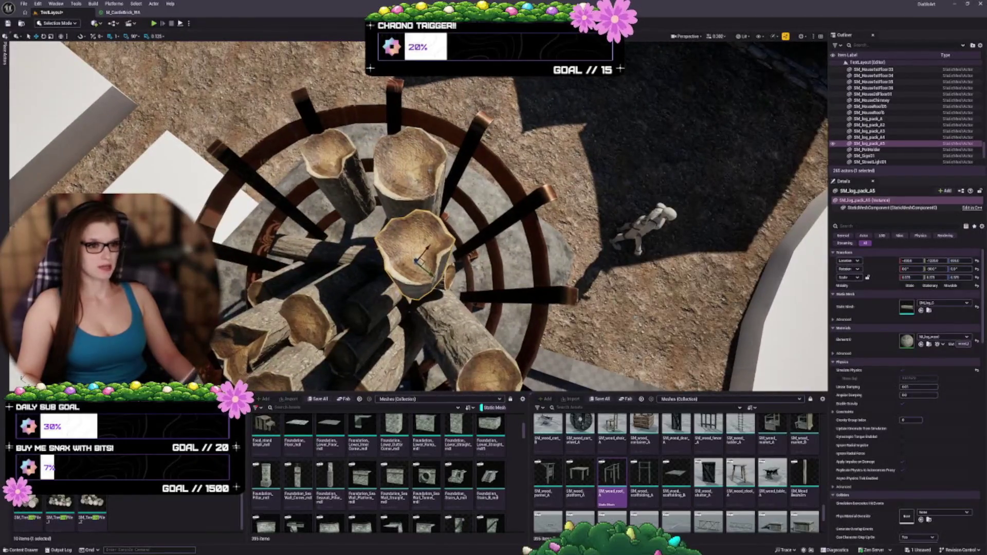
# Undo SM_log_pack_A3's last move, then tilt it to a new angle and slide it right
pyautogui.click(409, 164)
pyautogui.moveTo(408, 163)
pyautogui.mouseDown()
pyautogui.moveTo(409, 124)
pyautogui.moveTo(308, 154)
pyautogui.moveTo(288, 170)
pyautogui.moveTo(322, 196)
pyautogui.mouseUp()
pyautogui.hotkey('ctrl', 'z')
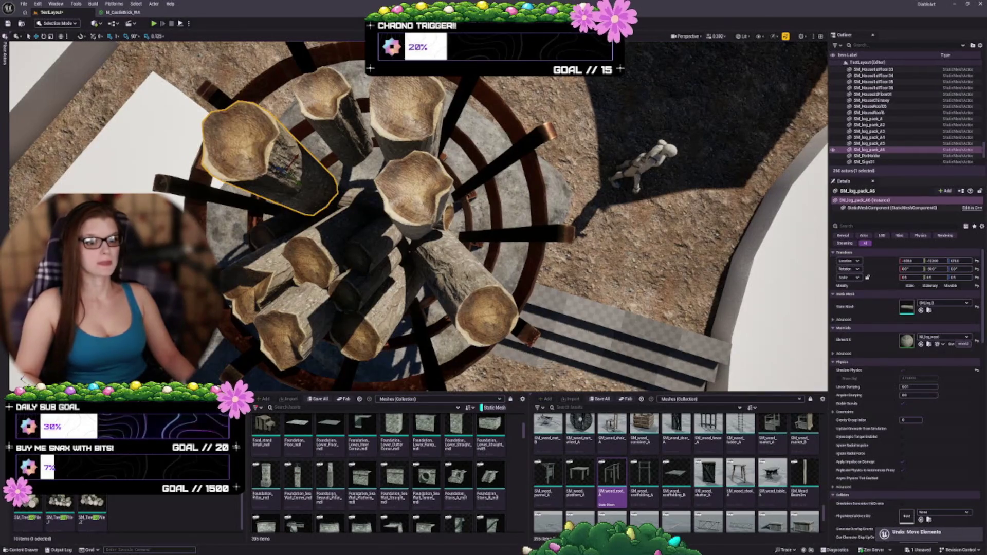
pyautogui.press('f')
pyautogui.moveTo(582, 219)
pyautogui.mouseDown()
pyautogui.moveTo(509, 226)
pyautogui.moveTo(582, 219)
pyautogui.mouseUp()
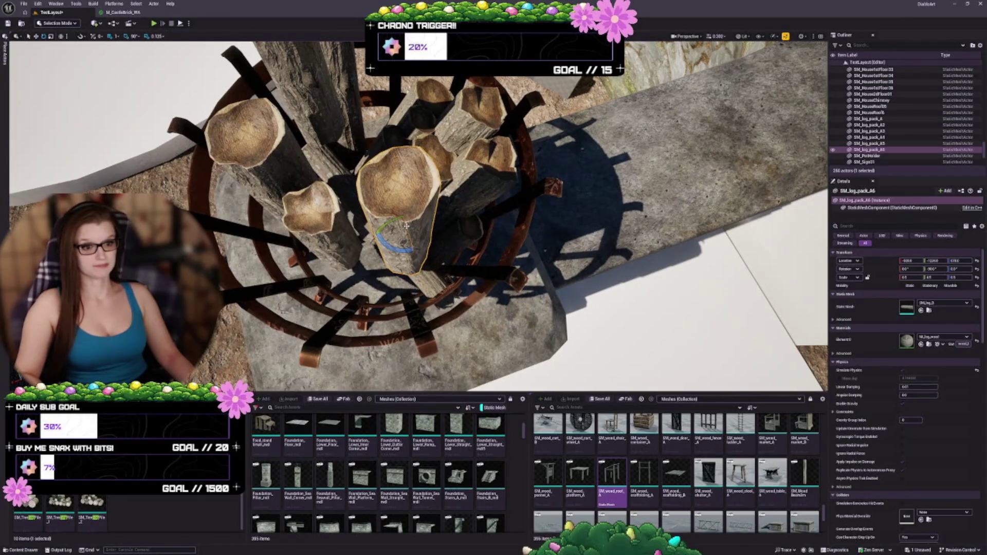
pyautogui.press('e')
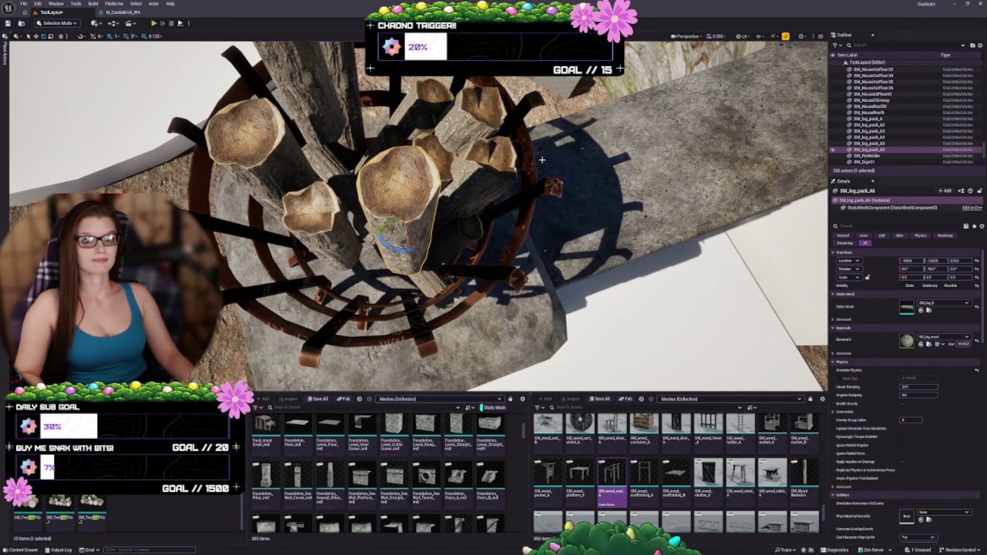
pyautogui.moveTo(407, 231)
pyautogui.mouseDown()
pyautogui.moveTo(387, 252)
pyautogui.moveTo(360, 247)
pyautogui.moveTo(391, 238)
pyautogui.mouseUp()
pyautogui.moveTo(344, 154)
pyautogui.mouseDown()
pyautogui.moveTo(367, 154)
pyautogui.moveTo(374, 200)
pyautogui.moveTo(478, 215)
pyautogui.mouseUp()
# Duplicate SM_log_pack_A4 into SM_log_pack_A7, placed lower left in the basket
pyautogui.click(445, 220)
pyautogui.moveTo(457, 169); pyautogui.dragTo(456, 167)
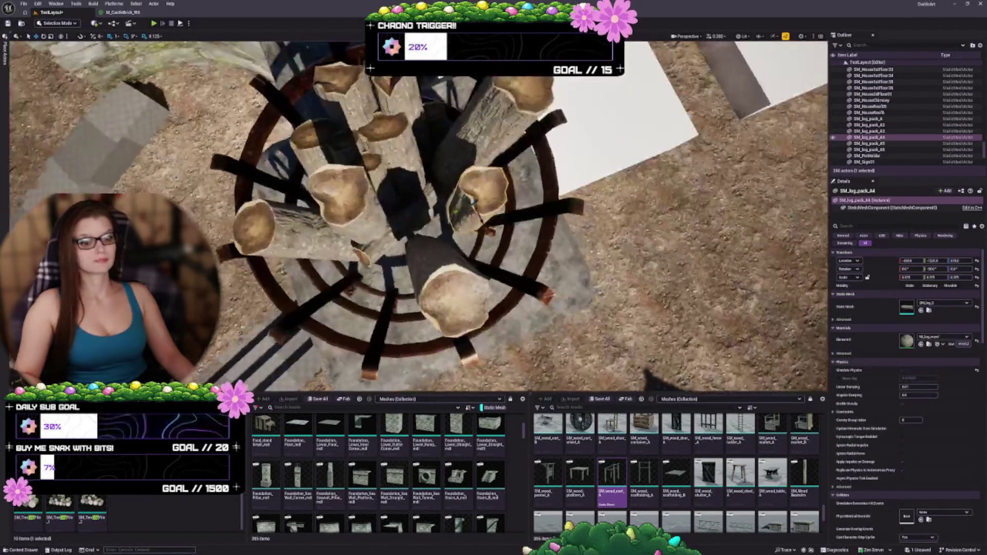
pyautogui.click(454, 167)
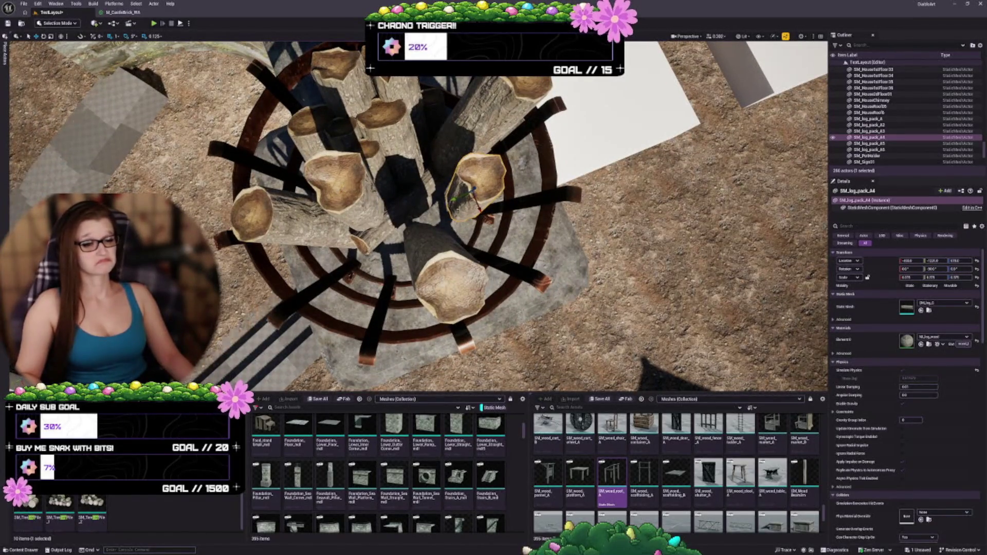
pyautogui.moveTo(469, 197)
pyautogui.mouseDown()
pyautogui.moveTo(345, 257)
pyautogui.moveTo(359, 283)
pyautogui.moveTo(385, 286)
pyautogui.mouseUp()
pyautogui.scroll(5, 385, 286)
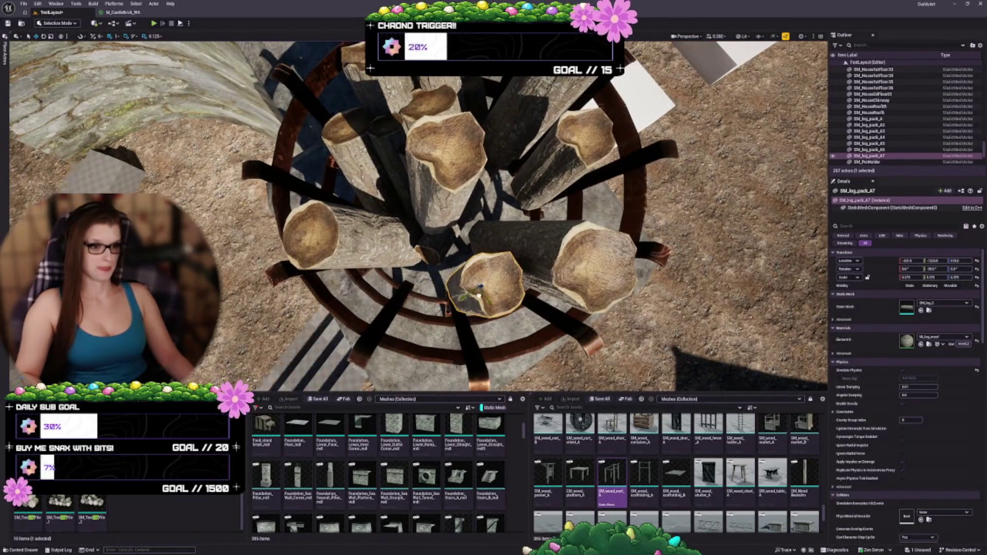
pyautogui.moveTo(478, 288)
pyautogui.mouseDown()
pyautogui.moveTo(478, 205)
pyautogui.moveTo(478, 262)
pyautogui.moveTo(360, 253)
pyautogui.mouseUp()
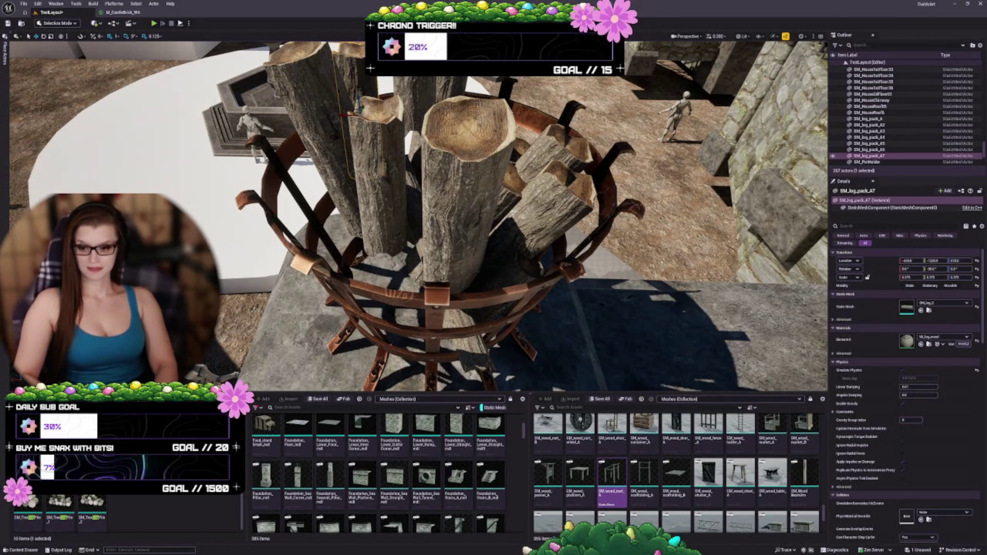
# Ctrl-select all seven logs, including SM_log_pack_A, A7 and the lying log, then show Play options
pyautogui.moveTo(494, 233)
pyautogui.mouseDown()
pyautogui.moveTo(492, 195)
pyautogui.moveTo(494, 242)
pyautogui.moveTo(496, 206)
pyautogui.mouseUp()
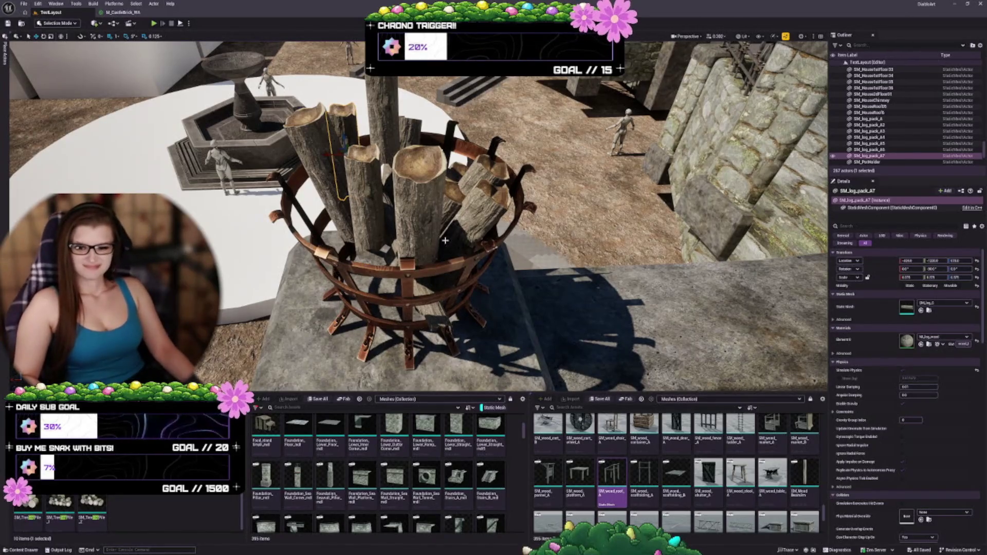
pyautogui.click(316, 165)
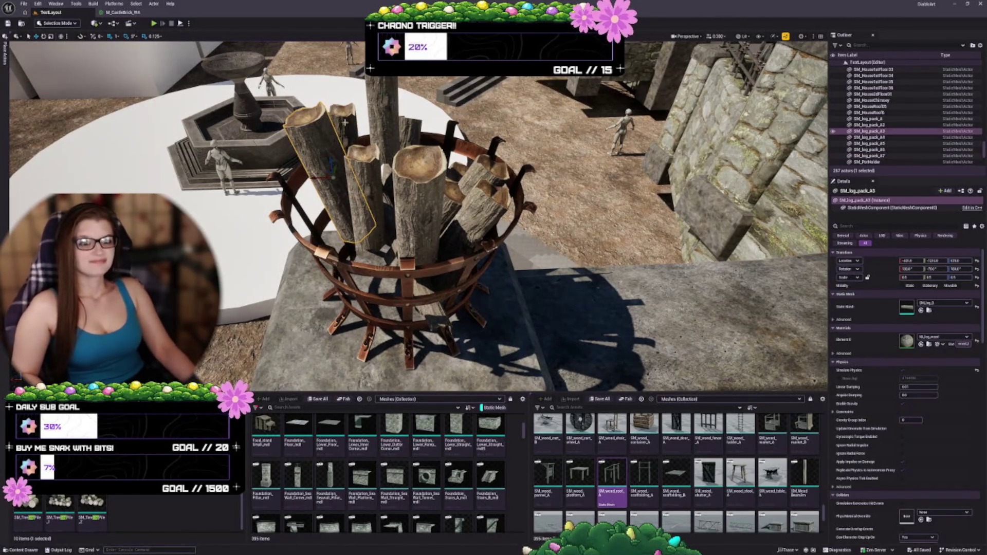
pyautogui.keyDown('ctrl'); pyautogui.click(395, 116); pyautogui.keyUp('ctrl')
pyautogui.keyDown('ctrl'); pyautogui.click(366, 170); pyautogui.keyUp('ctrl')
pyautogui.keyDown('ctrl'); pyautogui.click(383, 119); pyautogui.keyUp('ctrl')
pyautogui.keyDown('ctrl'); pyautogui.click(423, 184); pyautogui.keyUp('ctrl')
pyautogui.keyDown('ctrl'); pyautogui.click(432, 303); pyautogui.keyUp('ctrl')
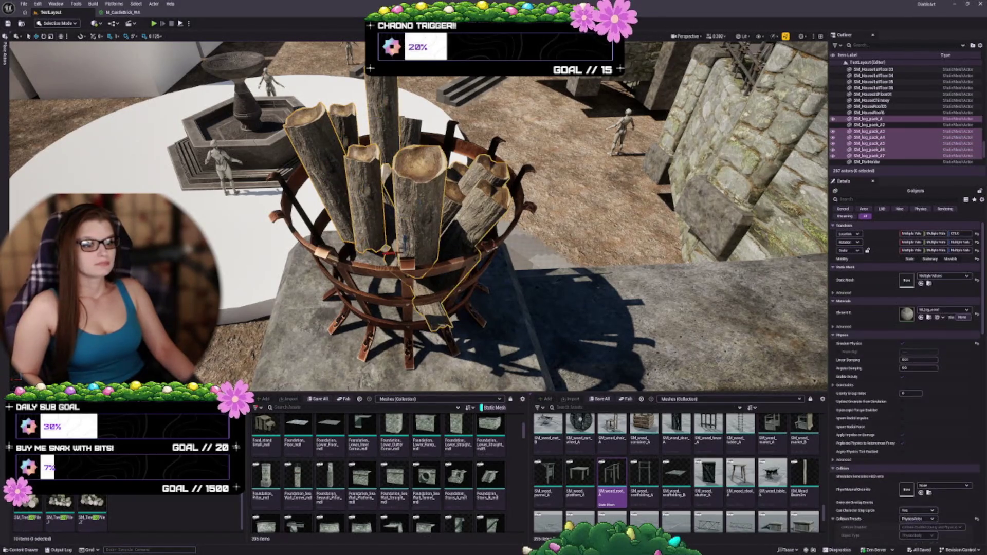
pyautogui.moveTo(418, 267)
pyautogui.mouseDown()
pyautogui.moveTo(299, 231)
pyautogui.moveTo(530, 208)
pyautogui.mouseUp()
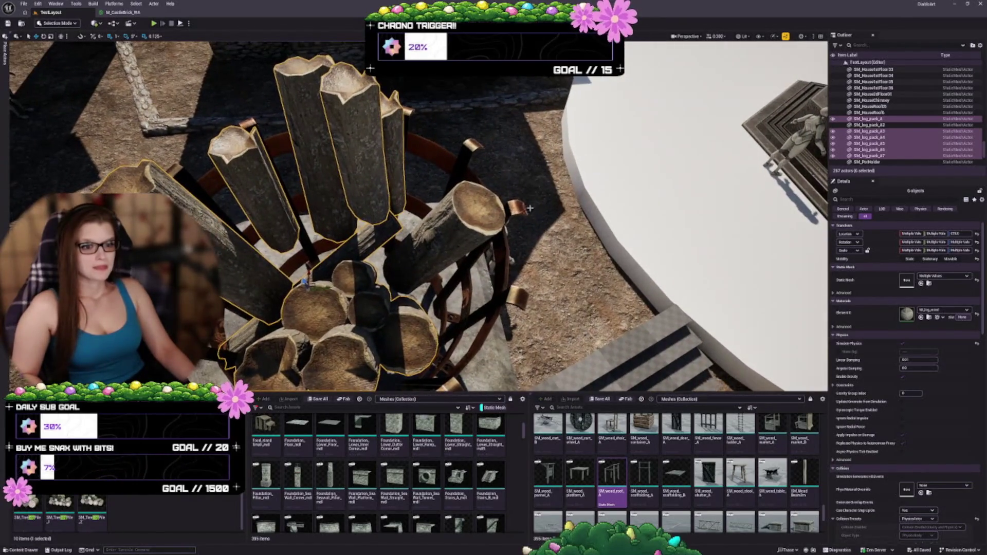
pyautogui.keyDown('ctrl'); pyautogui.click(460, 237); pyautogui.keyUp('ctrl')
pyautogui.moveTo(460, 238)
pyautogui.mouseDown()
pyautogui.moveTo(334, 229)
pyautogui.moveTo(493, 262)
pyautogui.mouseUp()
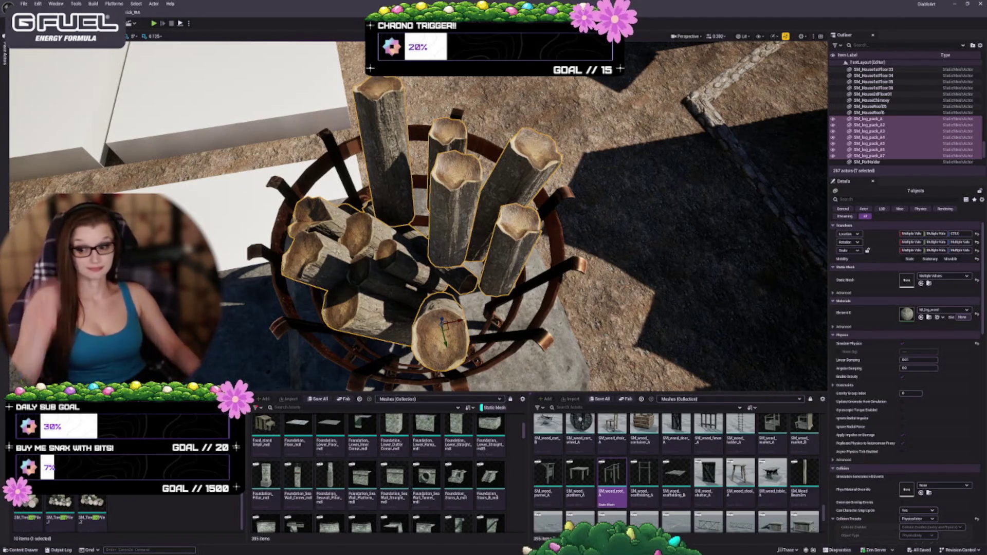
pyautogui.moveTo(442, 231)
pyautogui.mouseDown()
pyautogui.moveTo(463, 221)
pyautogui.moveTo(450, 231)
pyautogui.mouseUp()
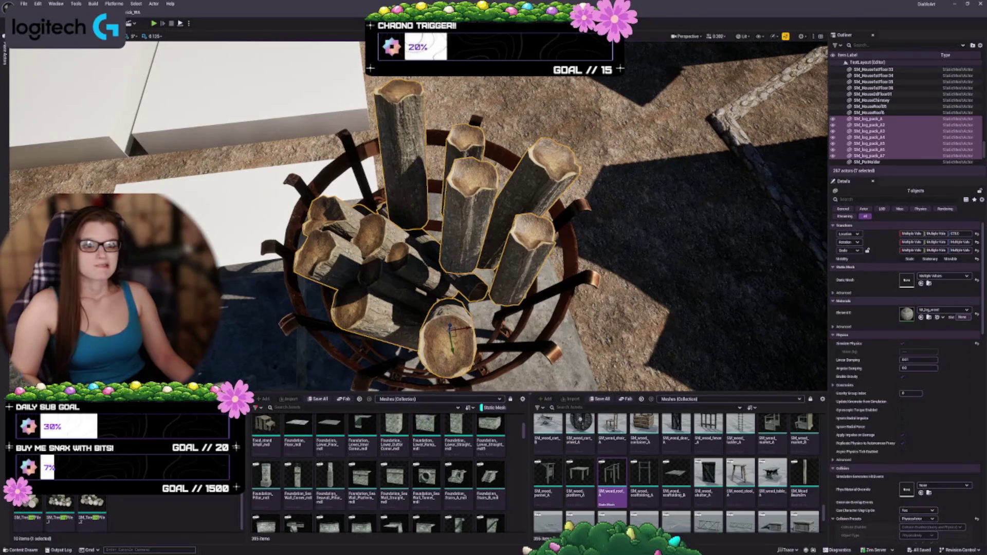
pyautogui.click(189, 24)
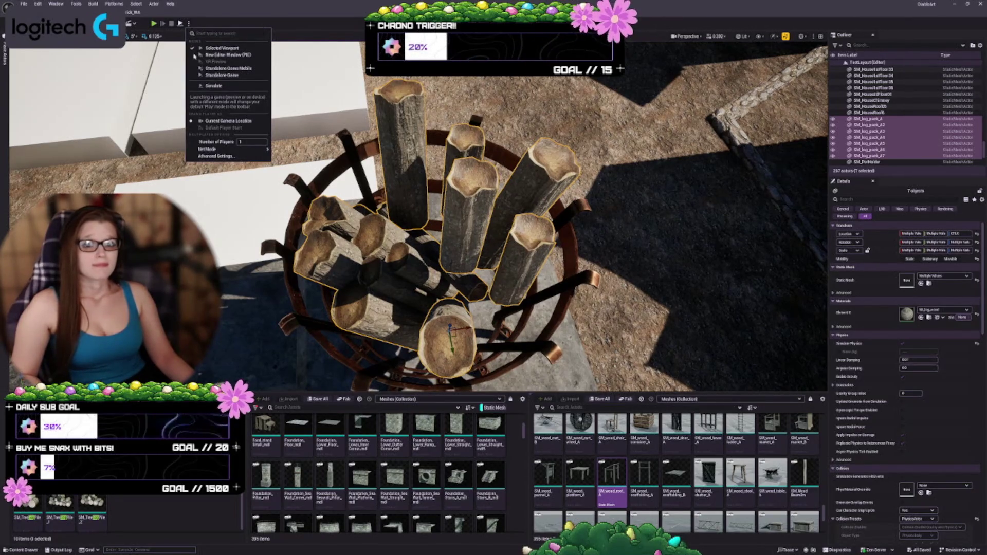
# Start Simulate with Alt+S and lift SM_log_pack_A5 to the top of the pile
pyautogui.press('Escape')
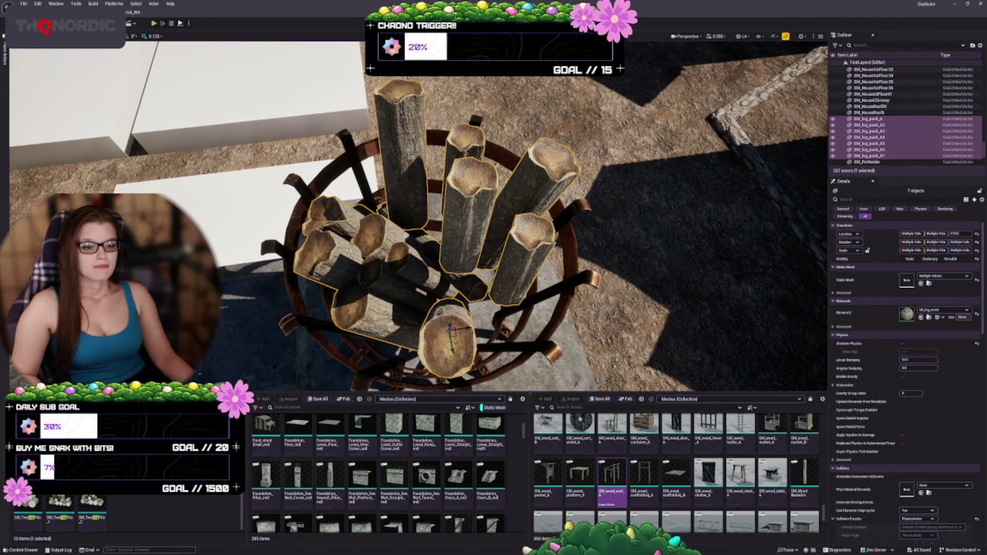
pyautogui.hotkey('alt', 's')
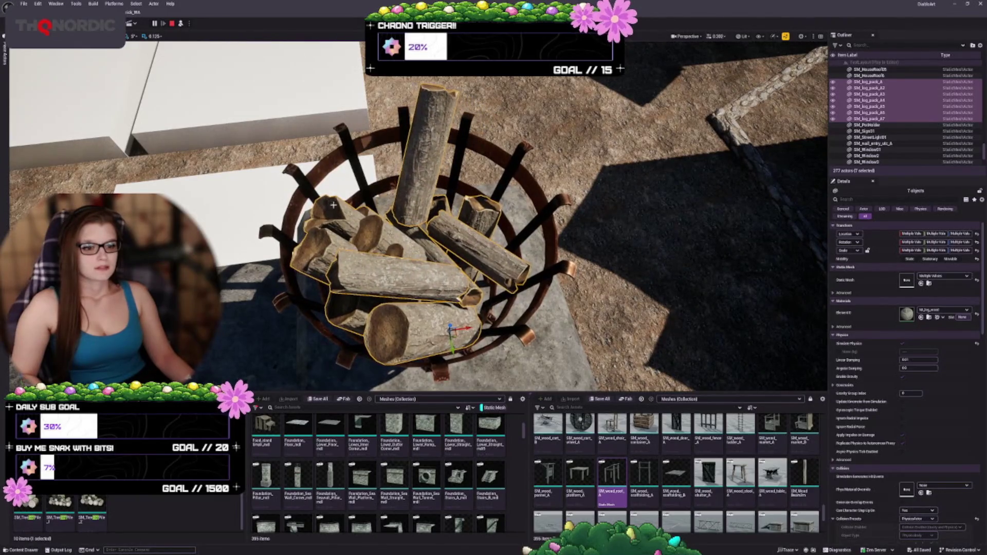
pyautogui.click(404, 278)
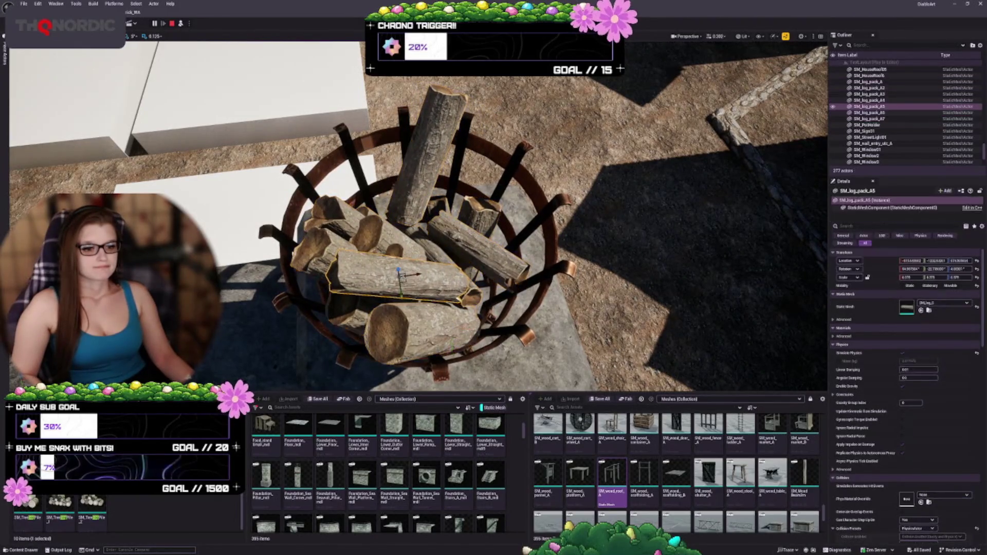
pyautogui.moveTo(408, 279); pyautogui.dragTo(474, 243)
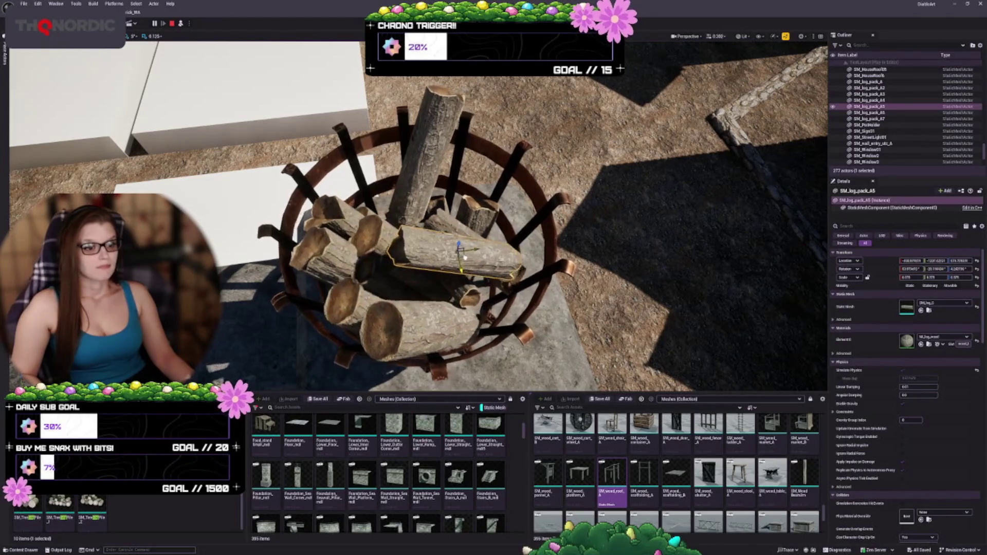
pyautogui.press('e')
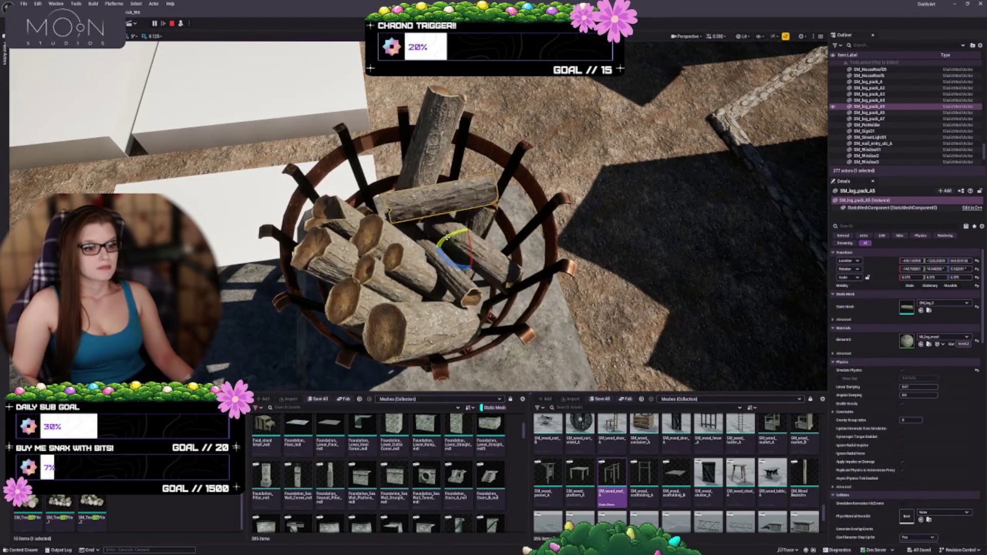
pyautogui.moveTo(519, 272)
pyautogui.mouseDown()
pyautogui.moveTo(428, 260)
pyautogui.moveTo(386, 216)
pyautogui.moveTo(329, 198)
pyautogui.mouseUp()
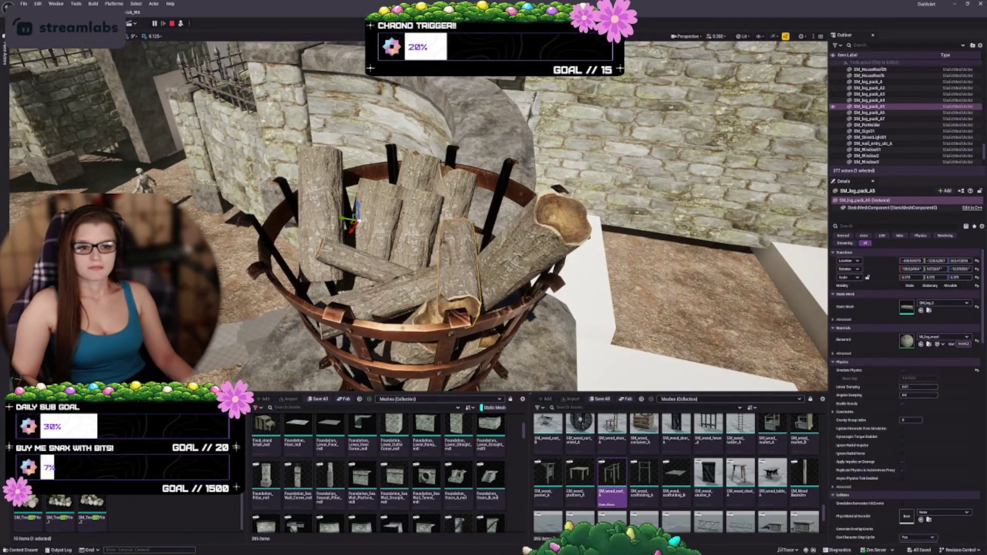
# Nudge the upright log SM_log_pack_A2 into a new position, then stop the simulation
pyautogui.click(320, 216)
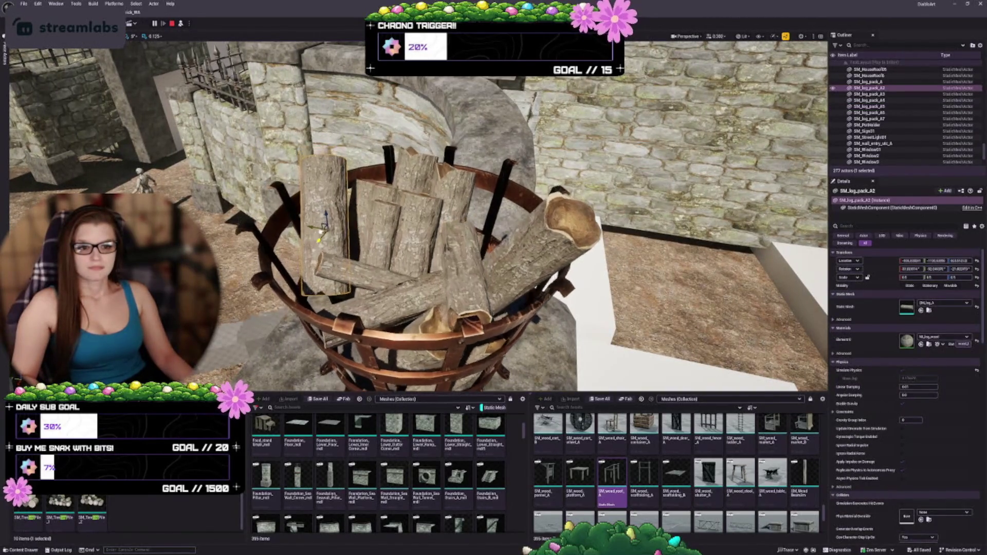
pyautogui.moveTo(329, 197)
pyautogui.mouseDown()
pyautogui.moveTo(317, 194)
pyautogui.moveTo(318, 244)
pyautogui.mouseUp()
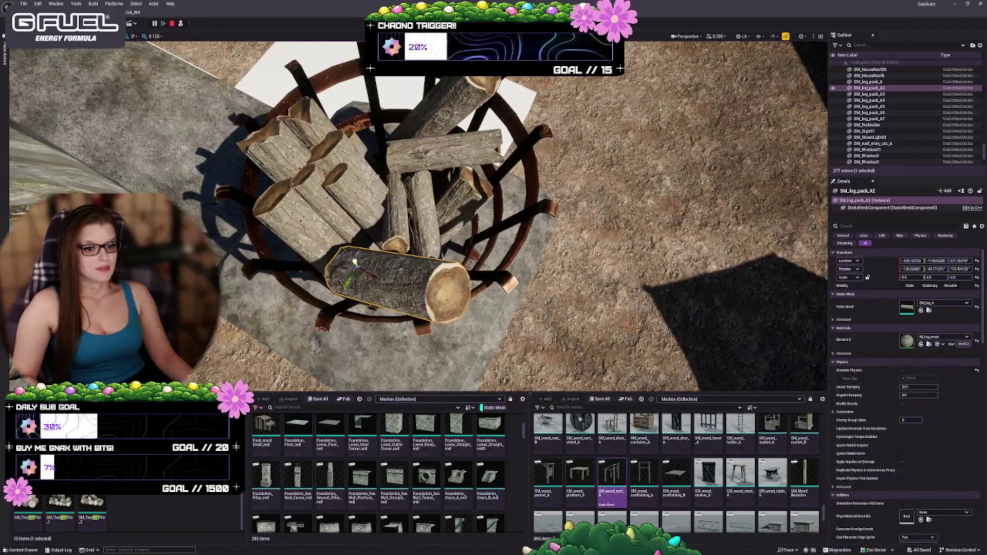
pyautogui.hotkey('ctrl', 'z')
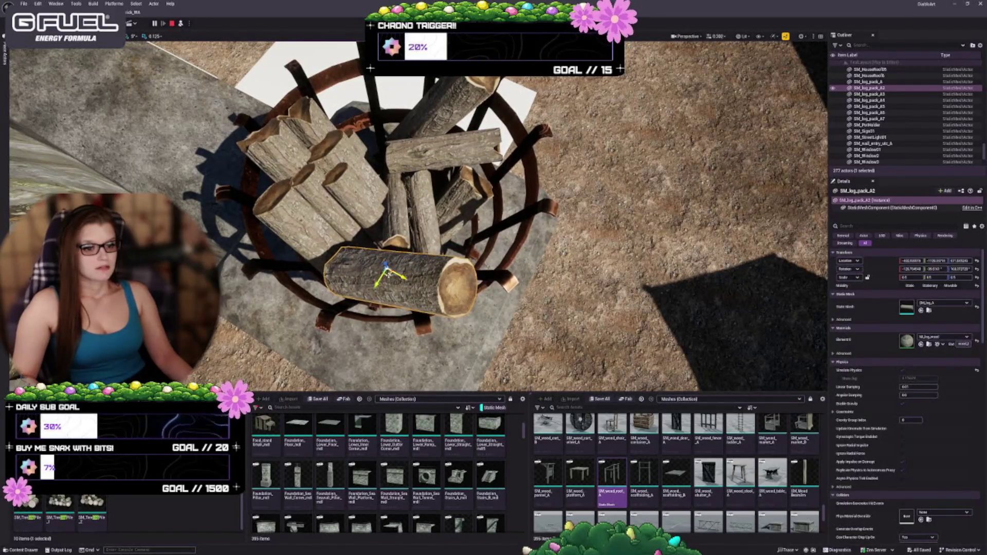
pyautogui.hotkey('ctrl', 'z')
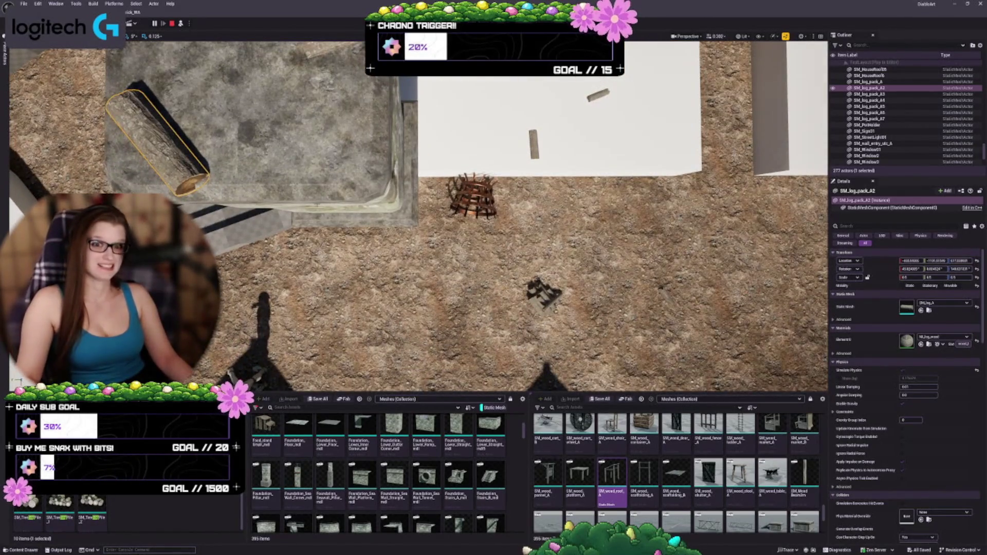
pyautogui.press('Escape')
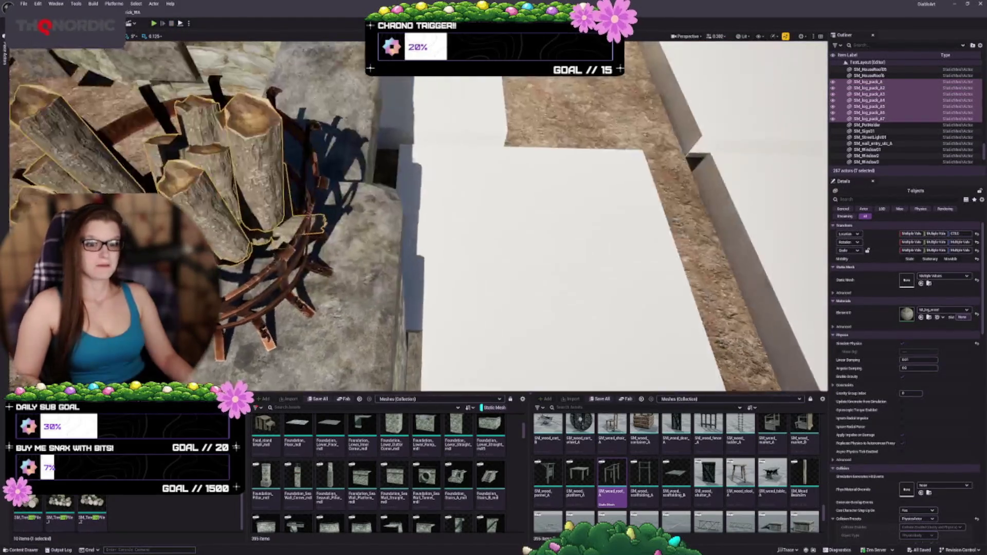
# Move SM_log_pack_A5 up and right, rotate A2 to a diagonal, and re-angle A6
pyautogui.press('f')
pyautogui.moveTo(411, 206); pyautogui.dragTo(510, 206)
pyautogui.click(463, 257)
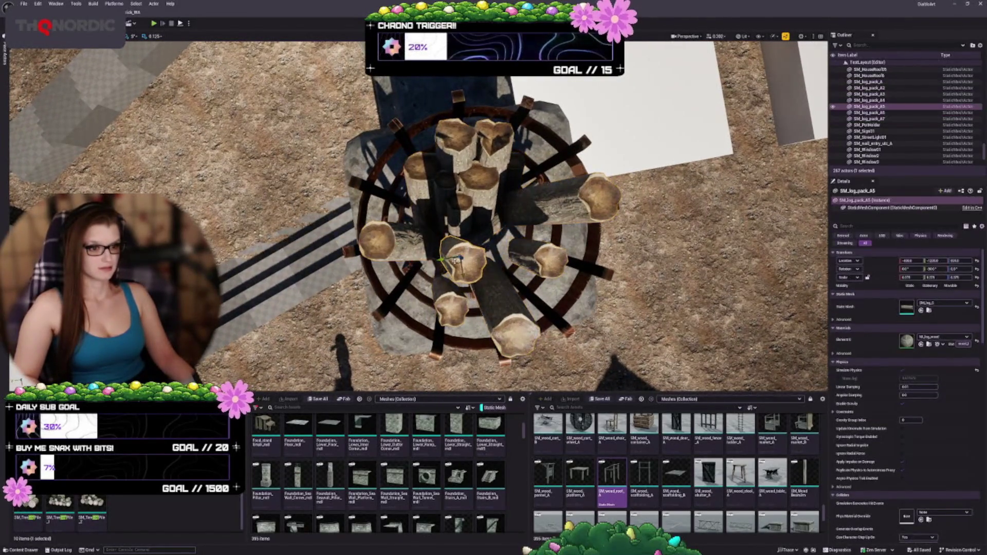
pyautogui.moveTo(463, 257)
pyautogui.mouseDown()
pyautogui.moveTo(504, 240)
pyautogui.moveTo(442, 242)
pyautogui.moveTo(411, 267)
pyautogui.mouseUp()
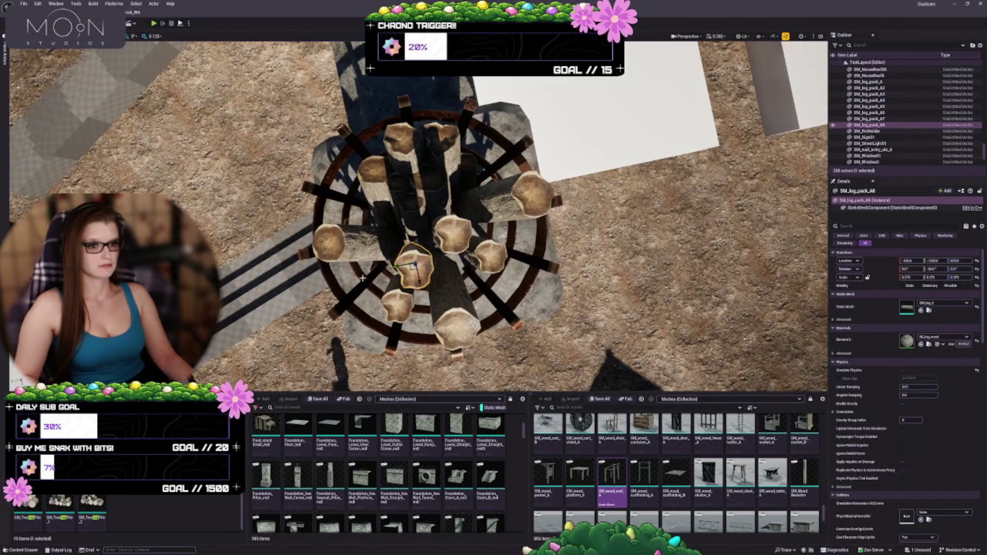
pyautogui.click(341, 242)
pyautogui.moveTo(373, 219); pyautogui.dragTo(369, 263)
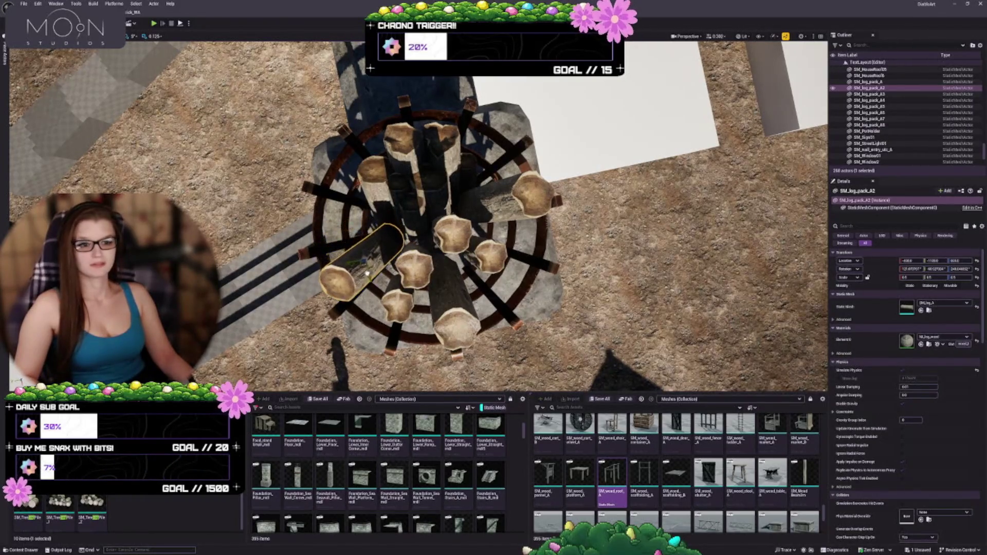
pyautogui.click(504, 188)
pyautogui.moveTo(504, 188); pyautogui.dragTo(501, 185)
# Select all eight log packs, from SM_log_pack_A2 through the central SM_log_pack_A
pyautogui.click(367, 259)
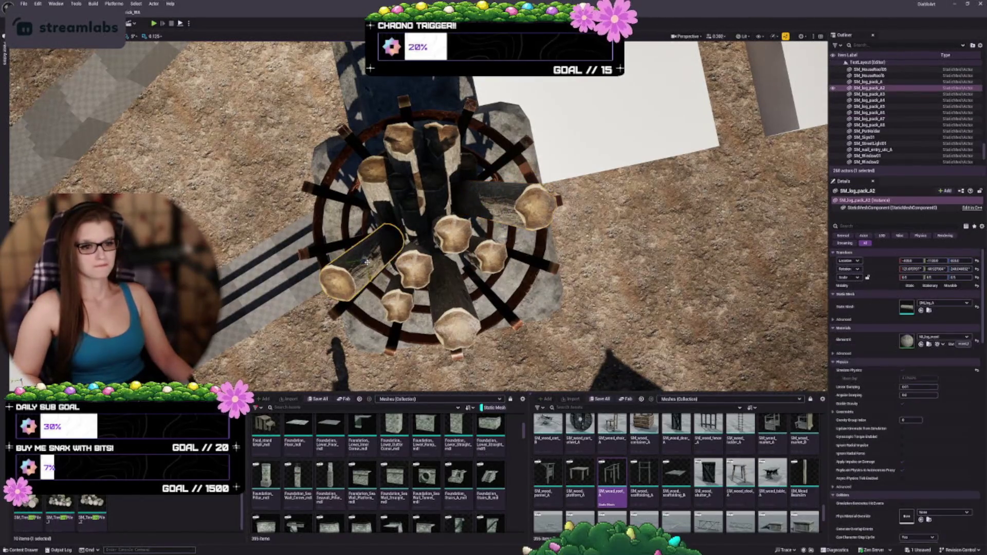
pyautogui.keyDown('ctrl'); pyautogui.click(413, 267); pyautogui.keyUp('ctrl')
pyautogui.keyDown('ctrl'); pyautogui.click(396, 301); pyautogui.keyUp('ctrl')
pyautogui.keyDown('ctrl'); pyautogui.click(452, 309); pyautogui.keyUp('ctrl')
pyautogui.keyDown('ctrl'); pyautogui.click(453, 234); pyautogui.keyUp('ctrl')
pyautogui.keyDown('ctrl'); pyautogui.click(488, 254); pyautogui.keyUp('ctrl')
pyautogui.keyDown('ctrl'); pyautogui.click(494, 203); pyautogui.keyUp('ctrl')
pyautogui.keyDown('ctrl'); pyautogui.click(434, 180); pyautogui.keyUp('ctrl')
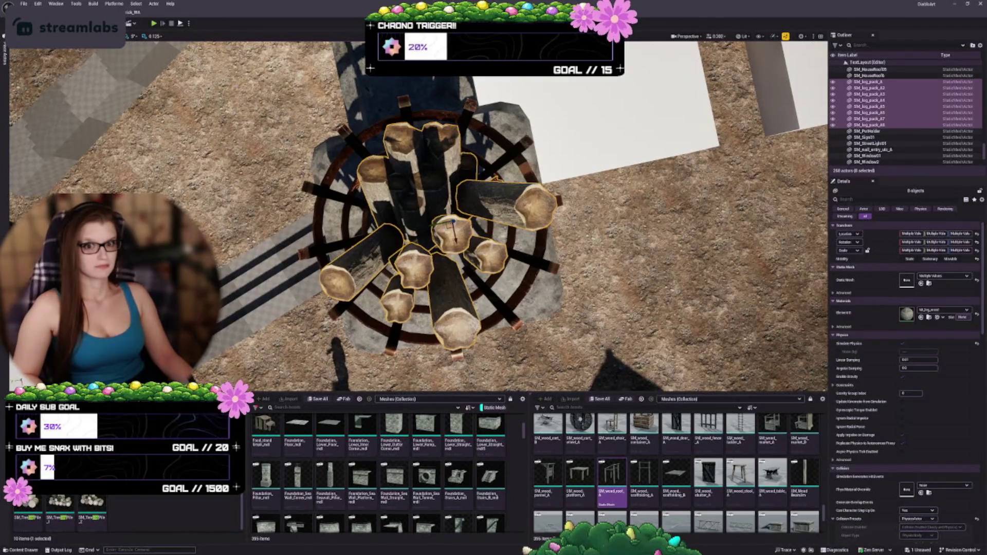
# Trial-drop the logs with a quick Simulate, then a brief Play-in-editor test
pyautogui.click(188, 23)
pyautogui.click(334, 265)
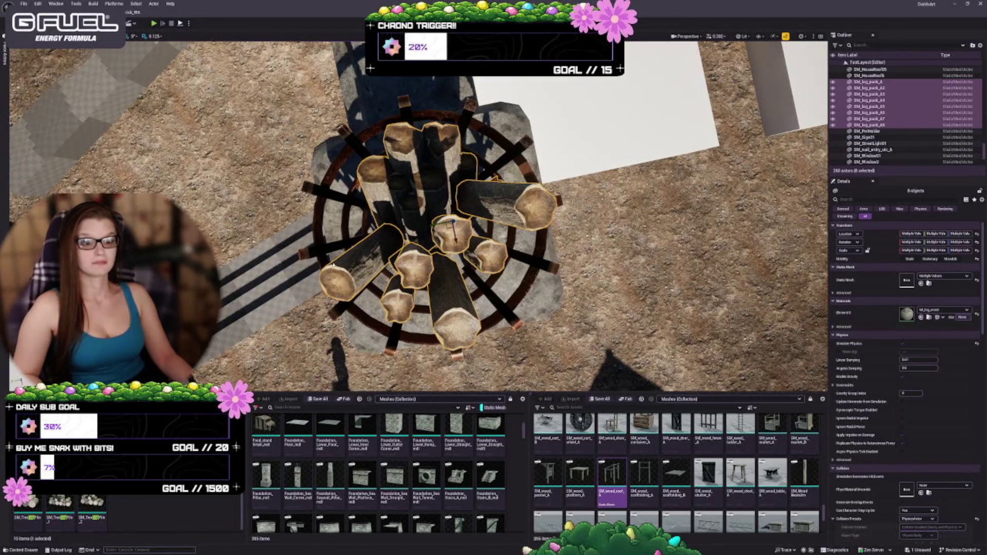
pyautogui.hotkey('alt', 's')
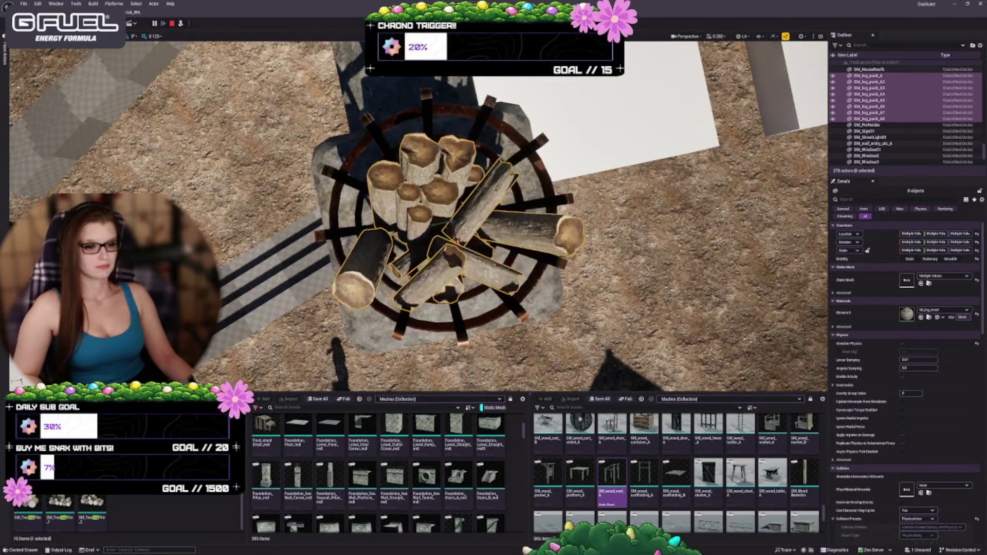
pyautogui.press('Escape')
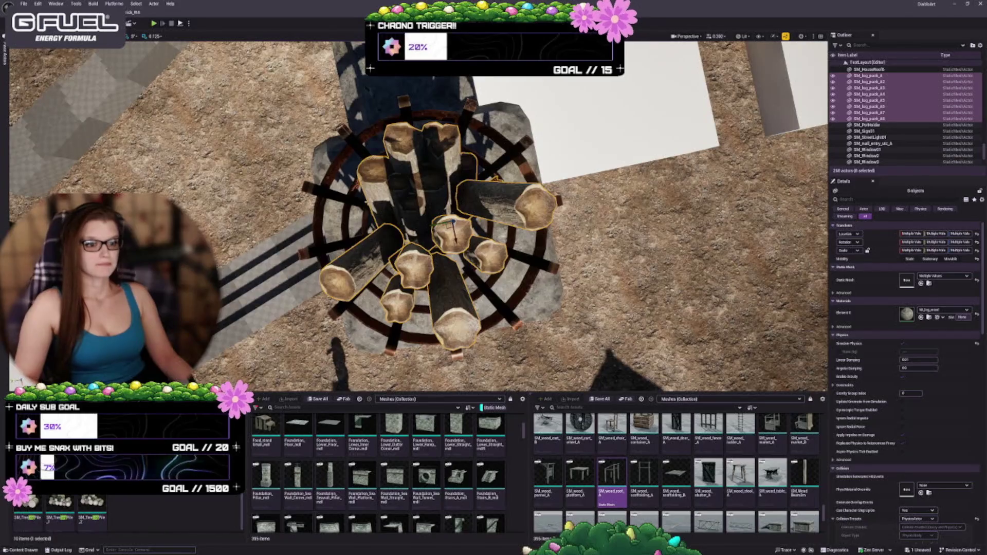
pyautogui.click(443, 240)
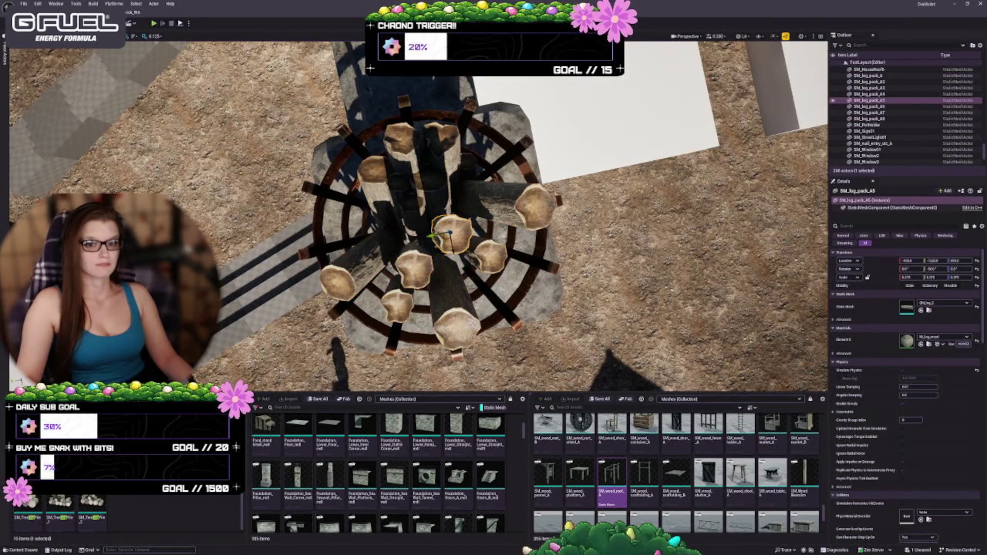
pyautogui.hotkey('alt', 'p')
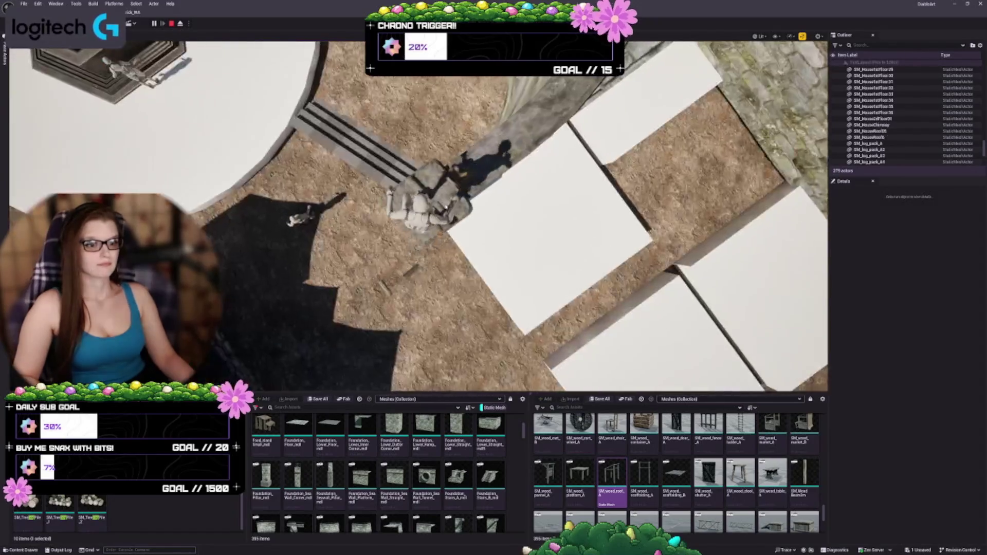
pyautogui.press('Escape')
pyautogui.moveTo(453, 226); pyautogui.dragTo(501, 177)
pyautogui.moveTo(298, 155); pyautogui.dragTo(298, 156)
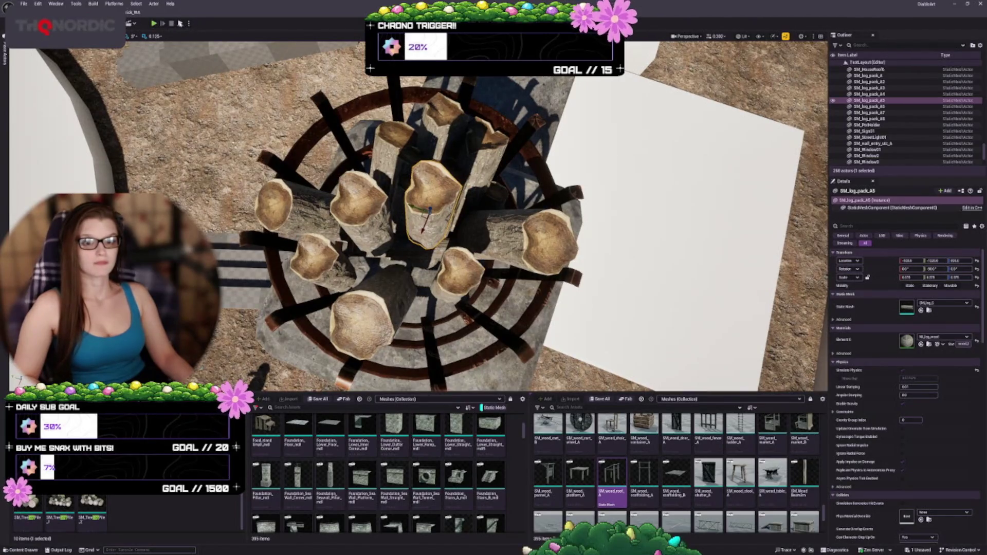
# Simulate physics, then move SM_log_pack_A8 up-left and lay it nearly flat in the pit
pyautogui.click(189, 23)
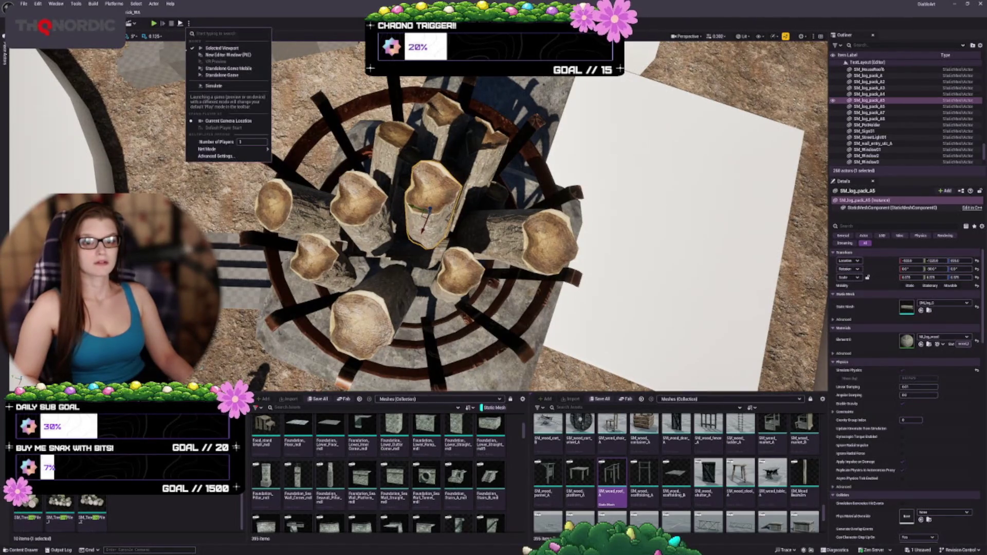
pyautogui.click(213, 86)
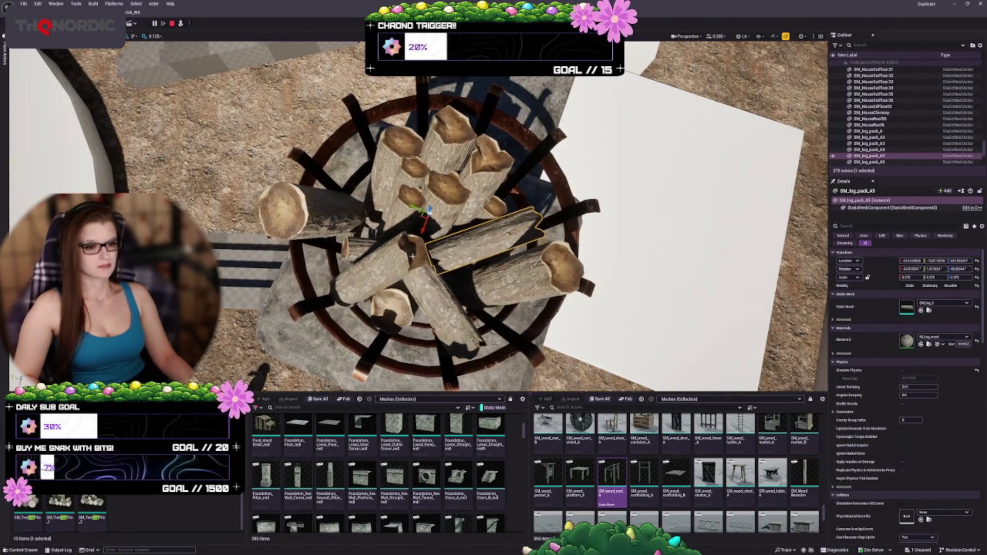
pyautogui.click(395, 250)
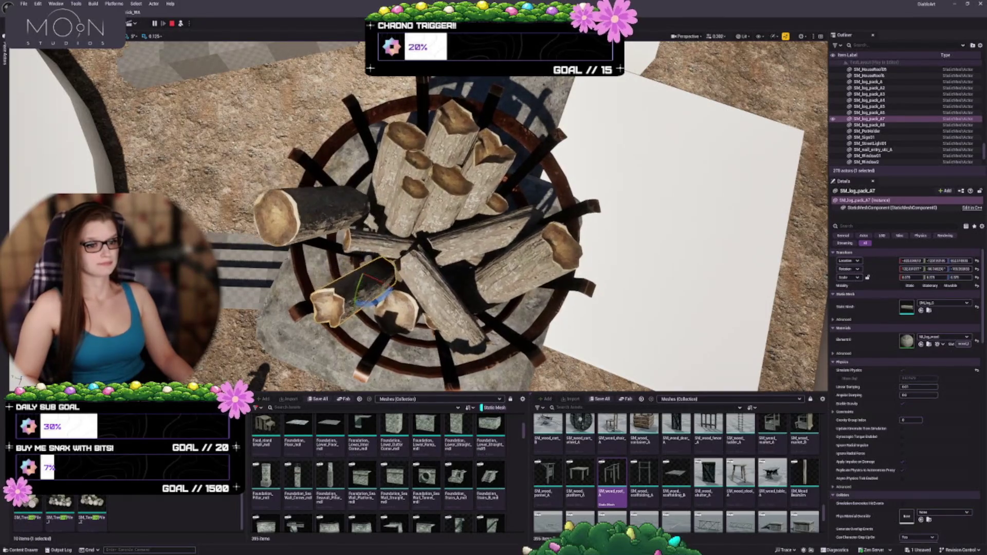
pyautogui.click(431, 298)
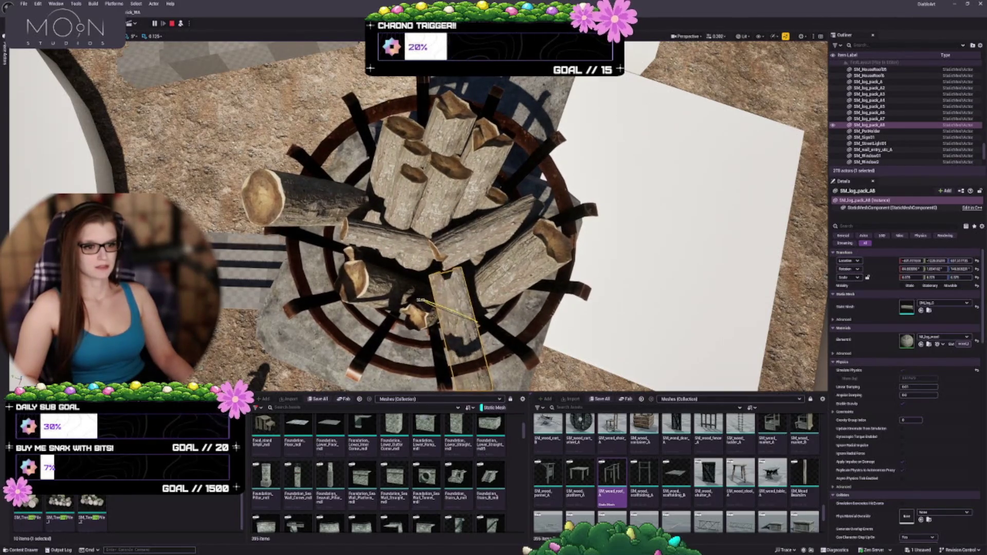
pyautogui.moveTo(460, 348); pyautogui.dragTo(373, 286)
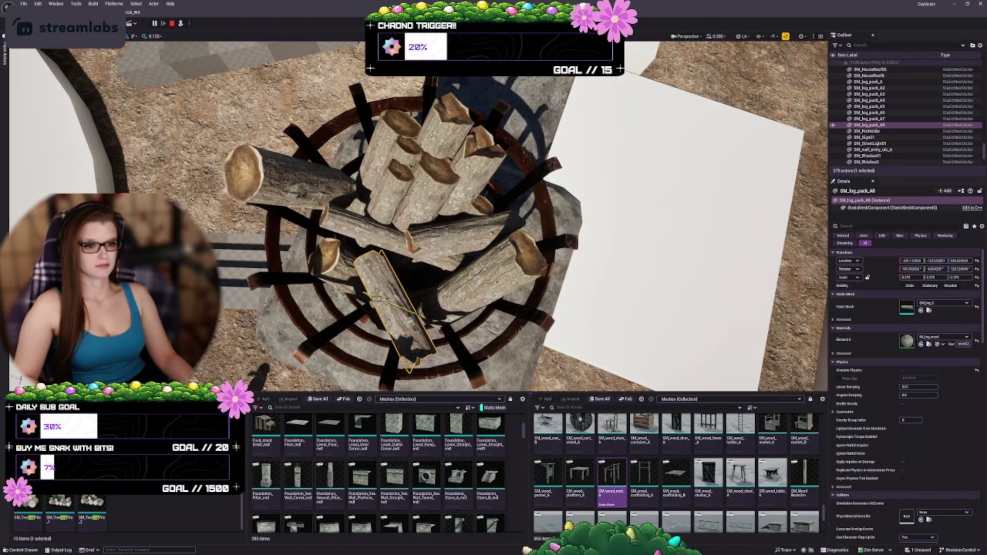
pyautogui.moveTo(446, 332); pyautogui.dragTo(402, 369)
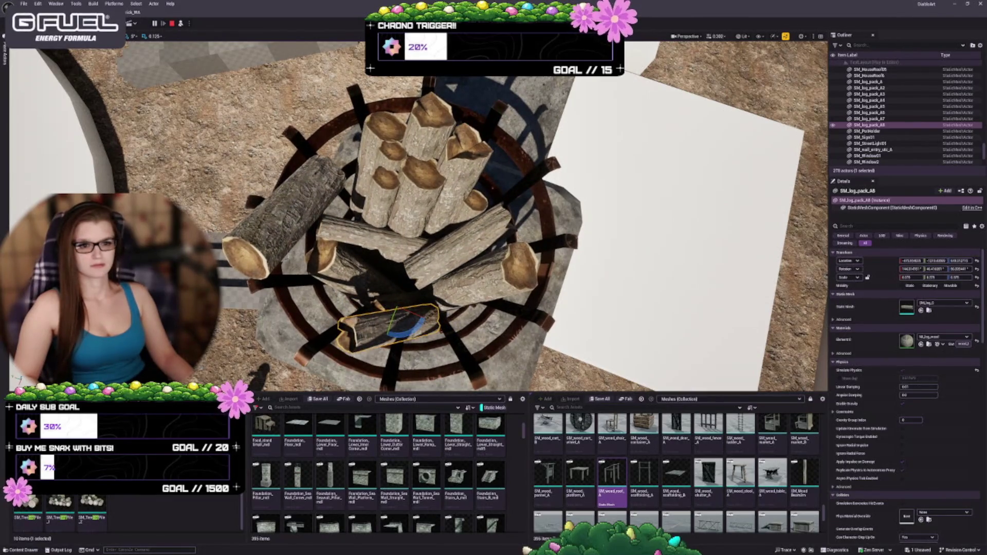
# Turn SM_log_pack_A2 to a shallower diagonal and lay SM_log_pack_A5 diagonally across the pile
pyautogui.click(290, 219)
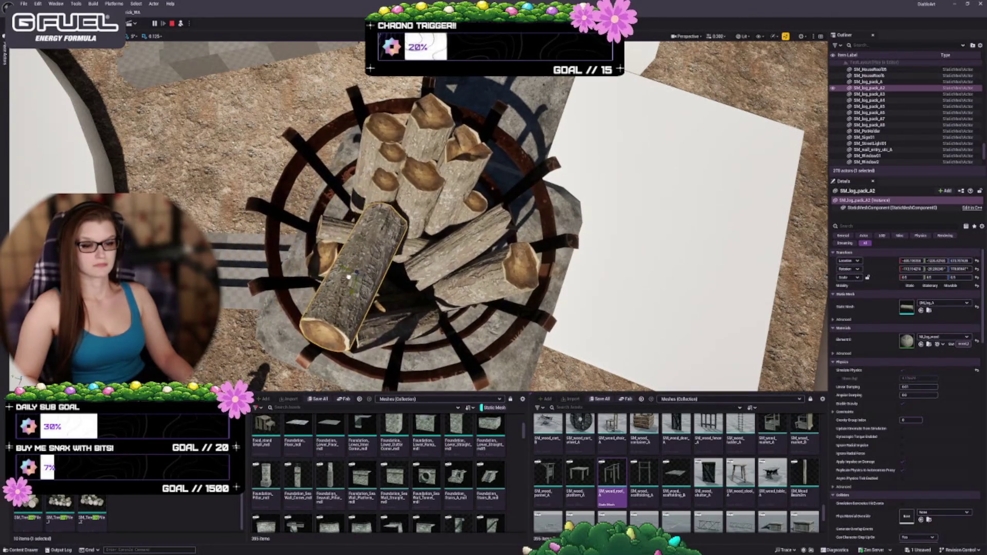
pyautogui.press('e')
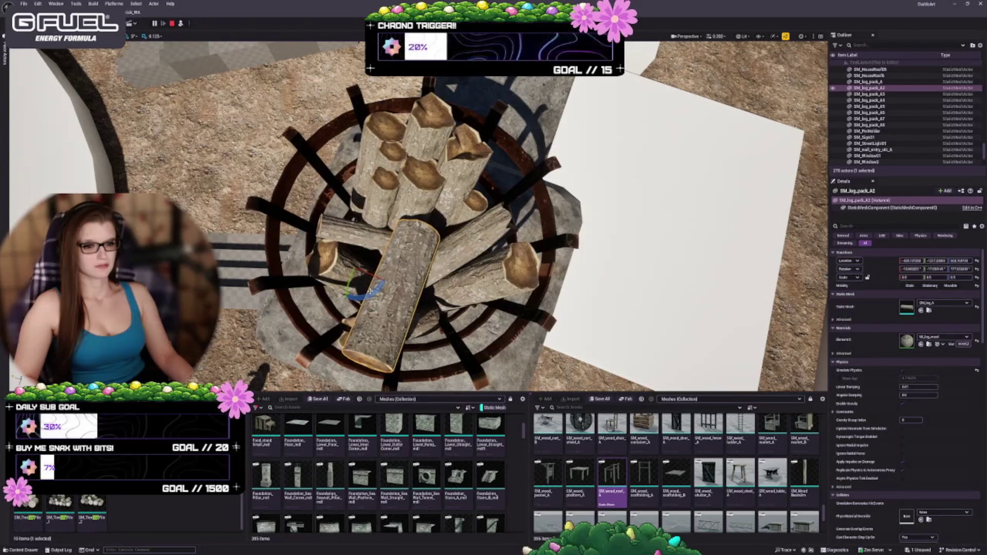
pyautogui.moveTo(355, 270)
pyautogui.mouseDown()
pyautogui.moveTo(329, 296)
pyautogui.moveTo(324, 284)
pyautogui.mouseUp()
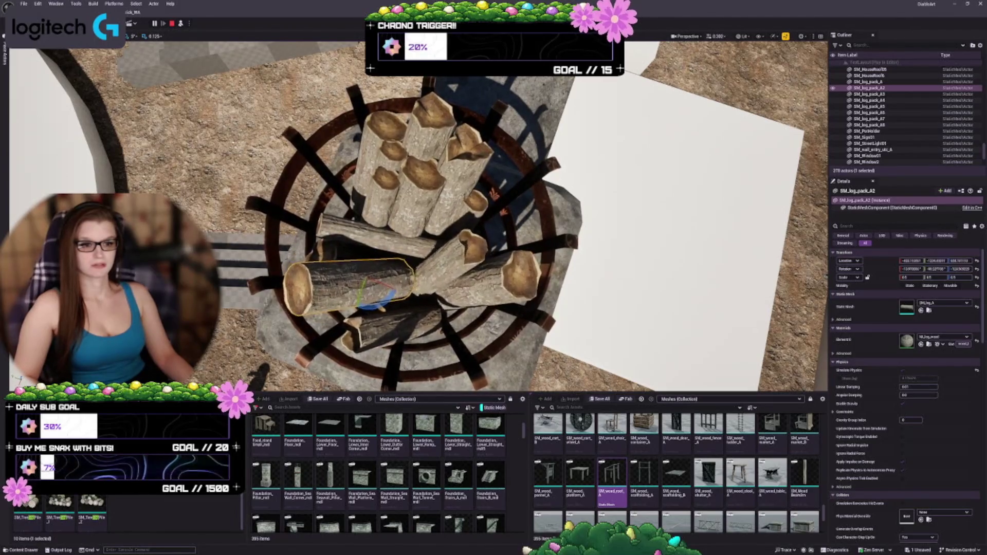
pyautogui.click(452, 254)
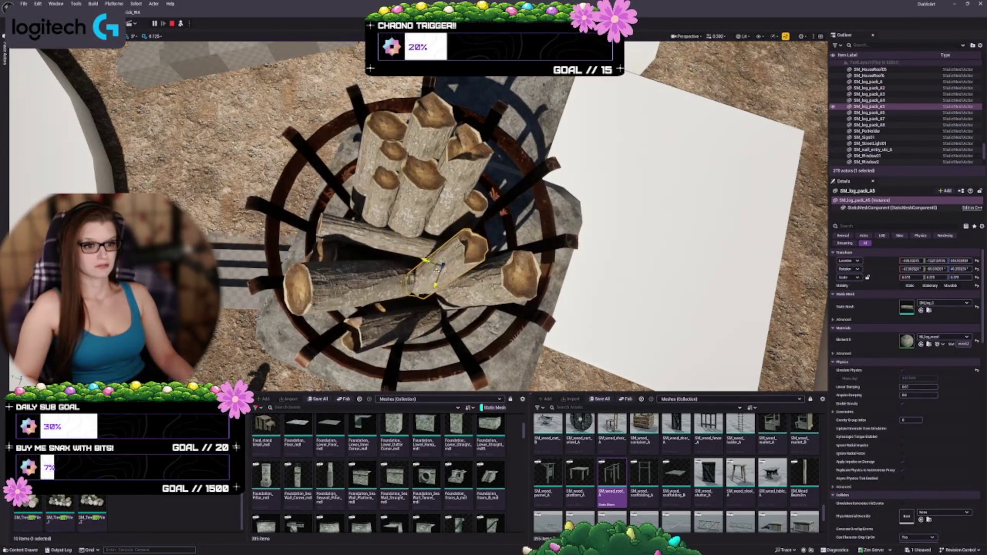
pyautogui.moveTo(445, 263); pyautogui.dragTo(442, 264)
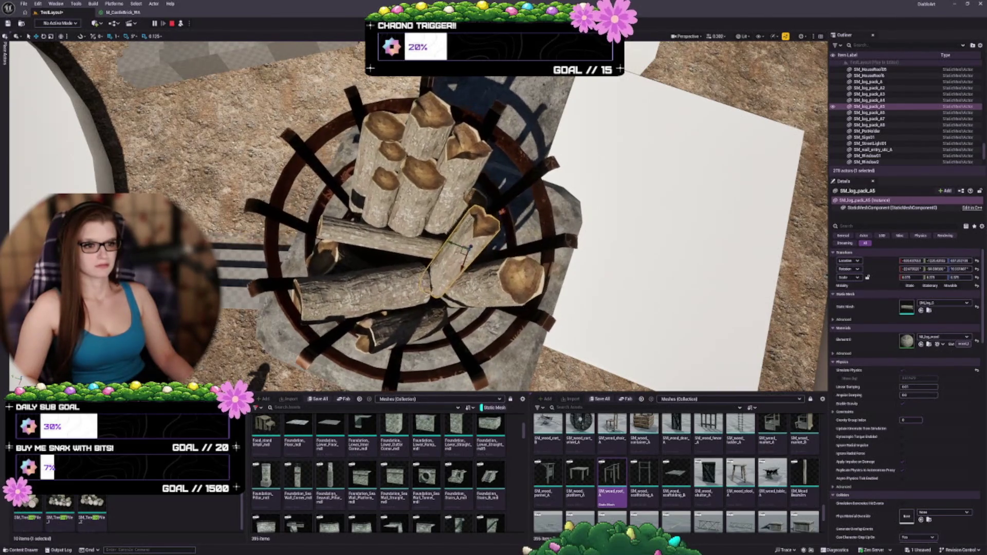
pyautogui.click(363, 295)
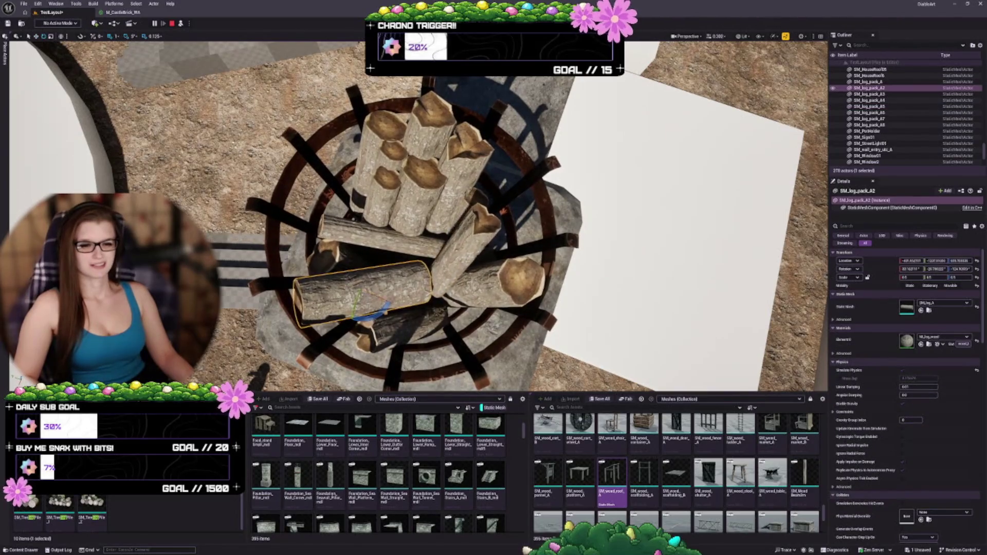
pyautogui.moveTo(371, 318); pyautogui.dragTo(345, 328)
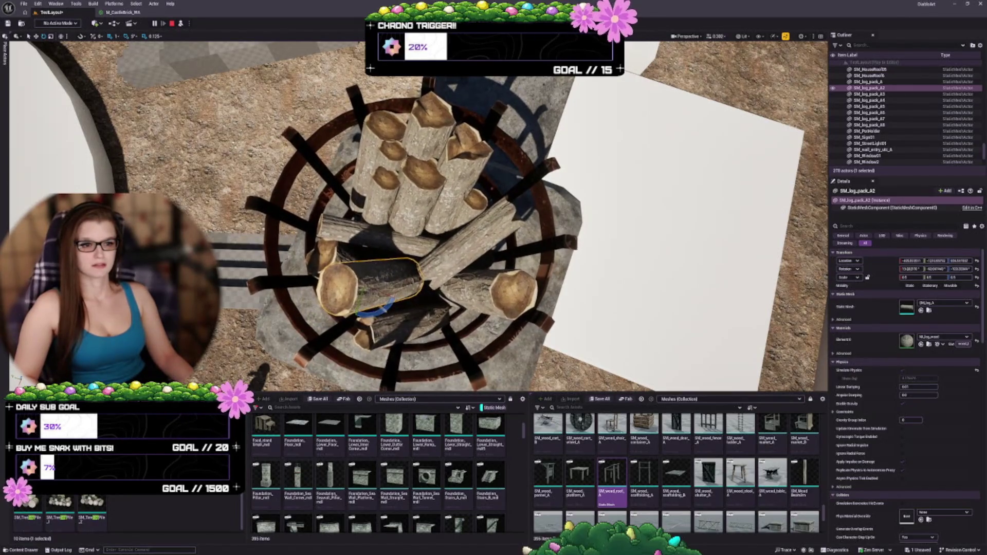
pyautogui.click(468, 242)
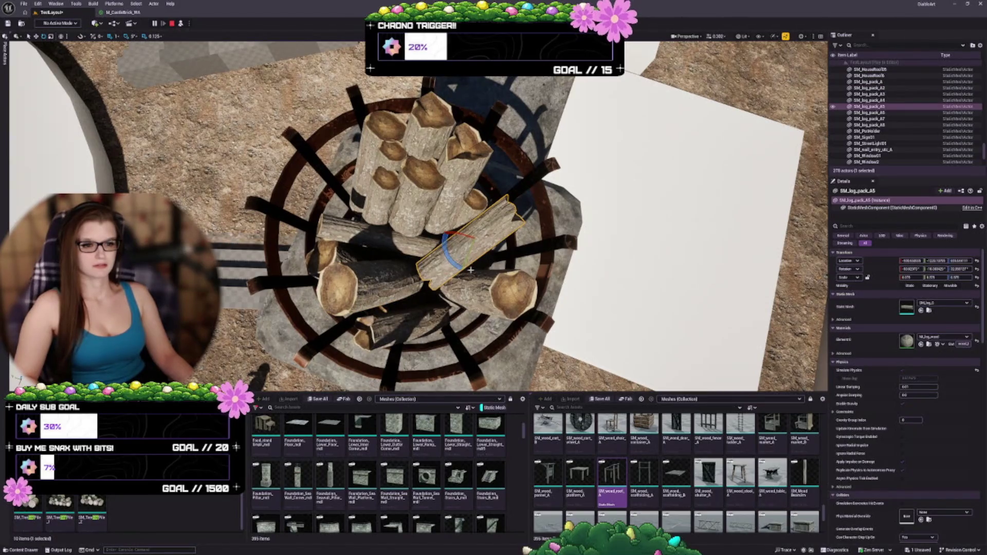
pyautogui.moveTo(454, 263)
pyautogui.mouseDown()
pyautogui.moveTo(439, 266)
pyautogui.moveTo(464, 283)
pyautogui.moveTo(460, 267)
pyautogui.mouseUp()
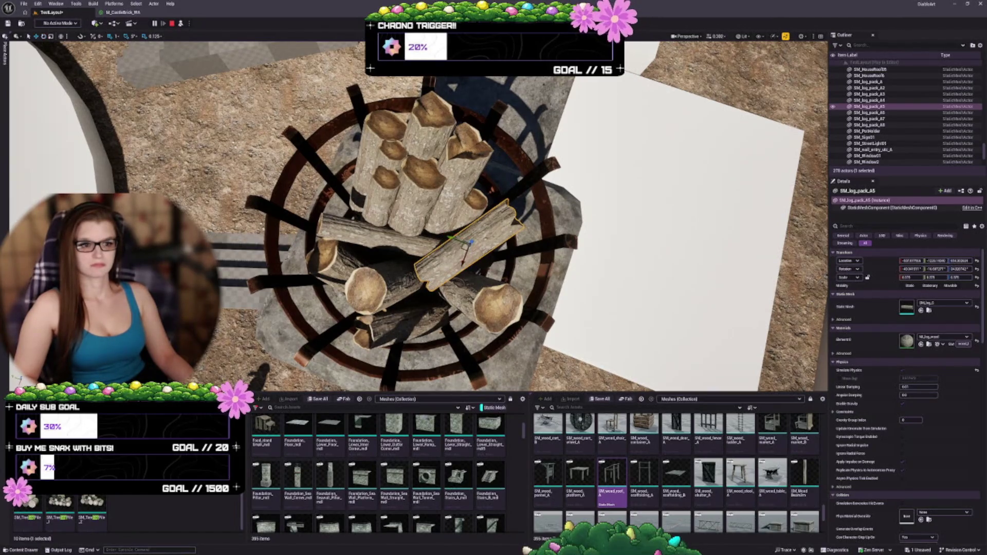
# Select SM_log_pack_A, A8, A6, A5 and the brazier SM_PotHolder together
pyautogui.click(422, 170)
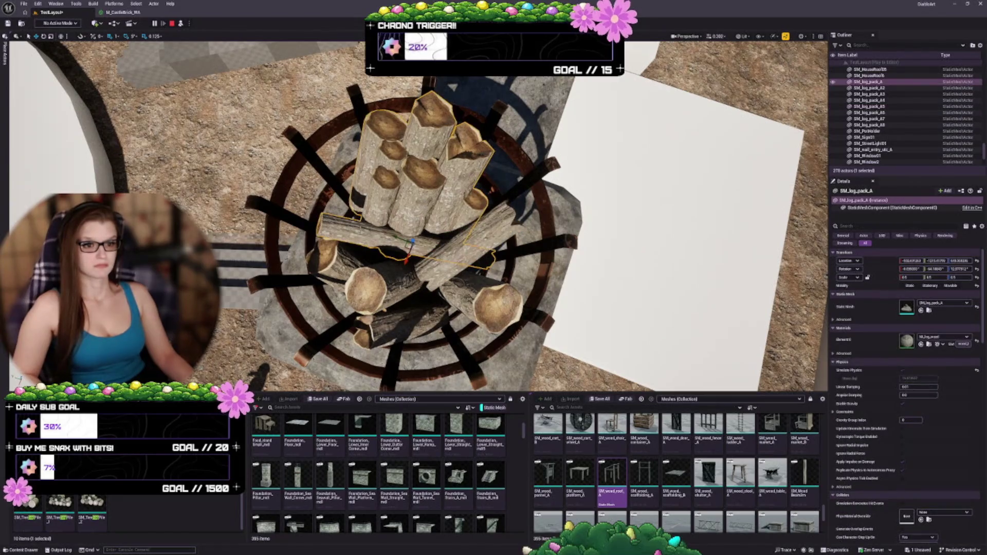
pyautogui.keyDown('ctrl'); pyautogui.click(360, 288); pyautogui.keyUp('ctrl')
pyautogui.keyDown('ctrl'); pyautogui.click(381, 334); pyautogui.keyUp('ctrl')
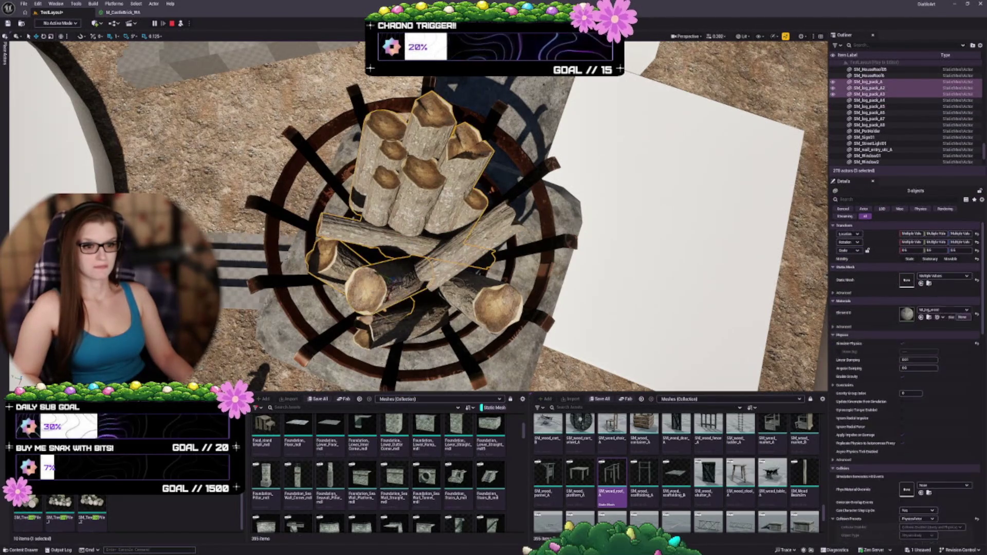
pyautogui.keyDown('ctrl'); pyautogui.click(381, 335); pyautogui.keyUp('ctrl')
pyautogui.keyDown('ctrl'); pyautogui.click(465, 299); pyautogui.keyUp('ctrl')
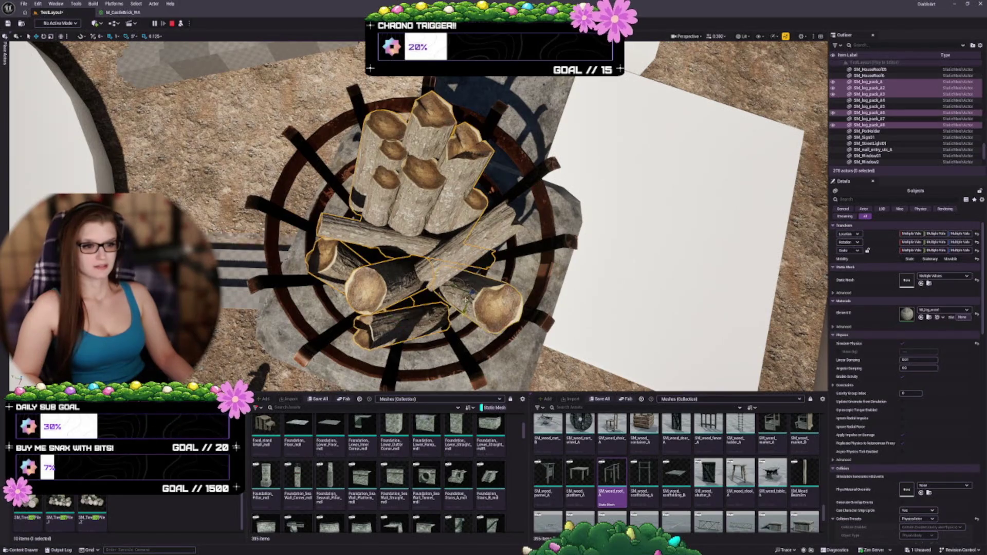
pyautogui.keyDown('ctrl'); pyautogui.click(466, 252); pyautogui.keyUp('ctrl')
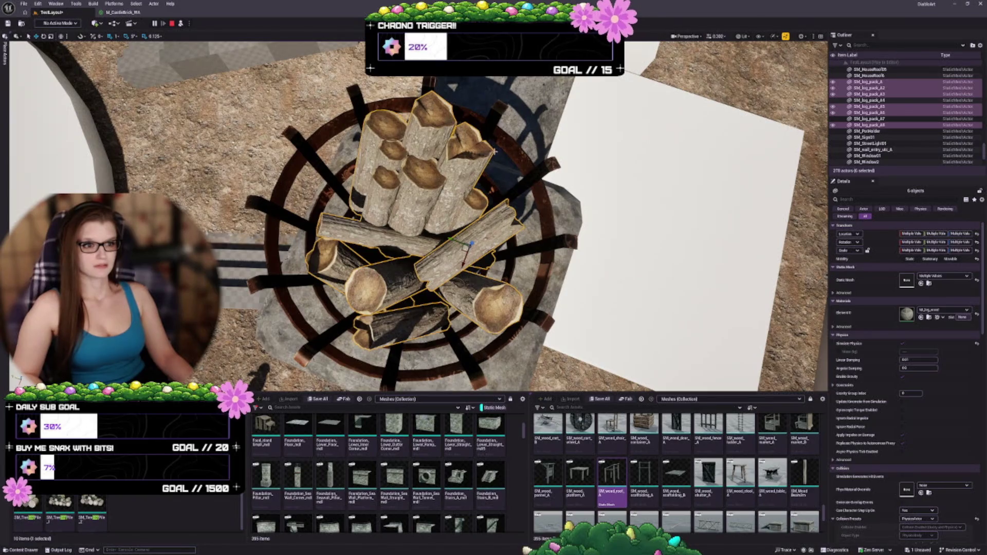
pyautogui.keyDown('ctrl'); pyautogui.click(508, 145); pyautogui.keyUp('ctrl')
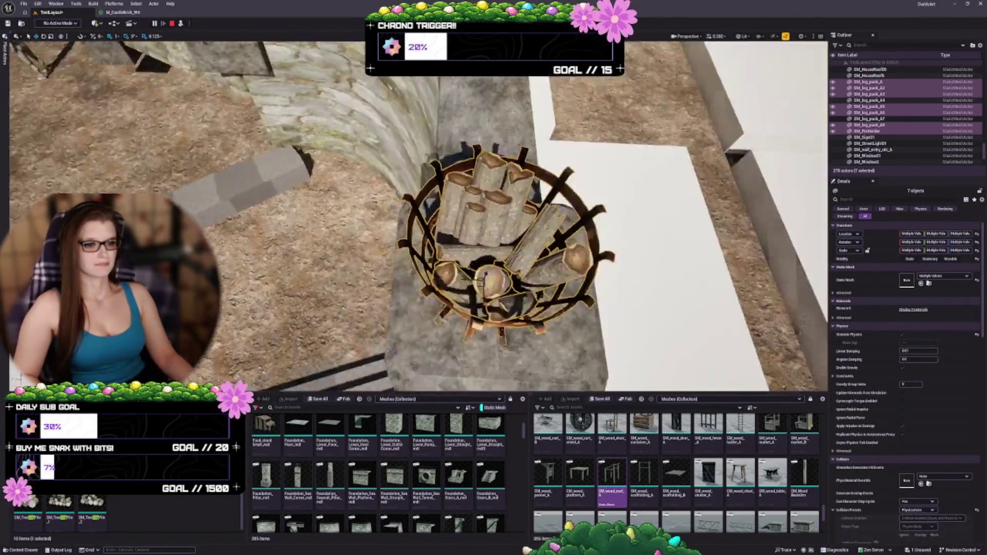
# Add log packs A4 and A7 from a top-down view and bring up the actor context menu
pyautogui.moveTo(484, 277)
pyautogui.mouseDown()
pyautogui.moveTo(484, 206)
pyautogui.moveTo(432, 206)
pyautogui.mouseUp()
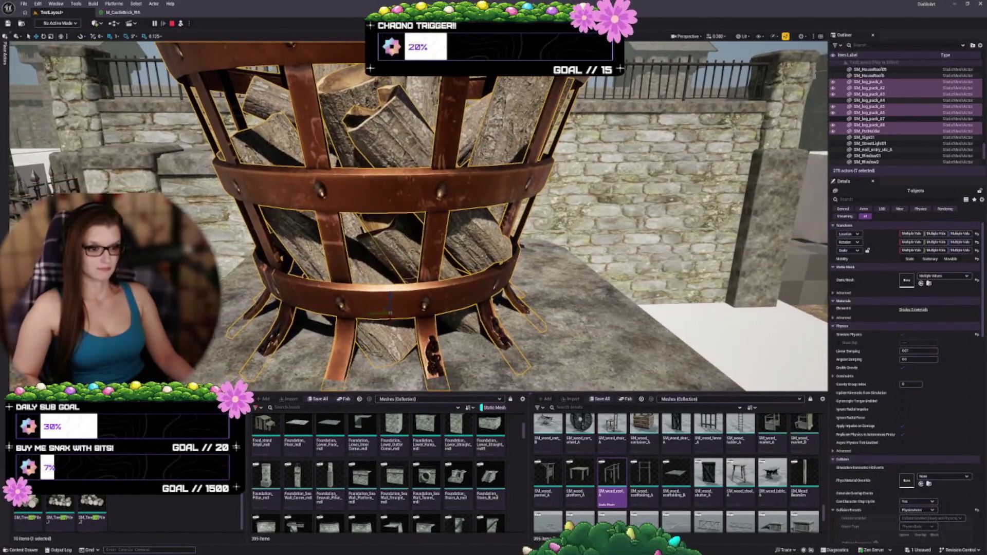
pyautogui.keyDown('ctrl'); pyautogui.click(467, 326); pyautogui.keyUp('ctrl')
pyautogui.moveTo(468, 326)
pyautogui.mouseDown()
pyautogui.moveTo(422, 305)
pyautogui.moveTo(494, 300)
pyautogui.moveTo(391, 301)
pyautogui.moveTo(442, 298)
pyautogui.moveTo(437, 257)
pyautogui.moveTo(426, 257)
pyautogui.mouseUp()
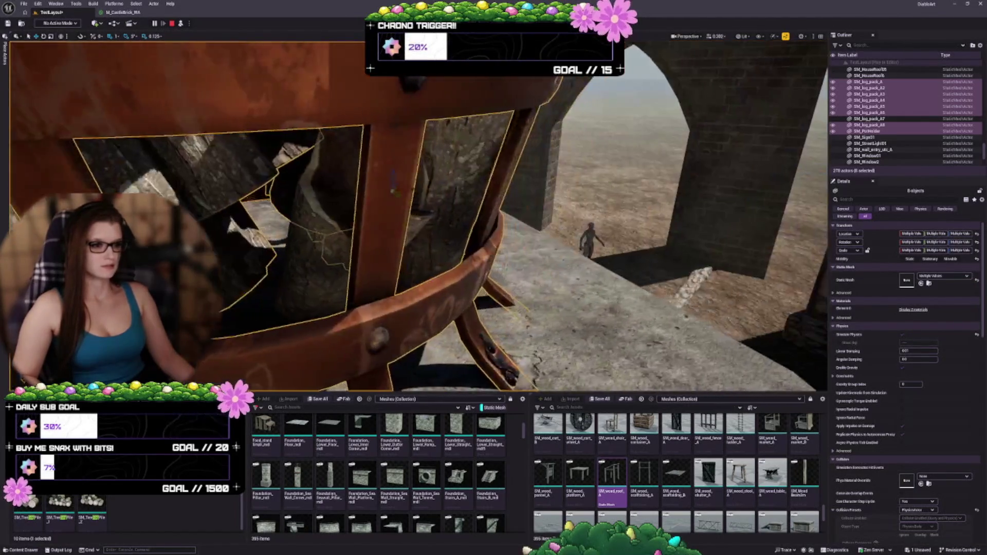
pyautogui.keyDown('ctrl'); pyautogui.click(407, 259); pyautogui.keyUp('ctrl')
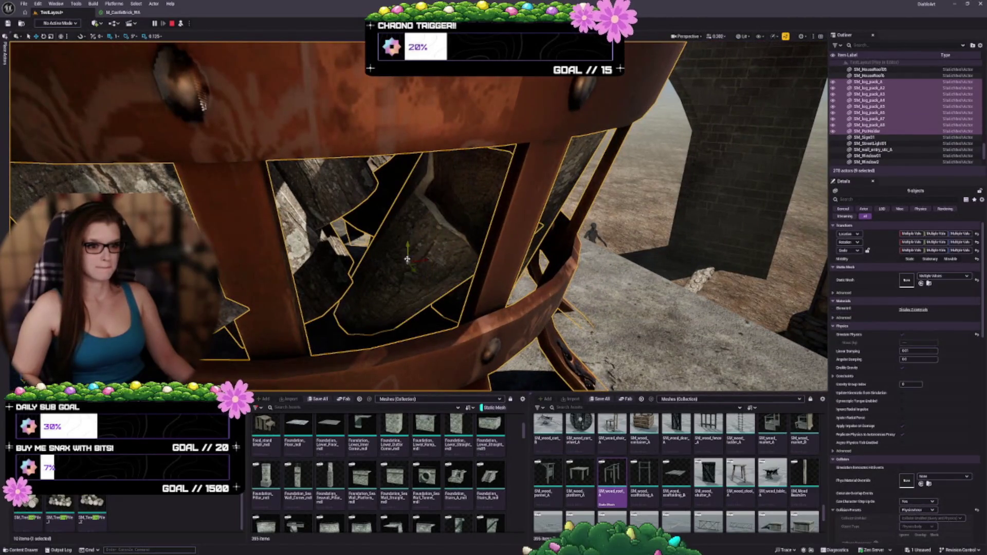
pyautogui.moveTo(407, 259)
pyautogui.mouseDown()
pyautogui.moveTo(440, 243)
pyautogui.moveTo(415, 248)
pyautogui.mouseUp()
pyautogui.rightClick(346, 181)
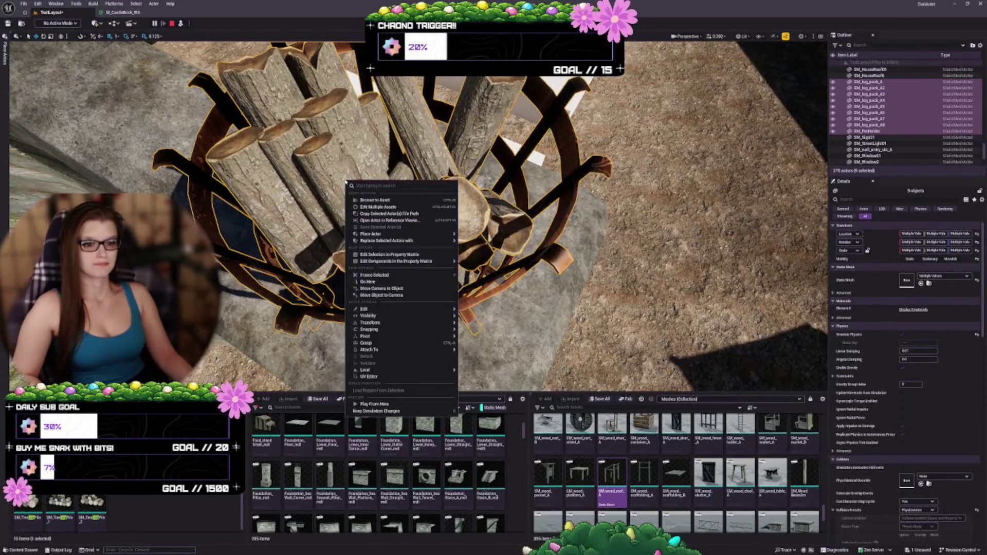
# Apply Keep Simulation Changes to the nine log packs and exit Simulate
pyautogui.moveTo(396, 336)
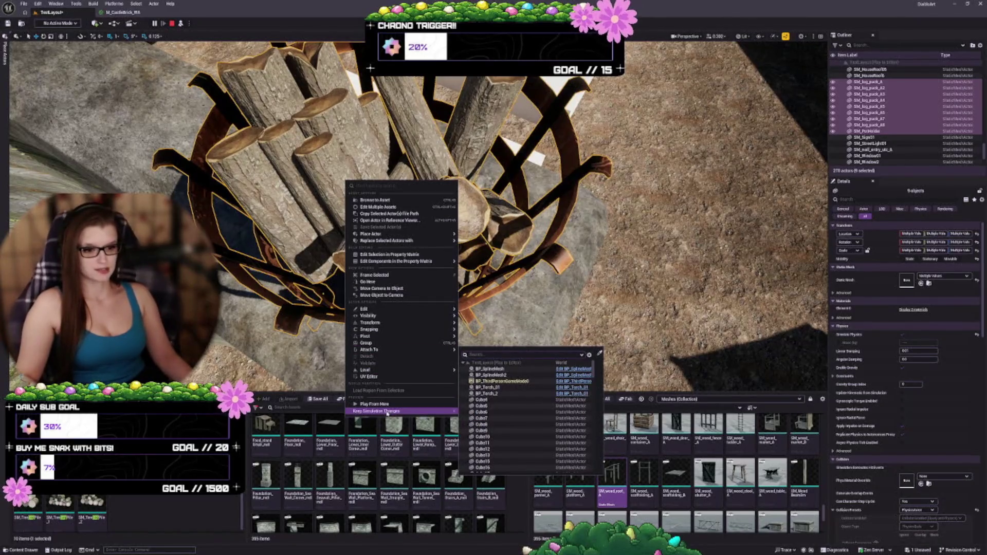
pyautogui.click(381, 411)
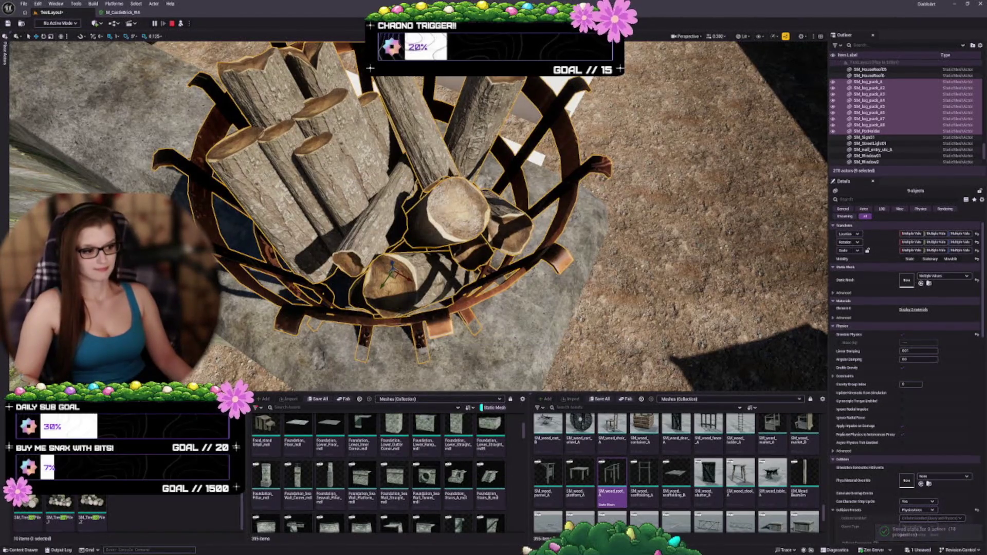
pyautogui.scroll(3, 461, 305)
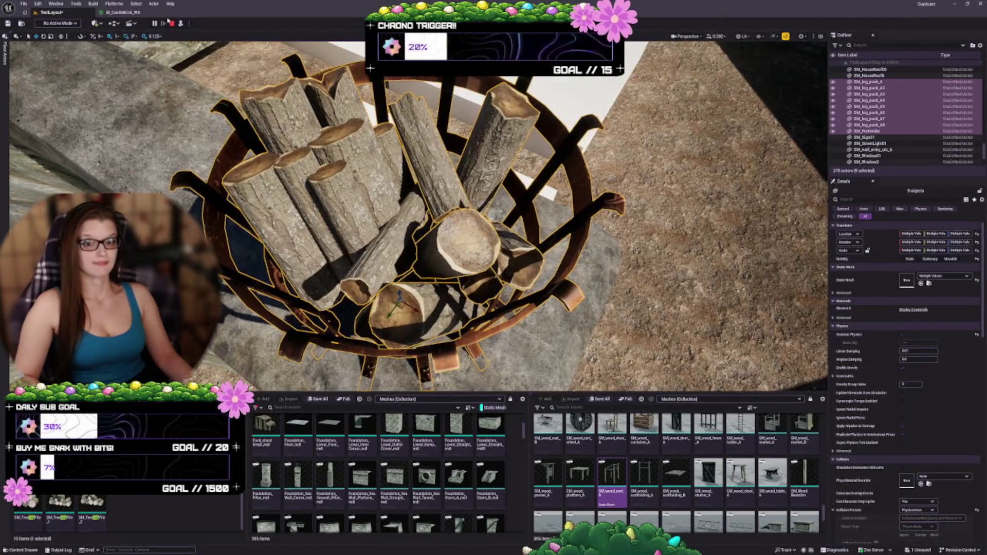
pyautogui.press('Escape')
pyautogui.scroll(2, 463, 256)
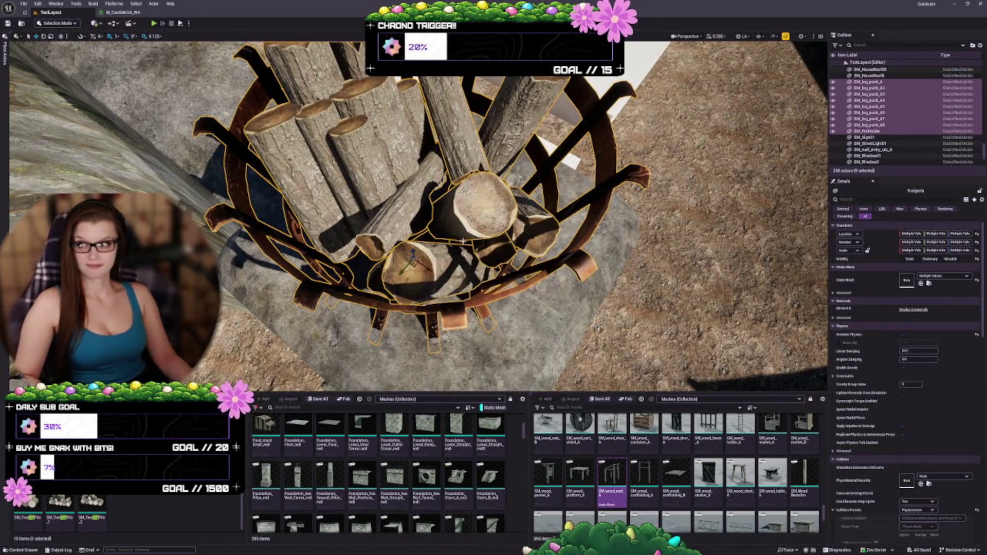
pyautogui.scroll(-5, 419, 216)
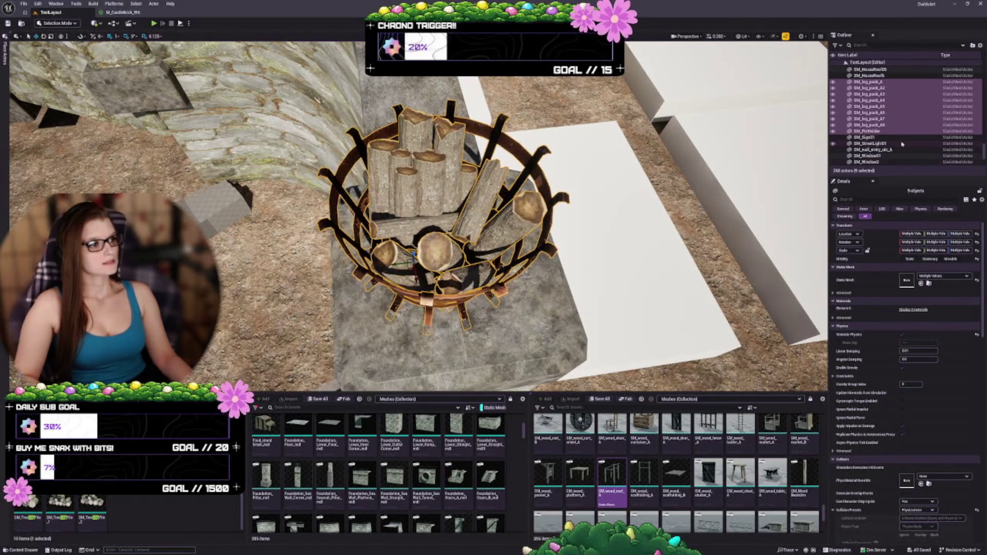
pyautogui.moveTo(411, 216); pyautogui.dragTo(329, 180)
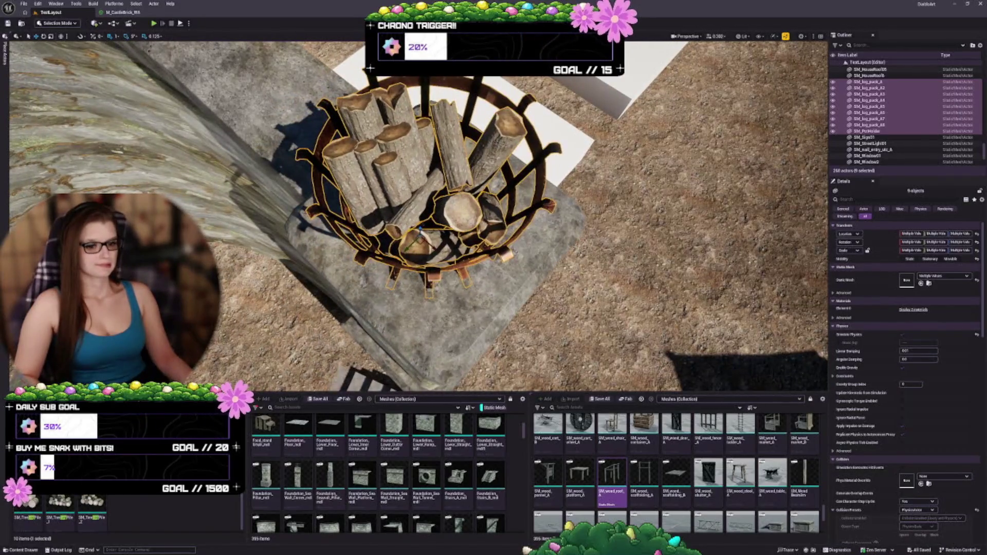
# Open BP_Brazier_01 from the FX and Meshes collection
pyautogui.rightClick(337, 432)
pyautogui.press('Escape')
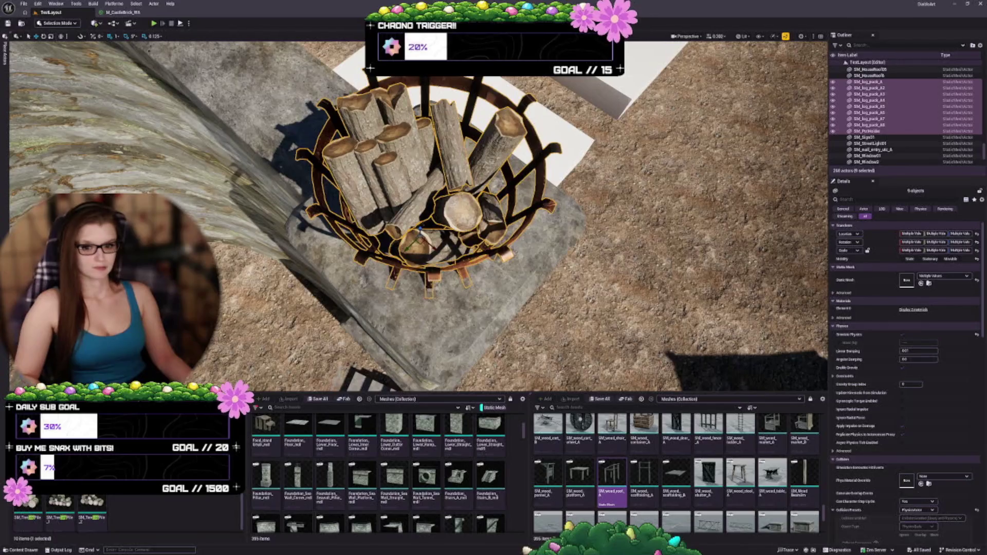
pyautogui.click(24, 513)
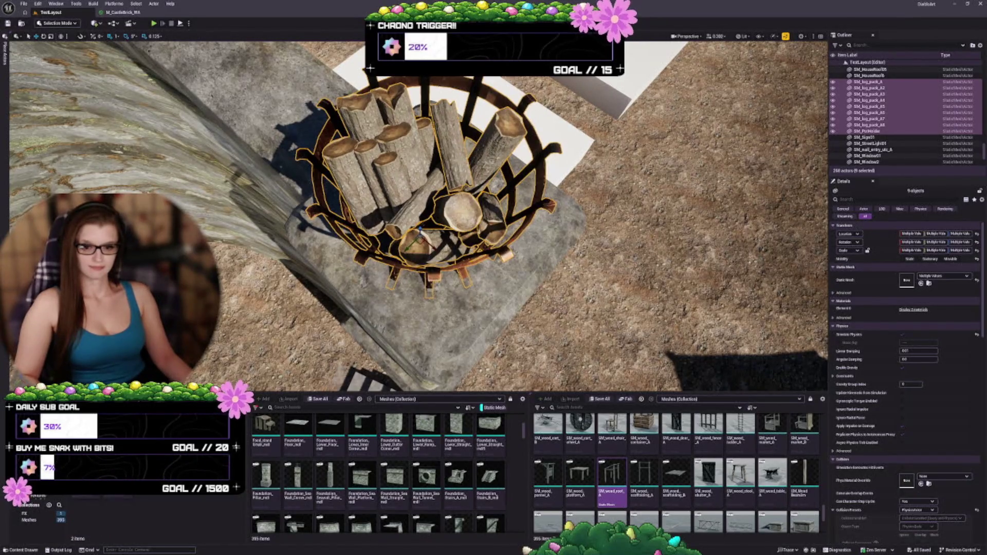
pyautogui.click(82, 497)
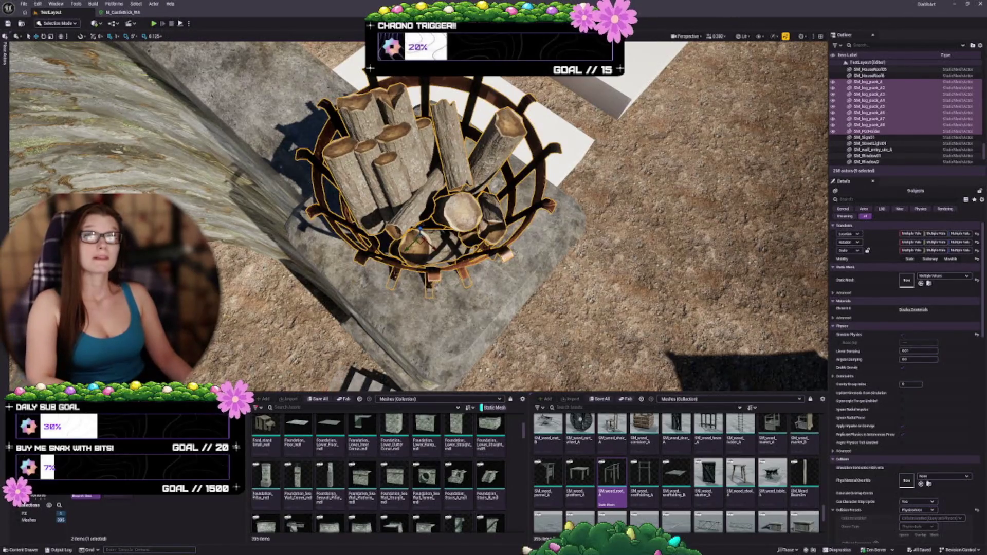
# Delete the SM_log_pack_A component from BP_Brazier_01, save, and close the Blueprint editor
pyautogui.rightClick(432, 200)
pyautogui.click(450, 247)
pyautogui.moveTo(551, 140); pyautogui.dragTo(699, 178)
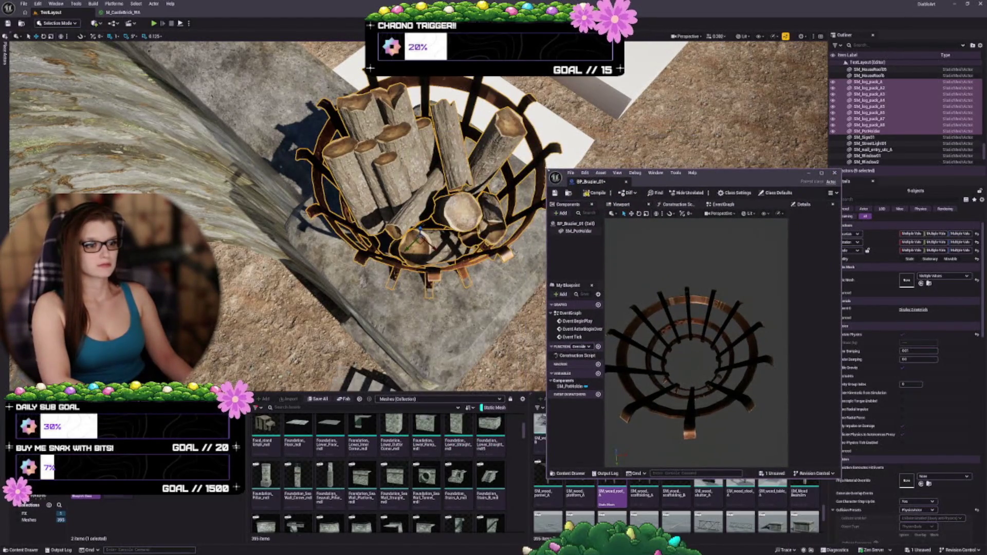
pyautogui.click(555, 193)
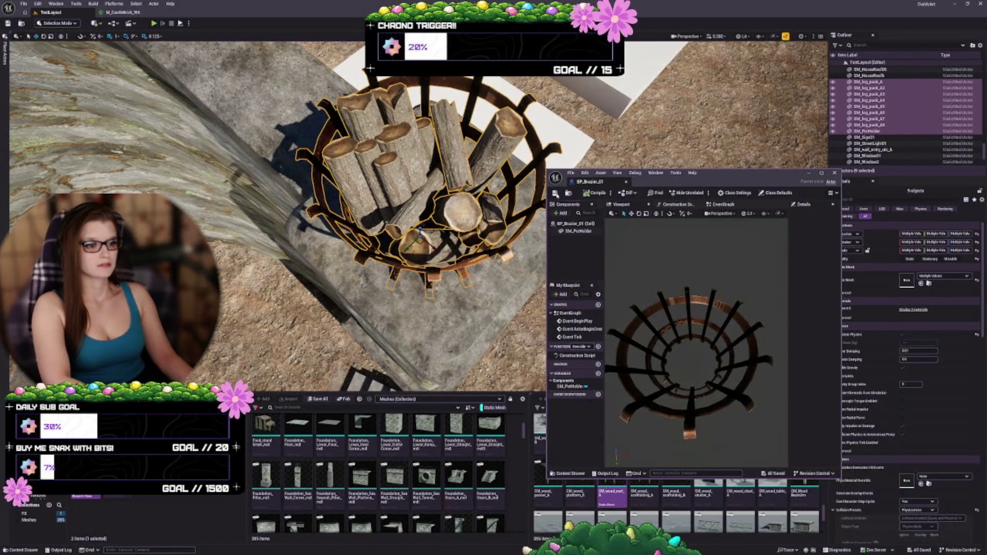
pyautogui.click(626, 182)
# Cancel the accidental deletion of the BP_Brazier_01 asset
pyautogui.click(86, 496)
pyautogui.press('Delete')
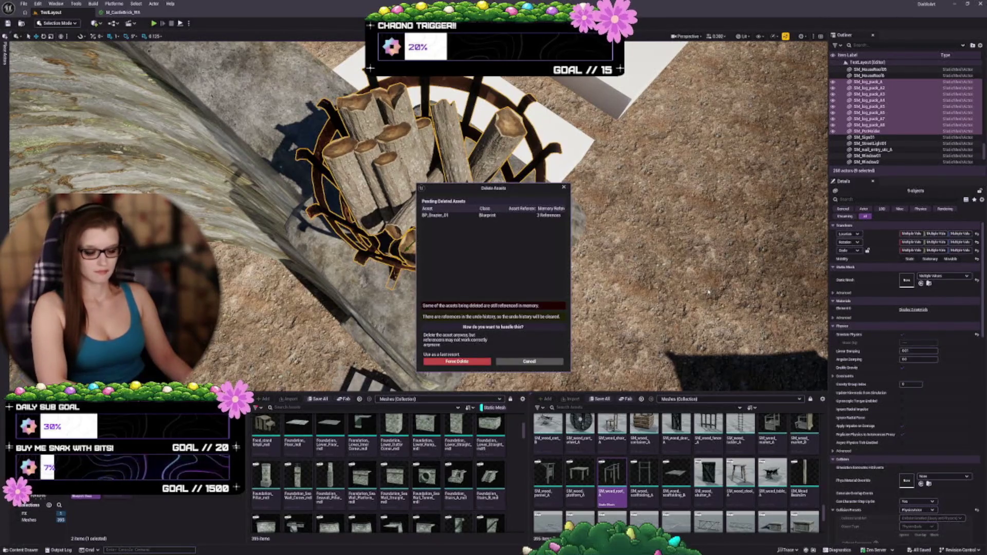
pyautogui.press('Escape')
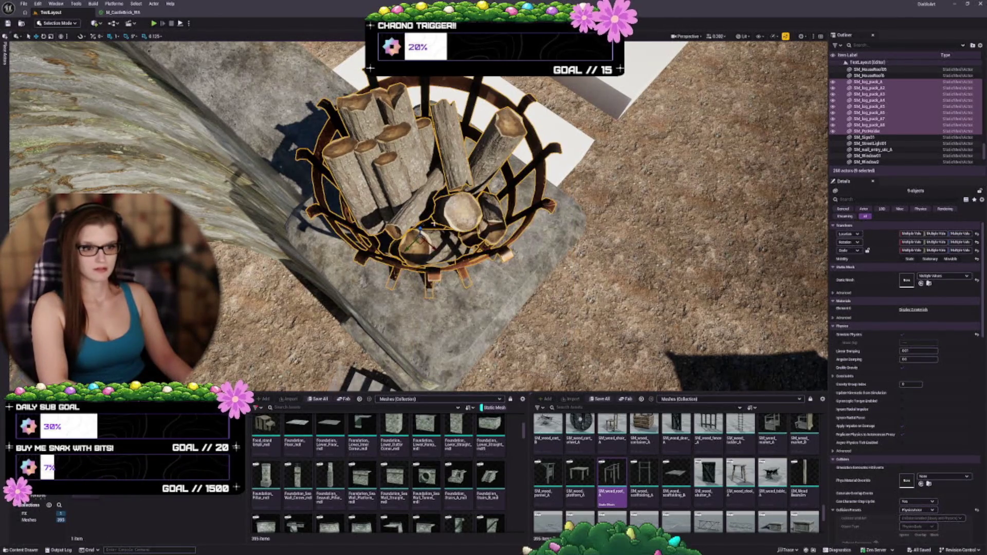
# Select SM_log_pack_A, SM_log_pack_A2 and everything through SM_PotHolder, then bring up their actions
pyautogui.press('f')
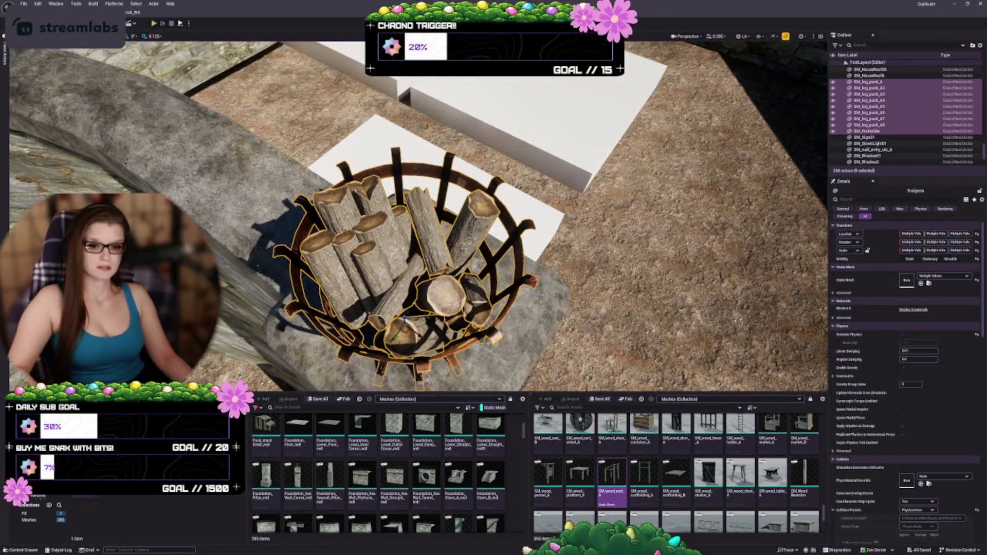
pyautogui.click(355, 242)
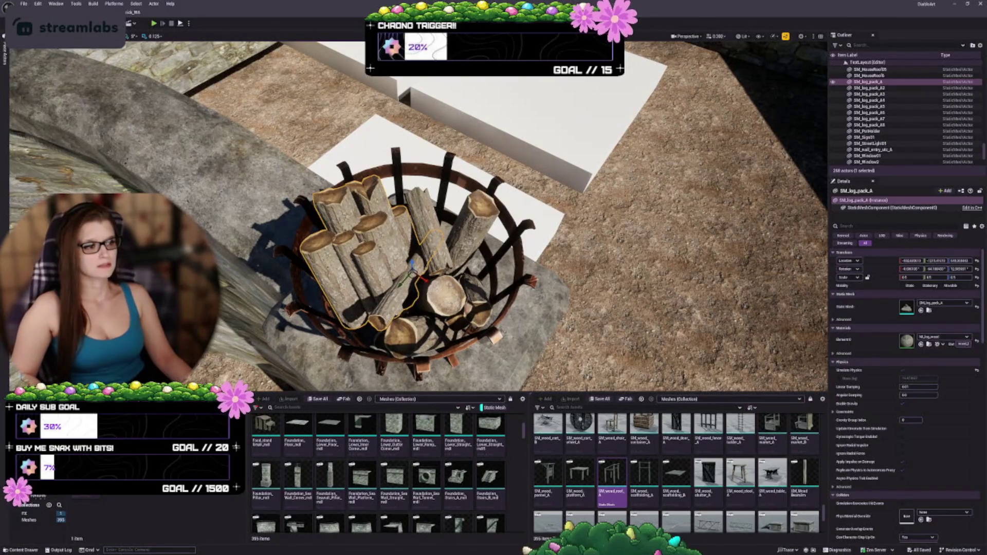
pyautogui.keyDown('ctrl'); pyautogui.click(439, 295); pyautogui.keyUp('ctrl')
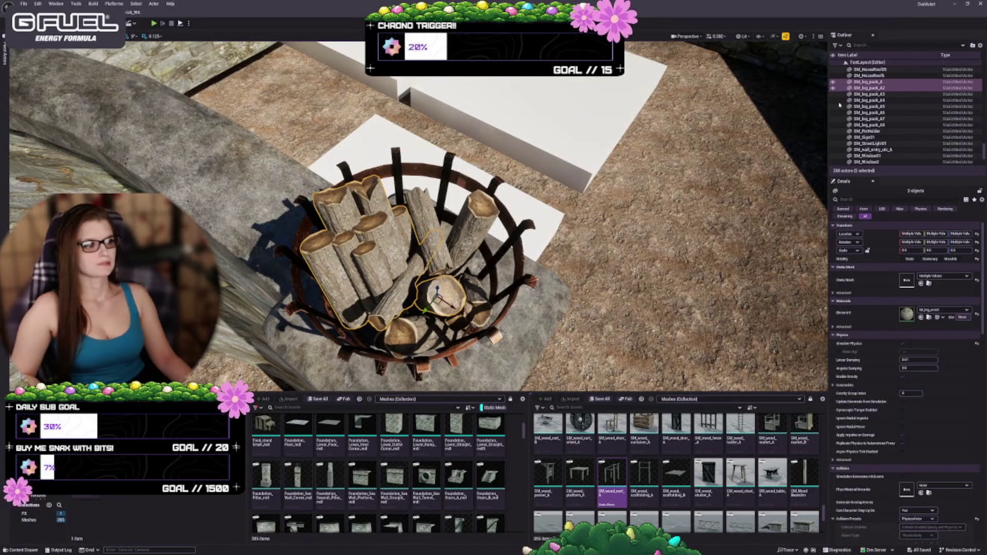
pyautogui.keyDown('shift'); pyautogui.click(885, 132); pyautogui.keyUp('shift')
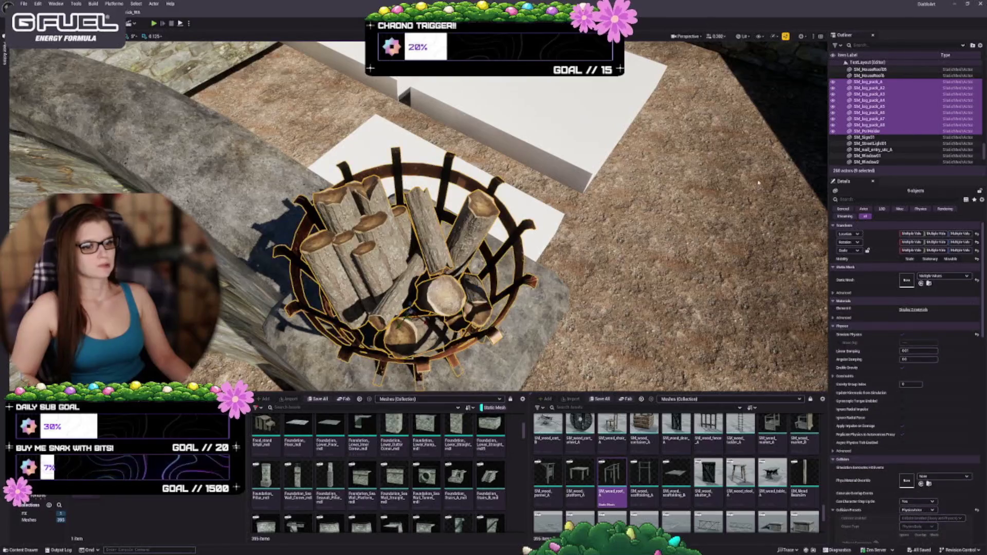
pyautogui.scroll(3, 417, 216)
pyautogui.scroll(1, 417, 216)
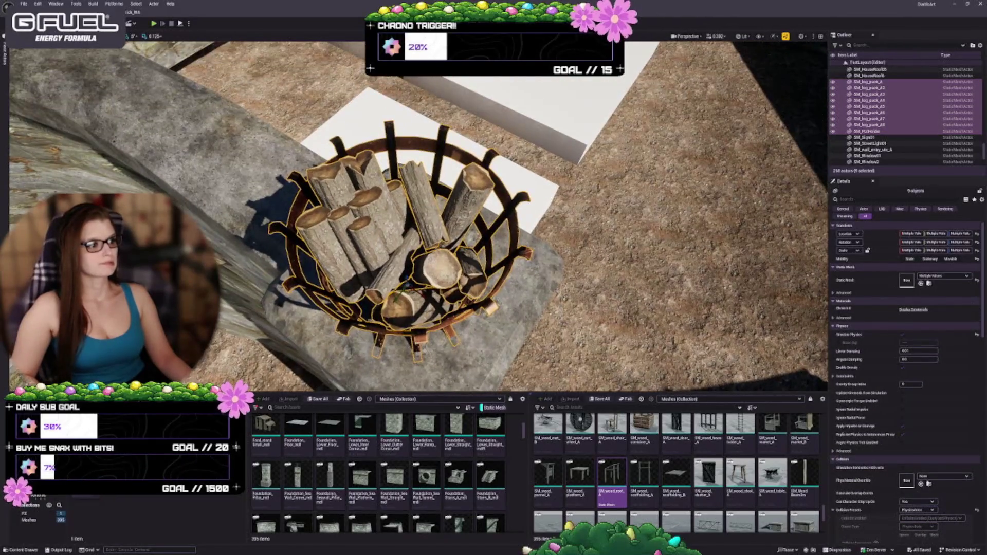
pyautogui.rightClick(879, 111)
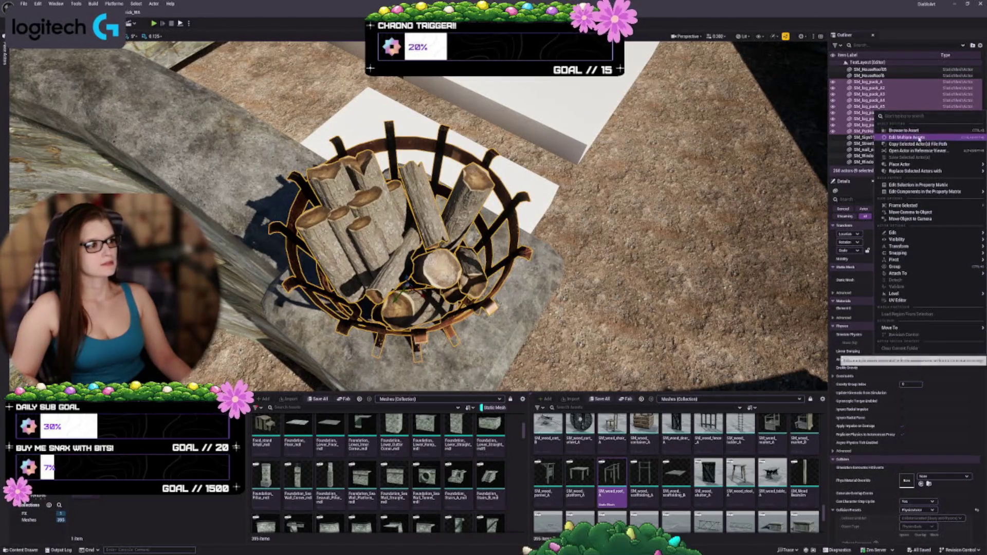
pyautogui.moveTo(934, 176)
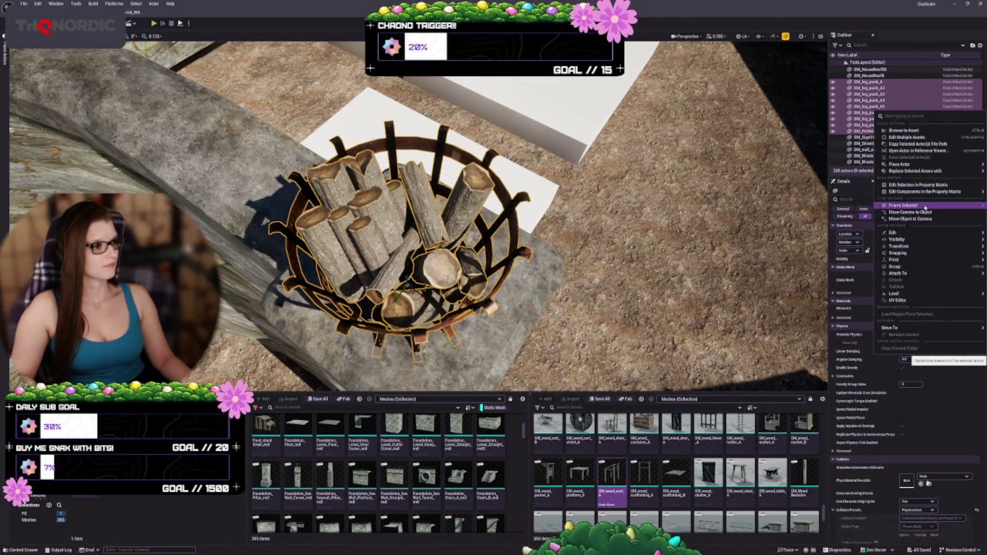
pyautogui.moveTo(908, 233)
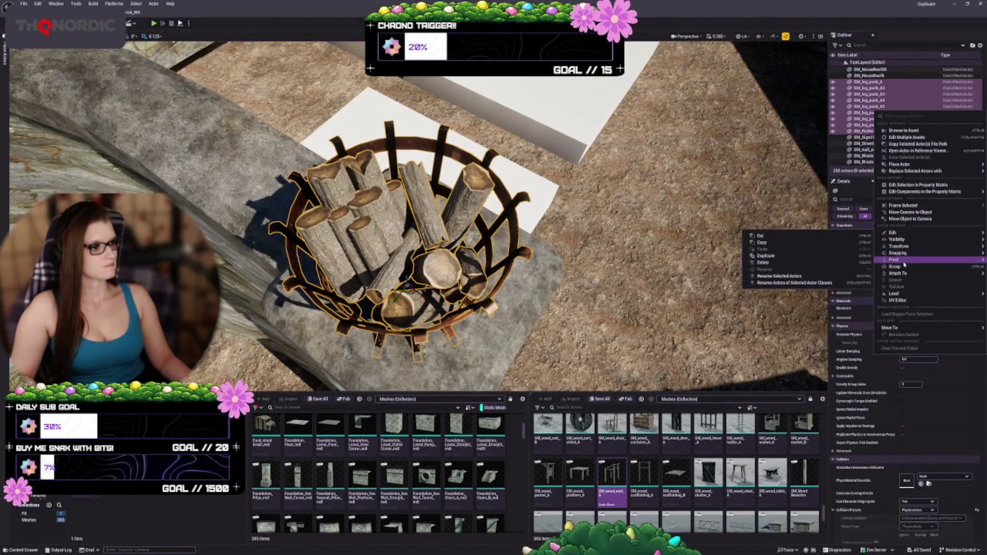
pyautogui.moveTo(903, 274)
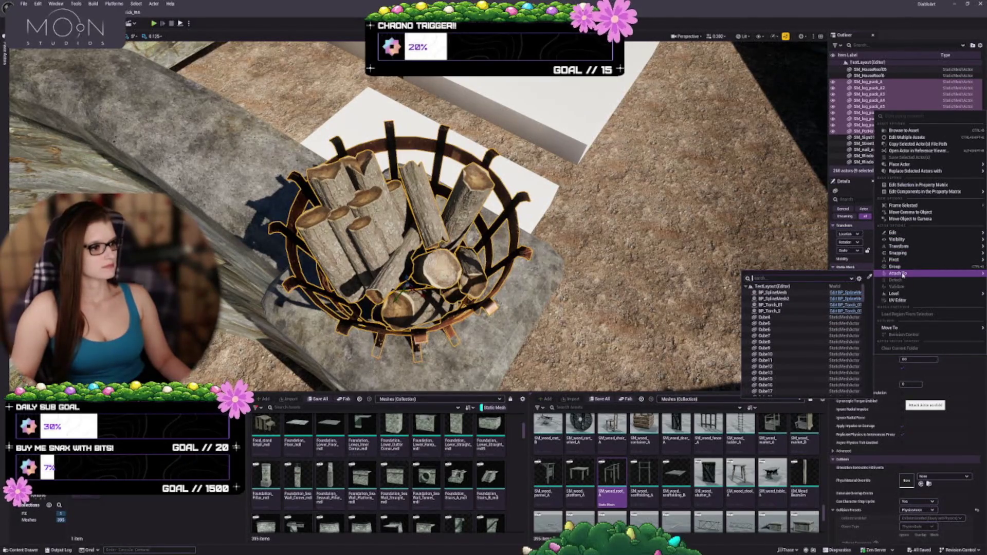
pyautogui.moveTo(885, 330)
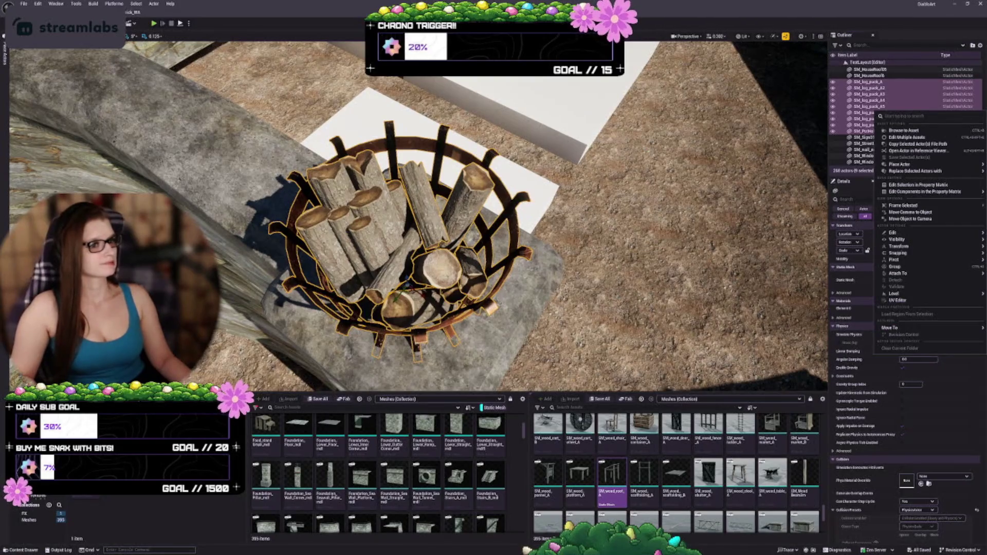
pyautogui.press('Escape')
pyautogui.press('f')
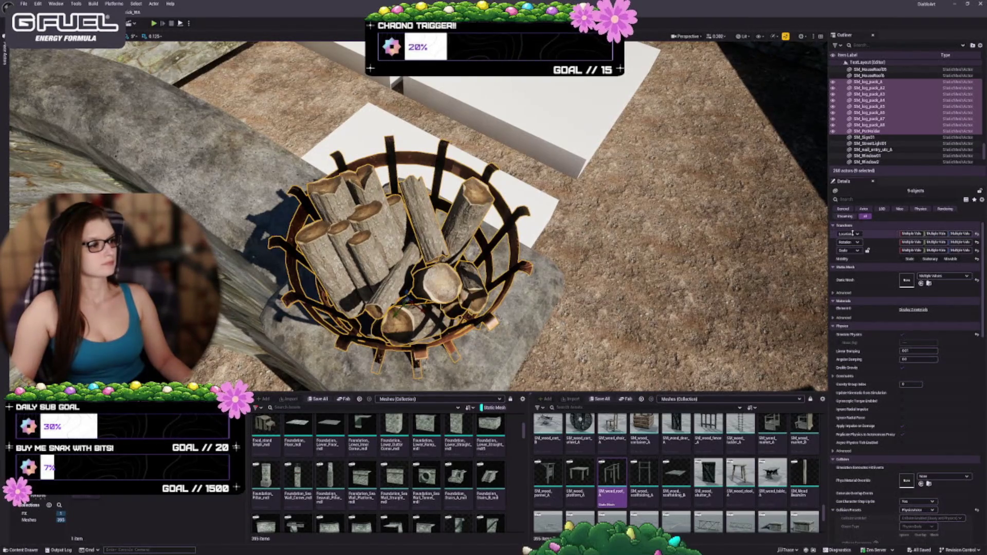
pyautogui.click(982, 200)
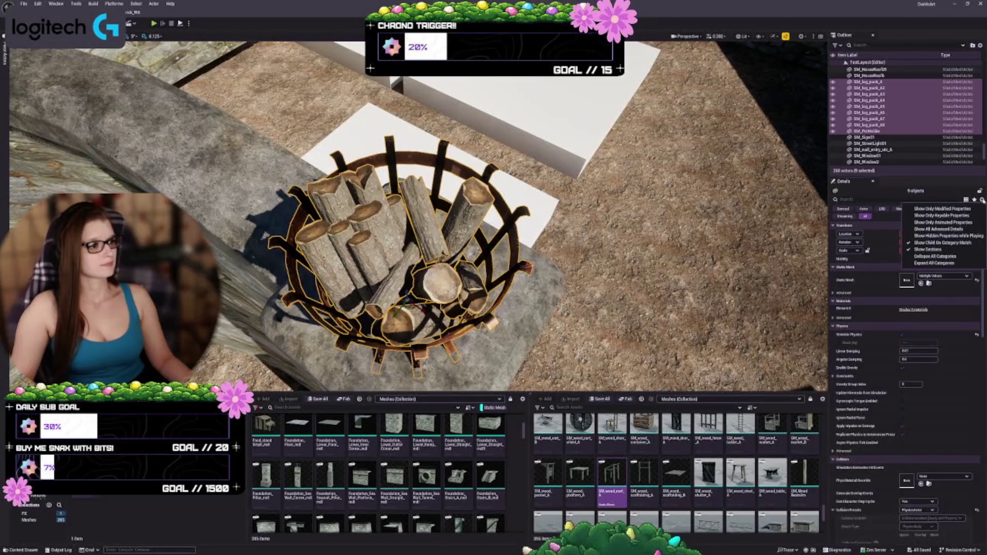
pyautogui.click(862, 185)
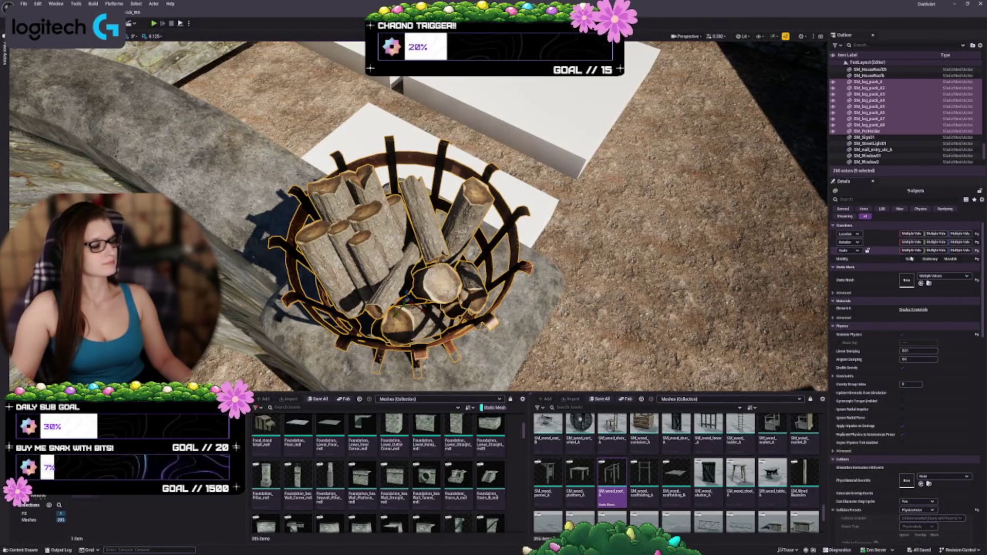
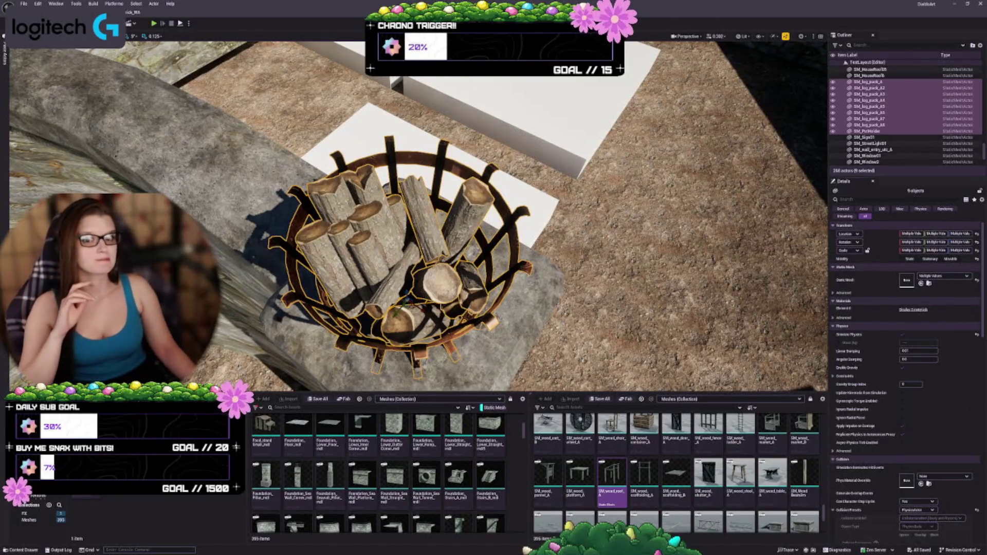
# Convert the selected brazier and log packs into a child-actor Blueprint named BP_Brazier_01
pyautogui.moveTo(411, 216); pyautogui.dragTo(411, 265)
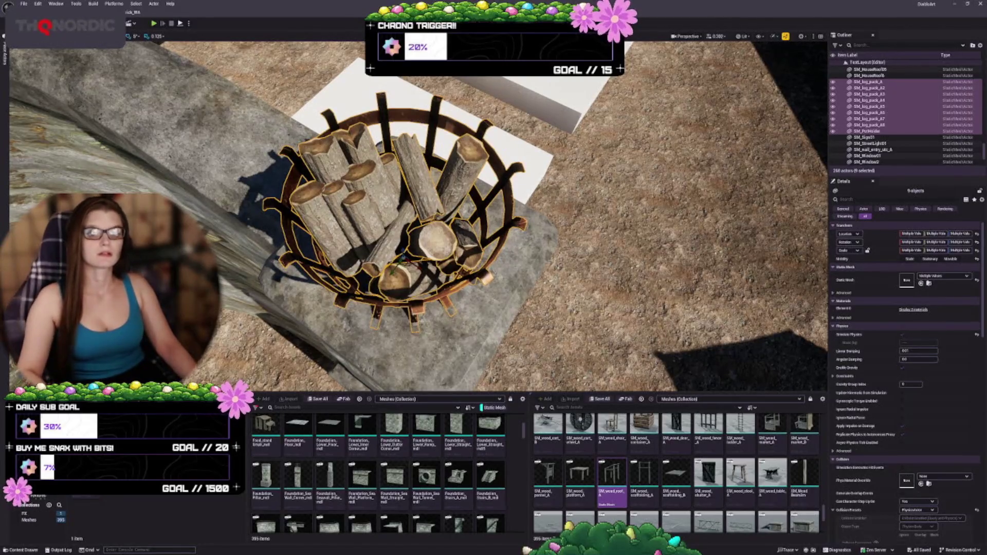
pyautogui.click(131, 24)
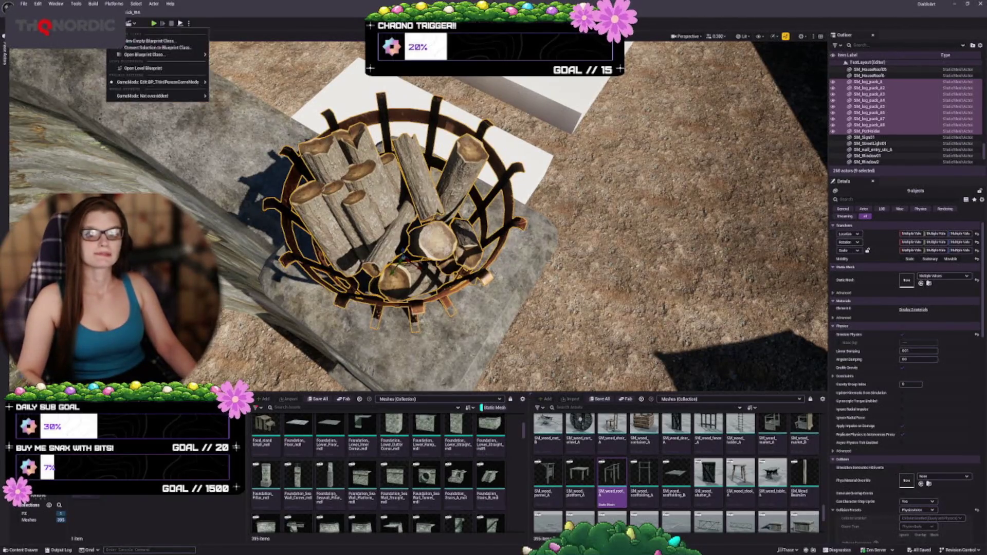
pyautogui.click(175, 49)
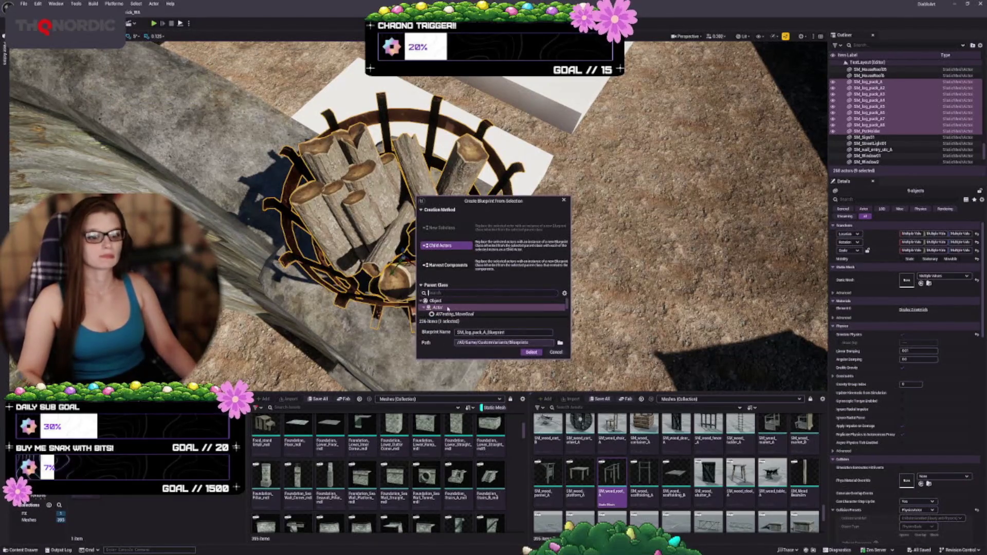
pyautogui.moveTo(505, 332); pyautogui.dragTo(487, 332)
pyautogui.hotkey('ctrl', 'a')
pyautogui.write('BP_Basket_0')
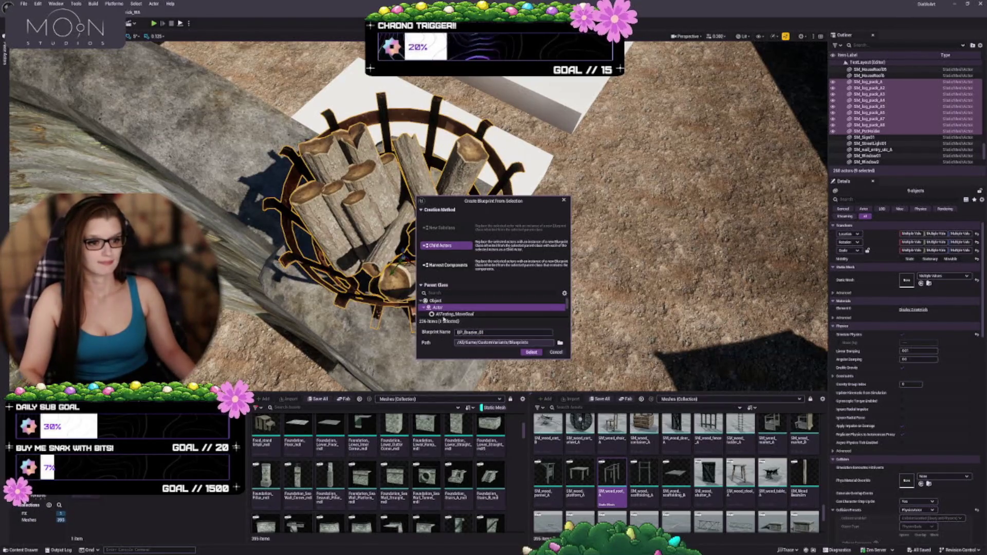
pyautogui.click(532, 353)
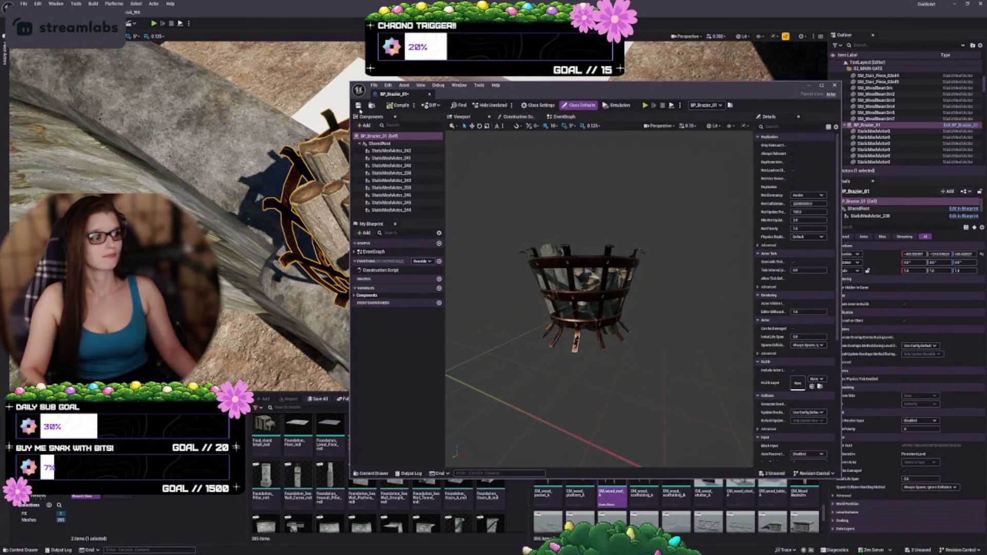
# Move the Blueprint editor aside and inspect the StaticMeshActor_242 child component
pyautogui.moveTo(546, 86)
pyautogui.mouseDown()
pyautogui.moveTo(647, 86)
pyautogui.moveTo(650, 73)
pyautogui.mouseUp()
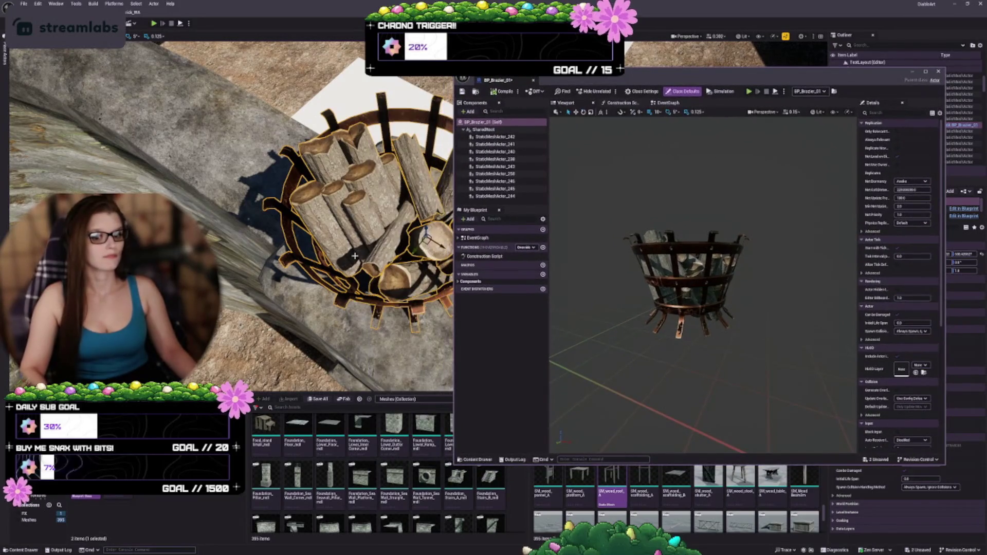
pyautogui.scroll(3, 354, 255)
pyautogui.click(557, 418)
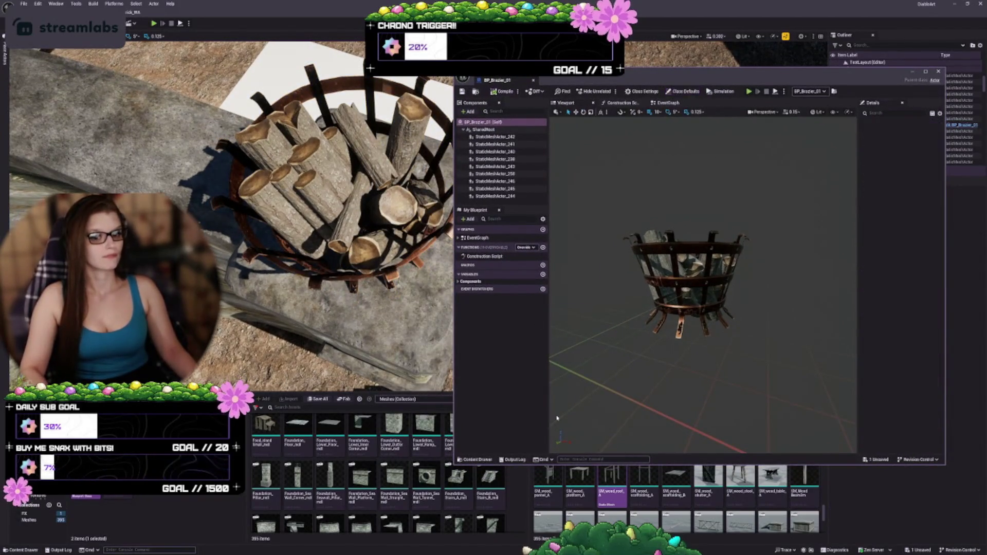
pyautogui.click(494, 130)
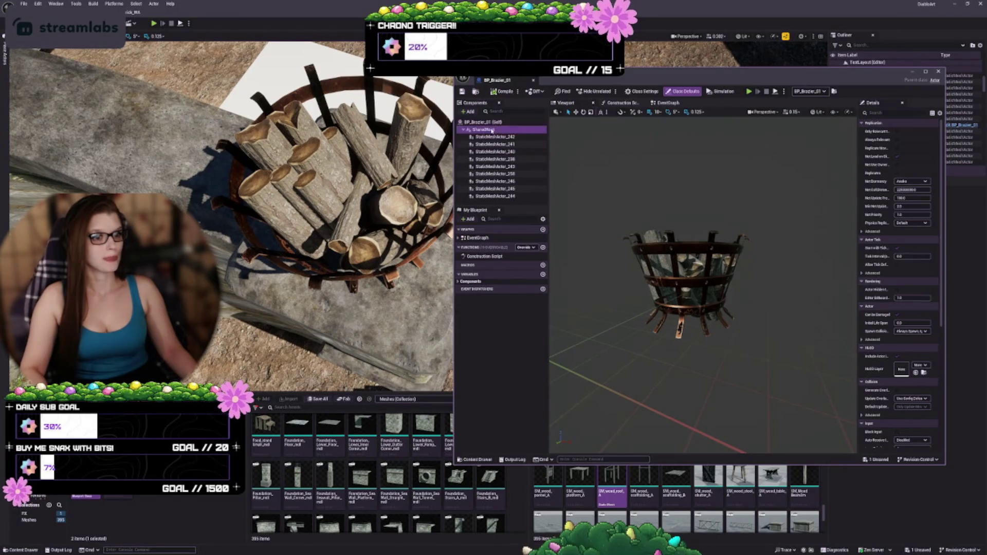
pyautogui.press('Down')
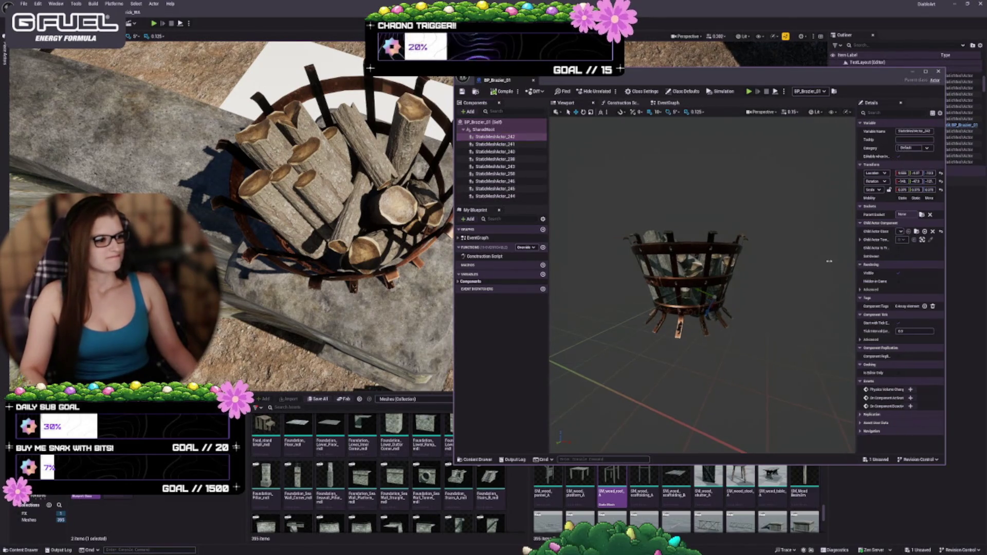
# Widen the Details panel, orbit the preview, and inspect the StaticMeshActor_241 child component
pyautogui.moveTo(856, 264); pyautogui.dragTo(822, 267)
pyautogui.scroll(5, 720, 298)
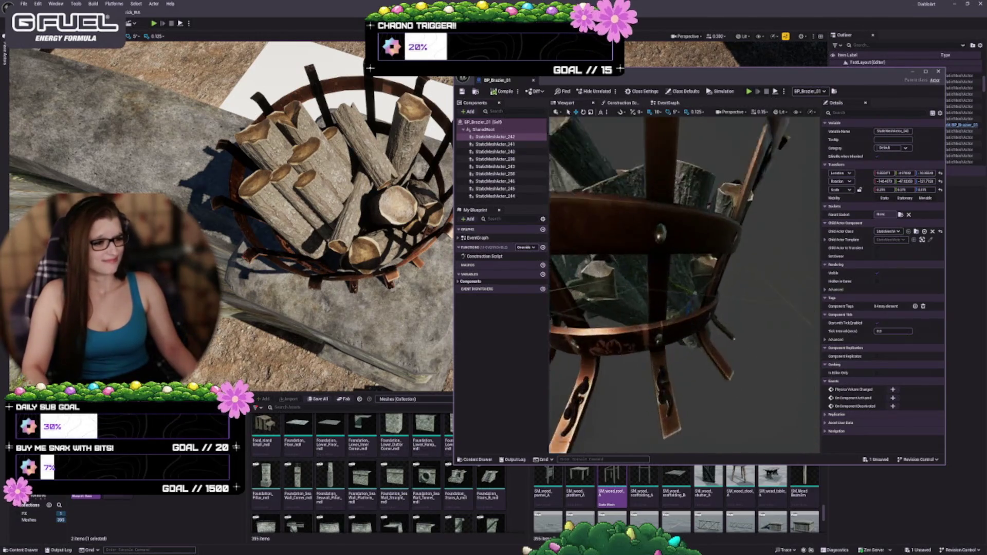
pyautogui.moveTo(684, 283)
pyautogui.mouseDown()
pyautogui.moveTo(627, 298)
pyautogui.moveTo(617, 388)
pyautogui.mouseUp()
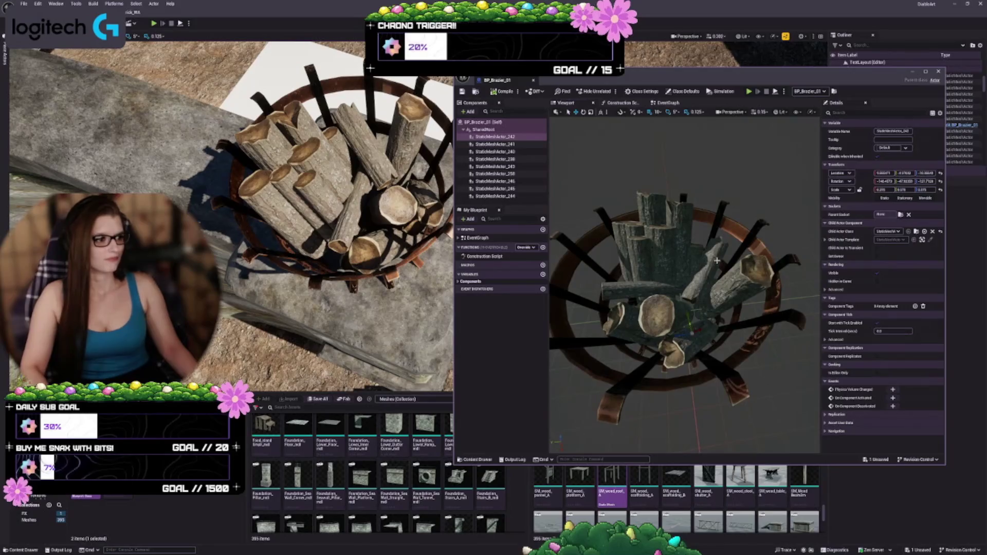
pyautogui.click(496, 144)
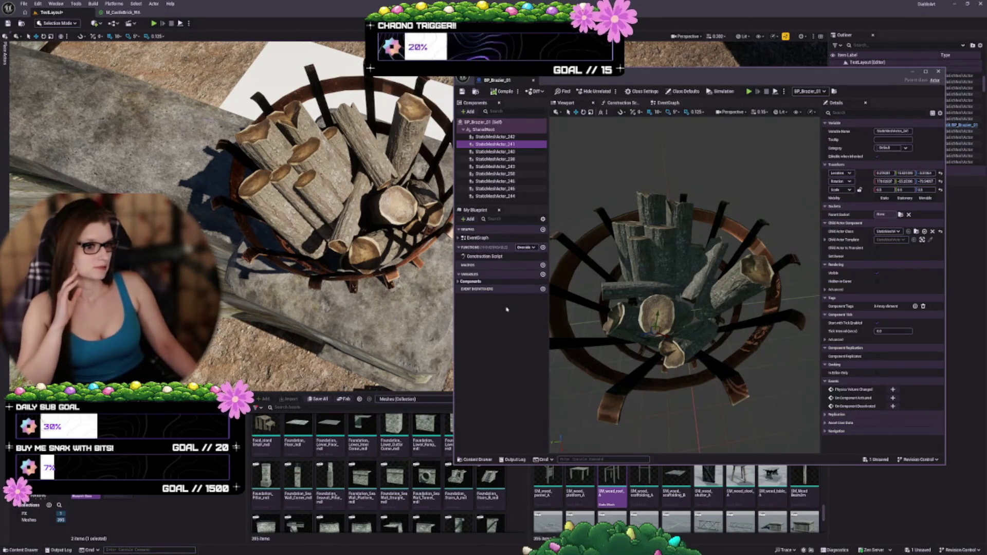
pyautogui.click(461, 282)
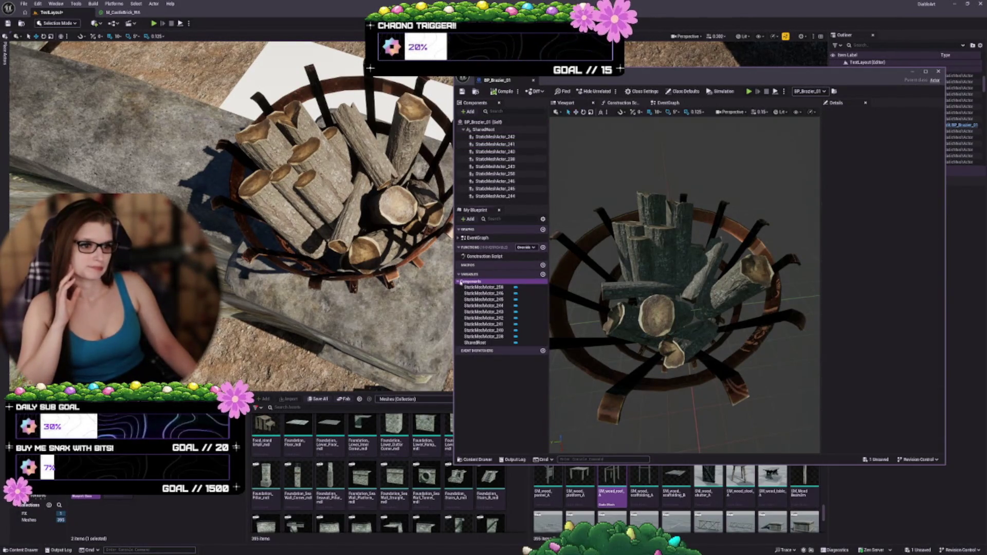
# Inspect the StaticMeshActor_258, _246 and _242 entries and their Child Actor Template settings
pyautogui.click(471, 288)
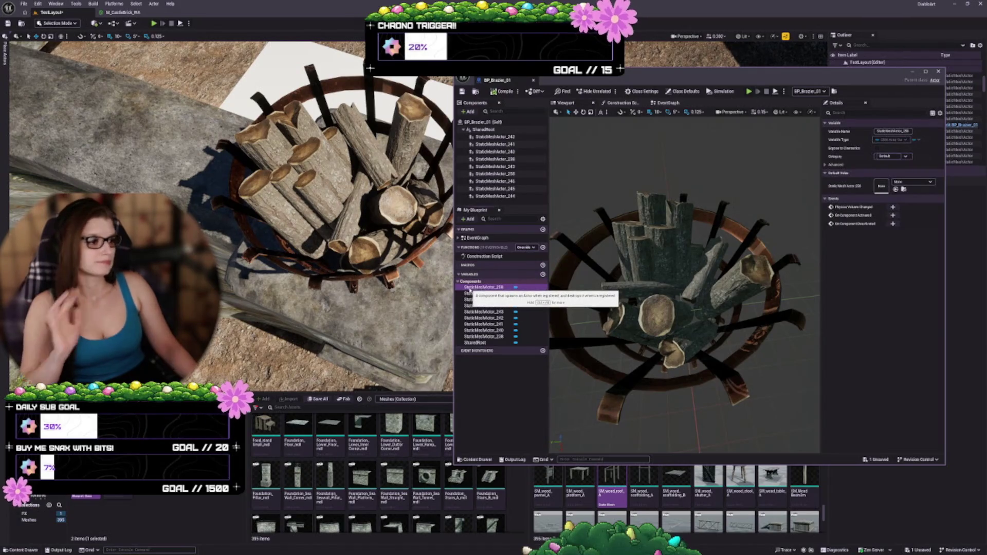
pyautogui.click(481, 293)
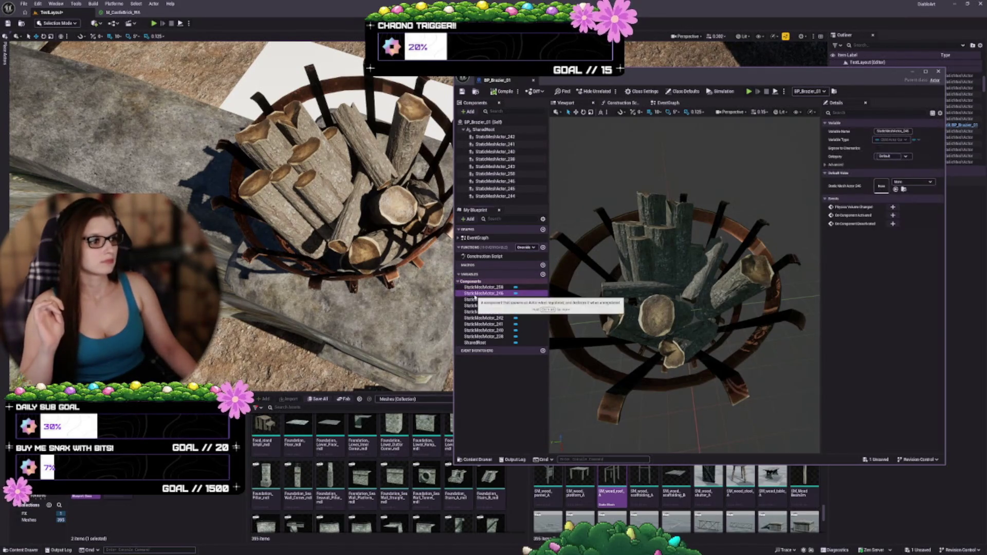
pyautogui.click(484, 138)
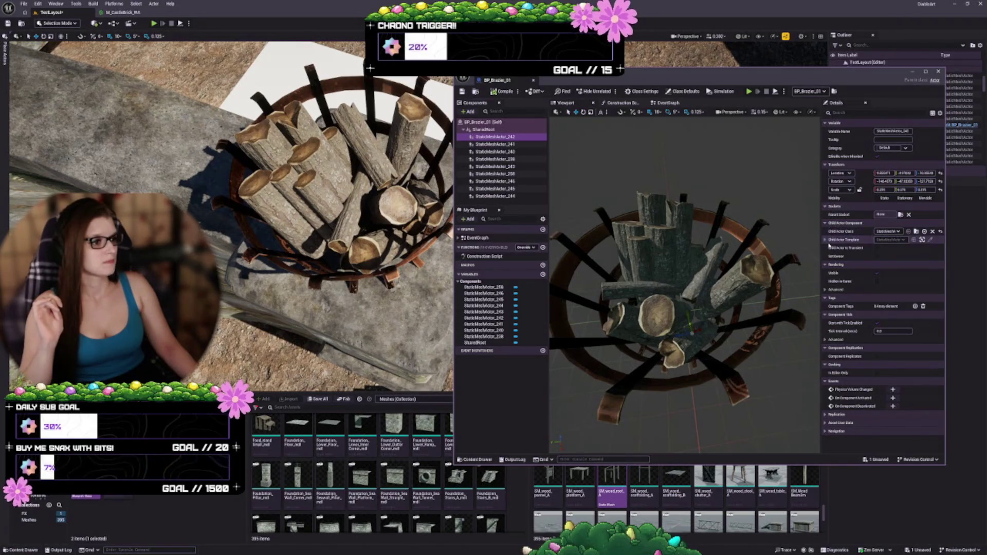
pyautogui.click(825, 240)
pyautogui.click(830, 248)
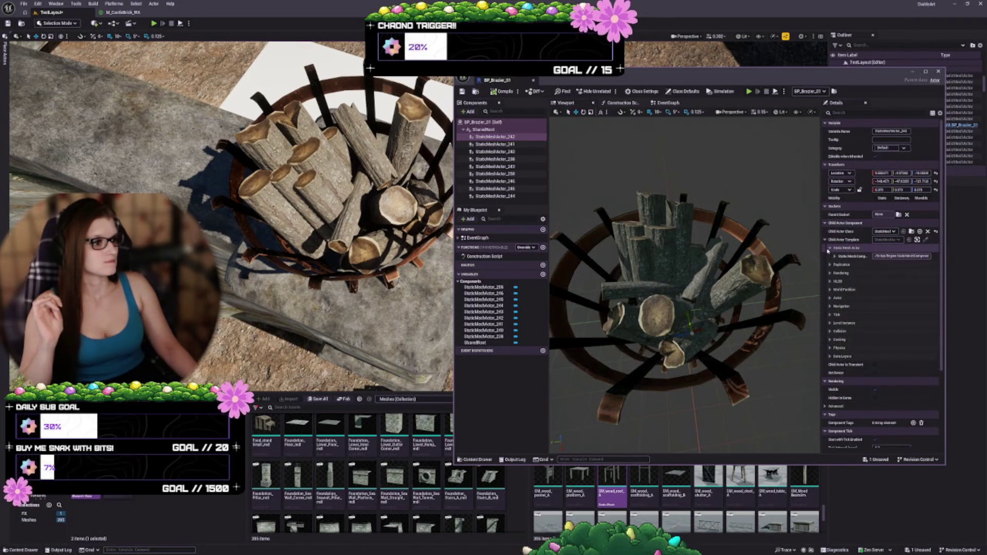
pyautogui.click(834, 257)
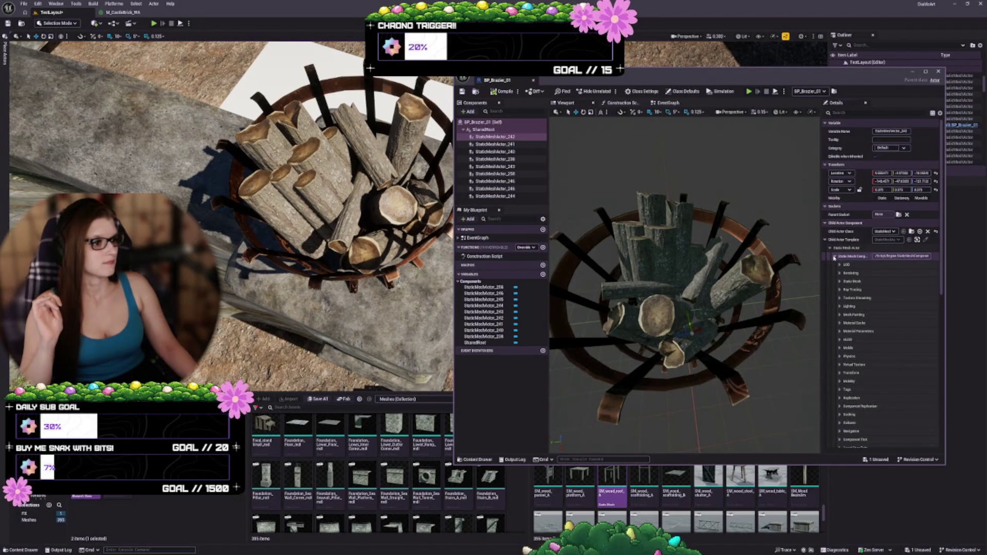
pyautogui.click(835, 258)
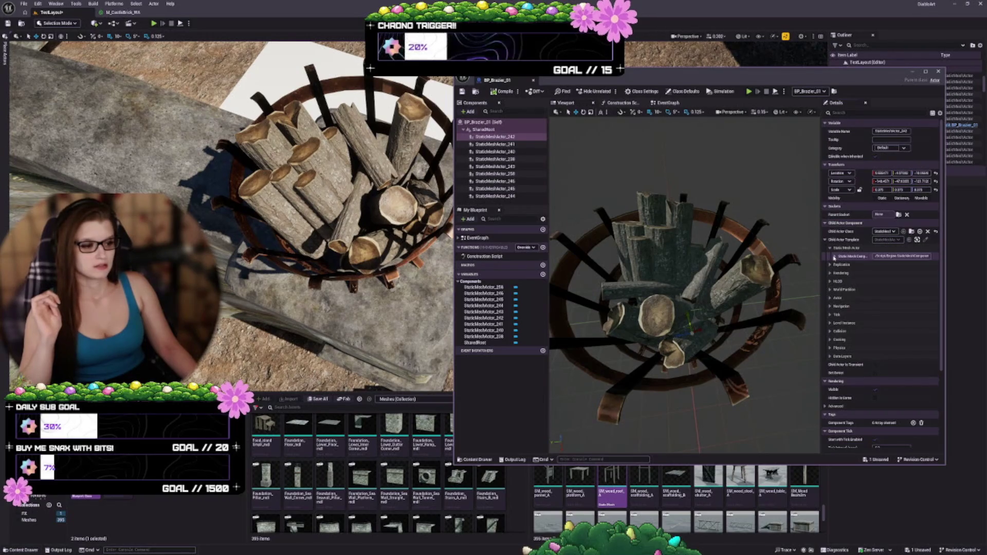
pyautogui.click(826, 240)
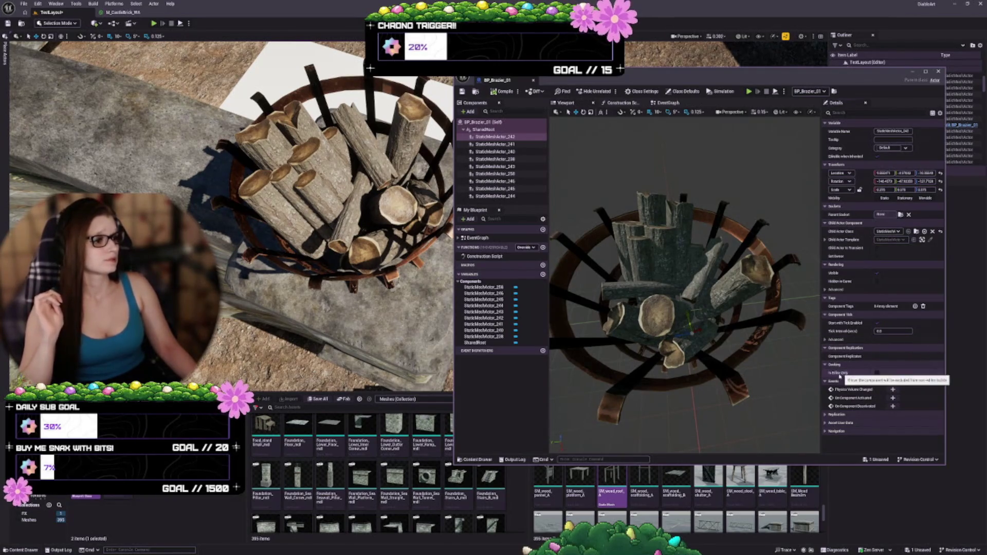
# Check StaticMeshActor_241 and _258, filtering Details by 'mesh'
pyautogui.click(487, 144)
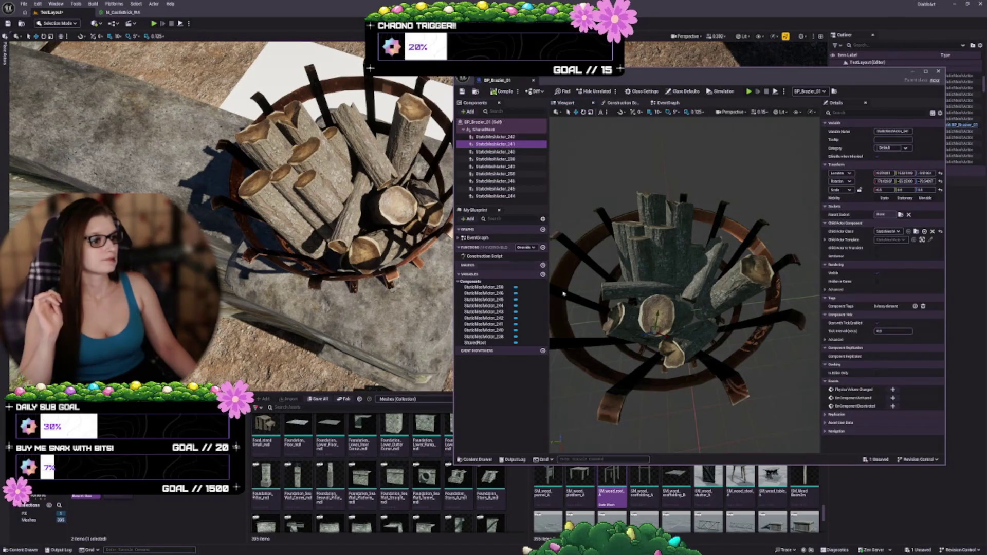
pyautogui.click(567, 253)
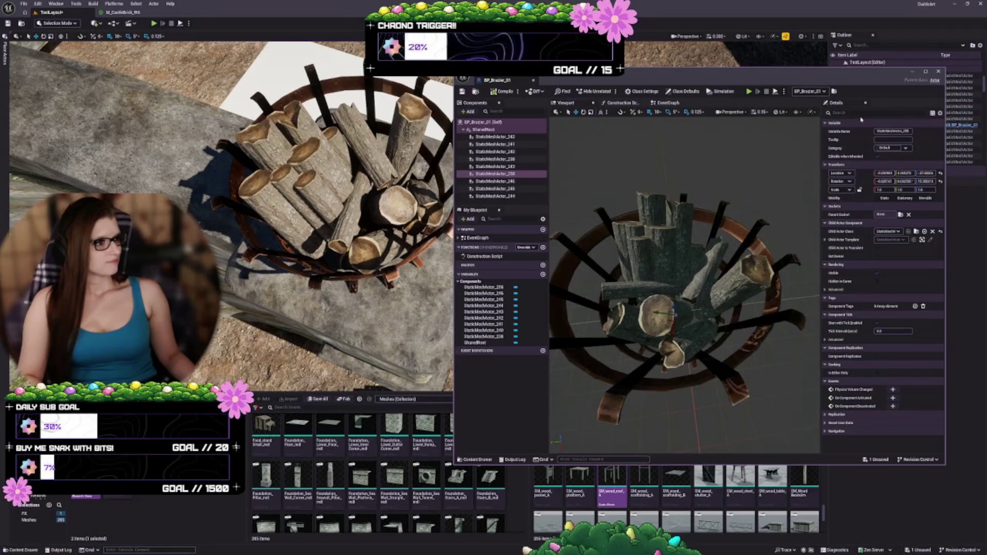
pyautogui.write('mat')
pyautogui.click(856, 113)
pyautogui.write('mesh')
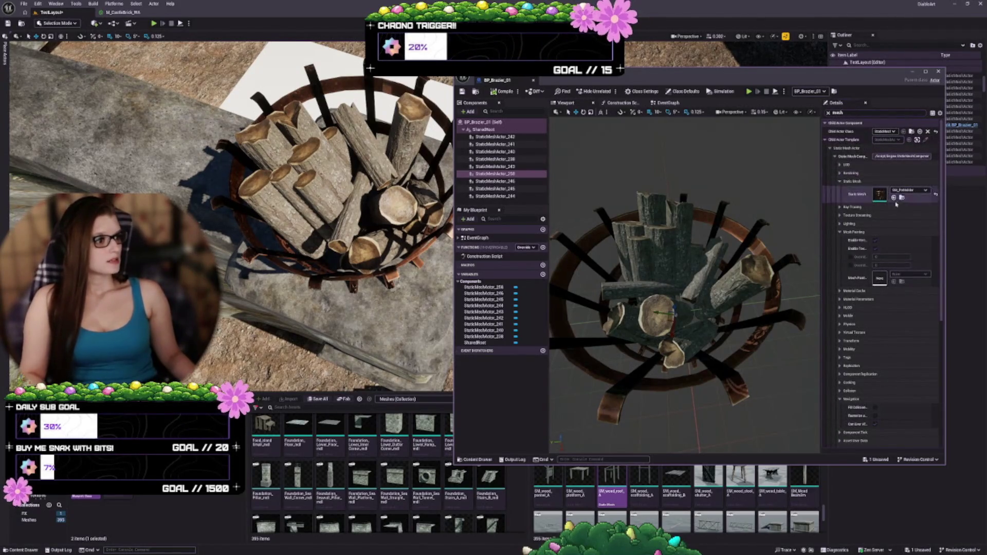
# Rename the StaticMeshActor_258 brazier component to SM_PotHolder
pyautogui.scroll(-4, 699, 287)
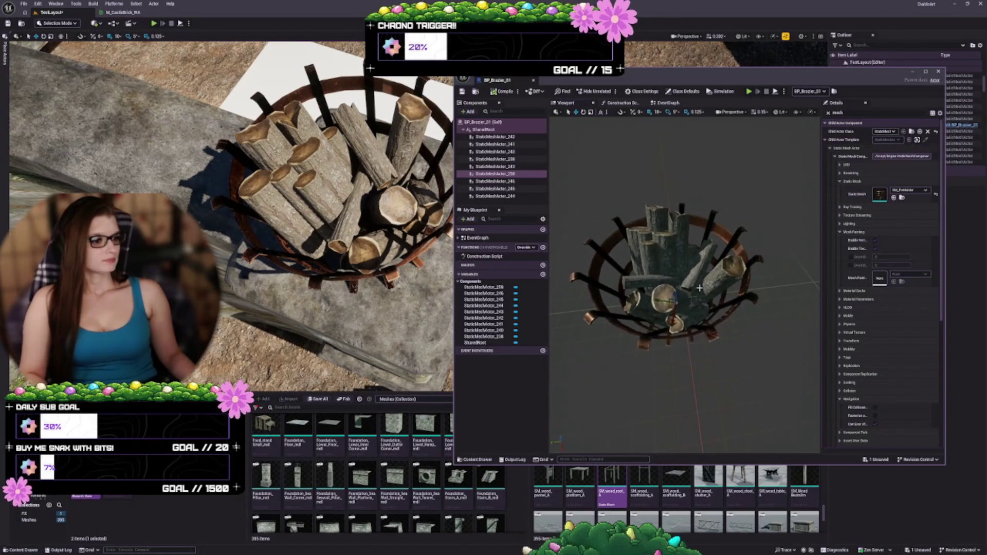
pyautogui.click(509, 174)
pyautogui.write('SM_PotHolder')
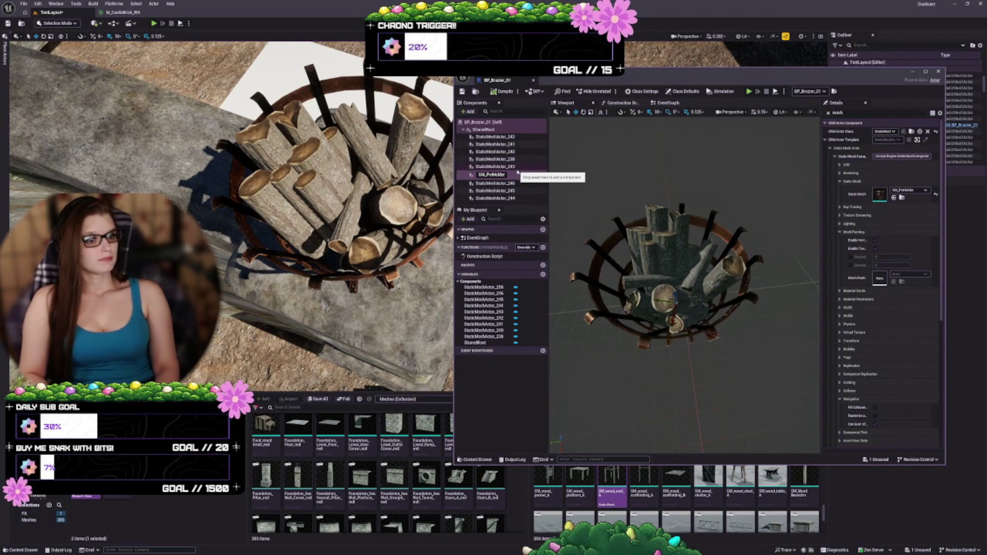
pyautogui.press('Return')
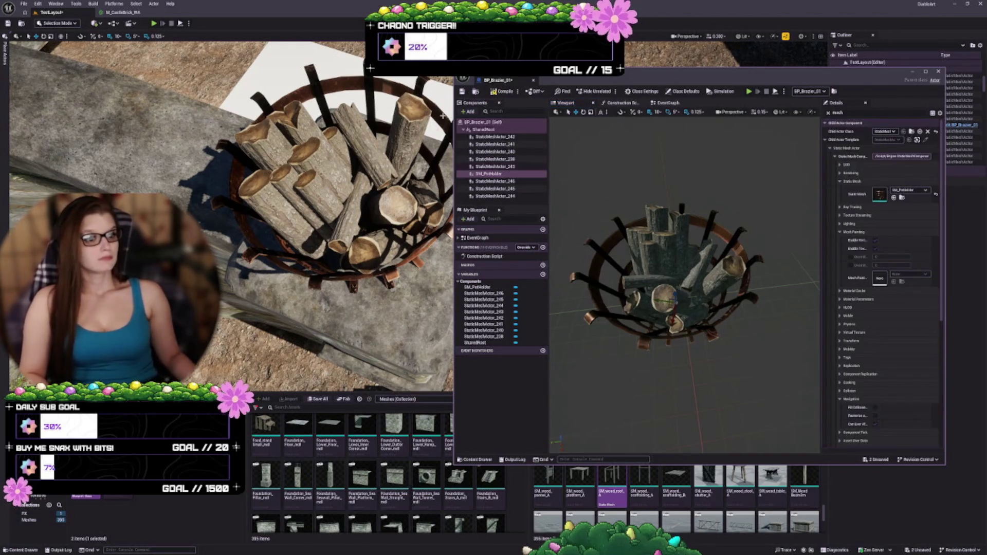
pyautogui.rightClick(491, 175)
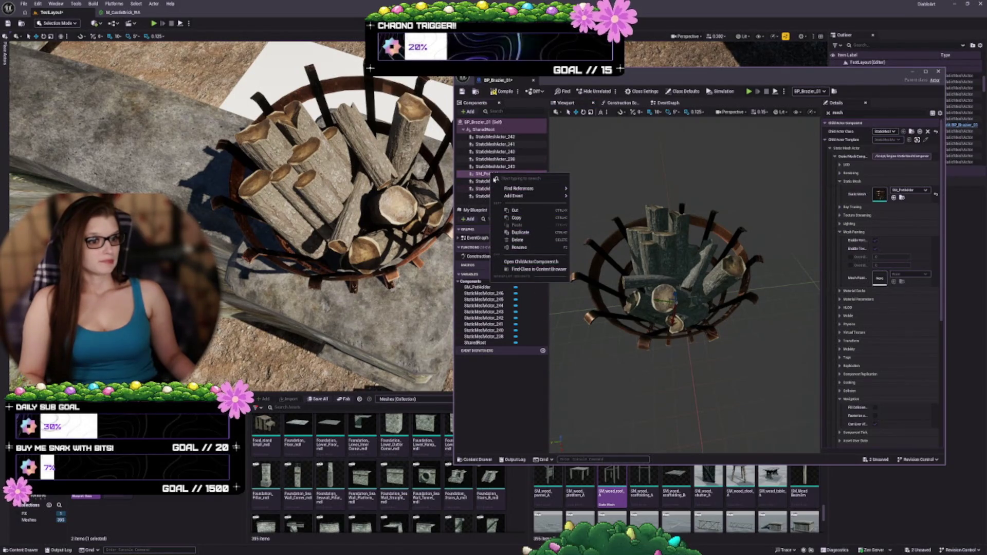
pyautogui.click(487, 177)
# Try SM_PotHolder as the root, then undo to keep SharedRoot as root
pyautogui.moveTo(487, 177); pyautogui.dragTo(483, 123)
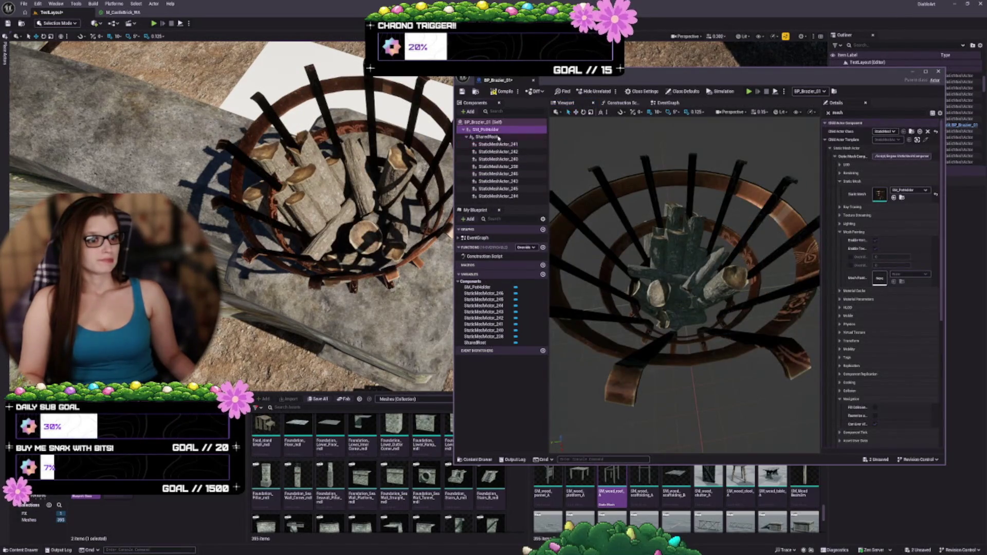
pyautogui.click(498, 138)
pyautogui.click(486, 130)
pyautogui.moveTo(644, 311); pyautogui.dragTo(734, 281)
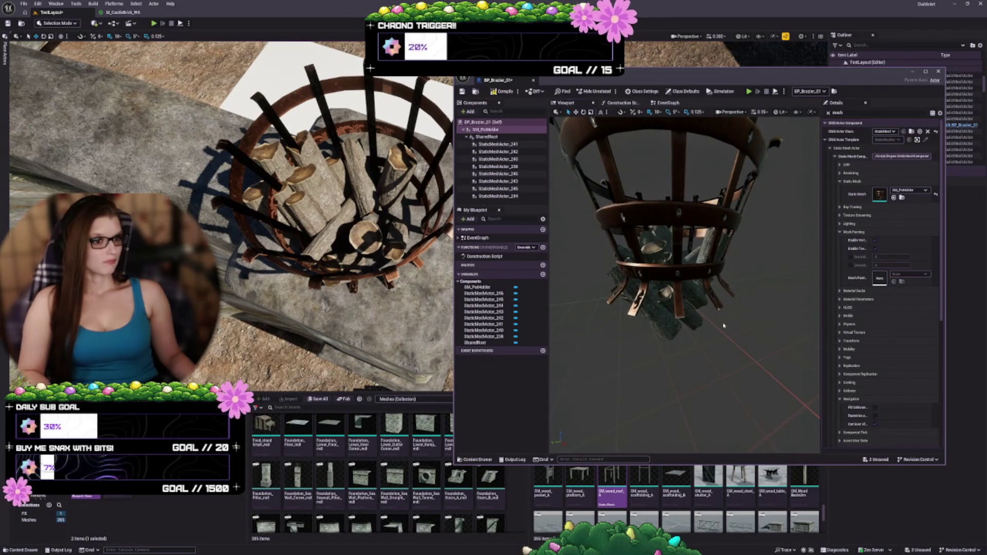
pyautogui.hotkey('ctrl', 'z')
pyautogui.click(491, 132)
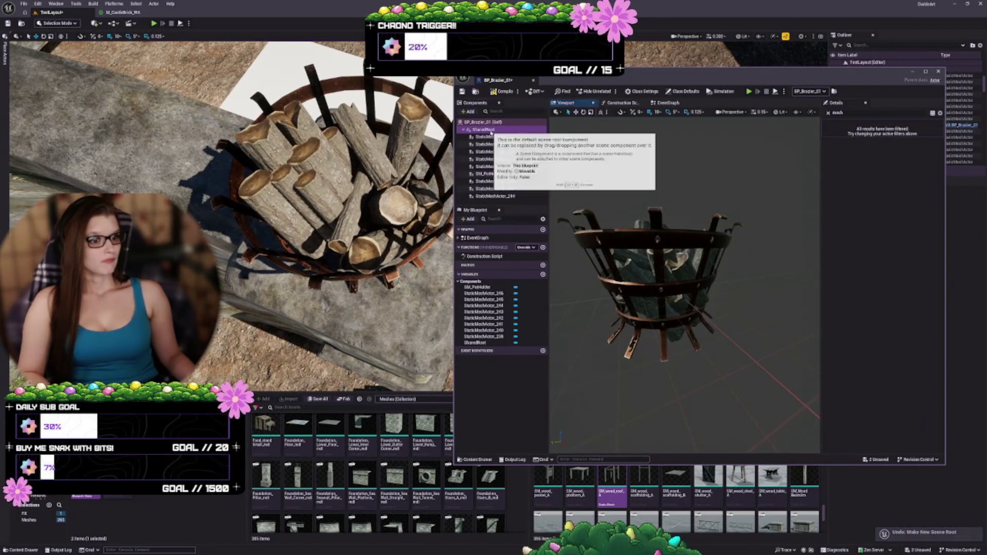
# Rename StaticMeshActor_242 and _241 to SM_Log_01 and SM_Log_02
pyautogui.rightClick(491, 132)
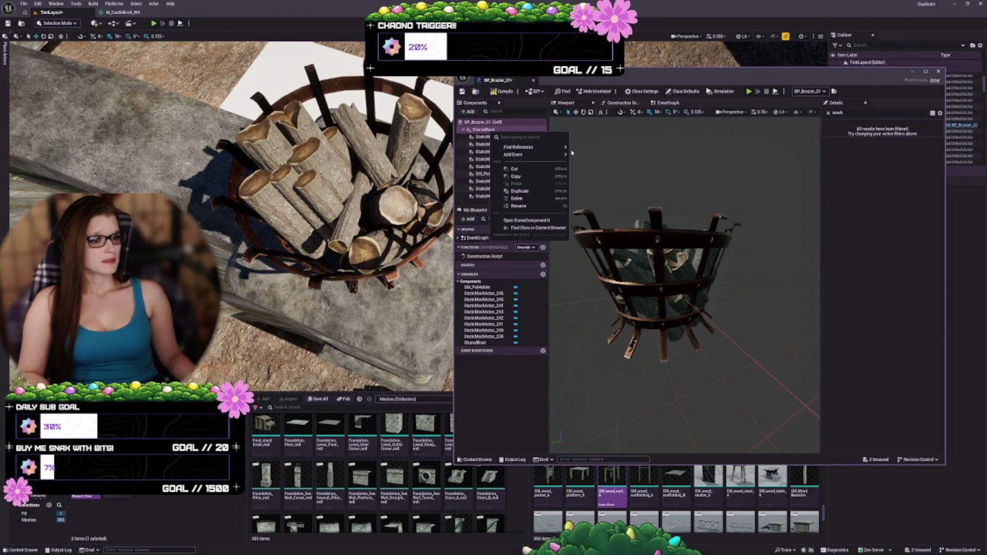
pyautogui.click(481, 137)
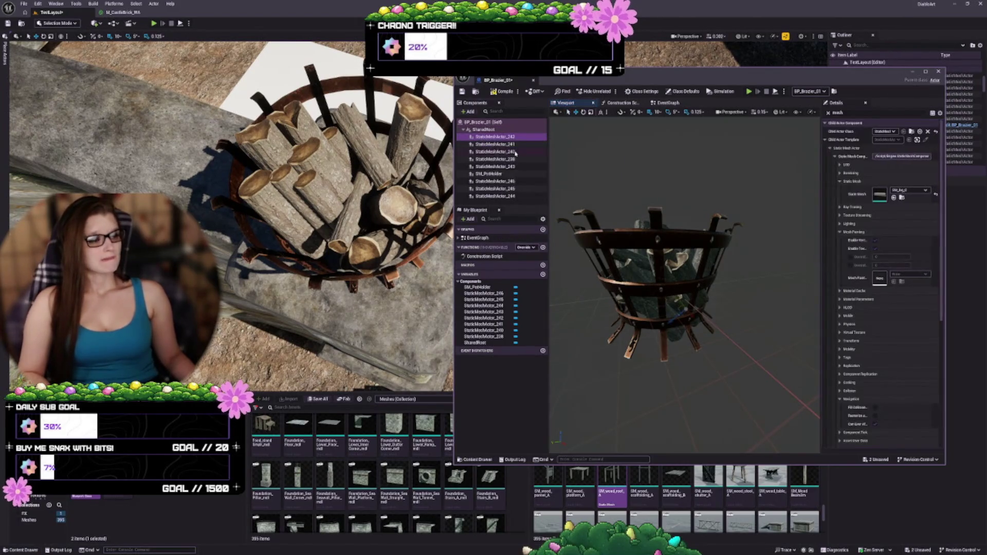
pyautogui.click(496, 140)
pyautogui.click(496, 141)
pyautogui.click(496, 140)
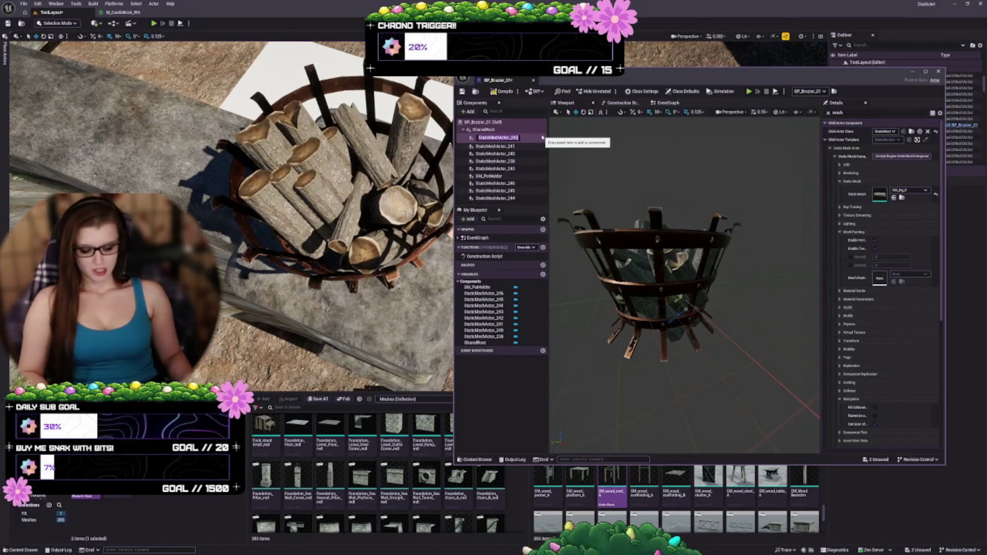
pyautogui.write('SM_Log')
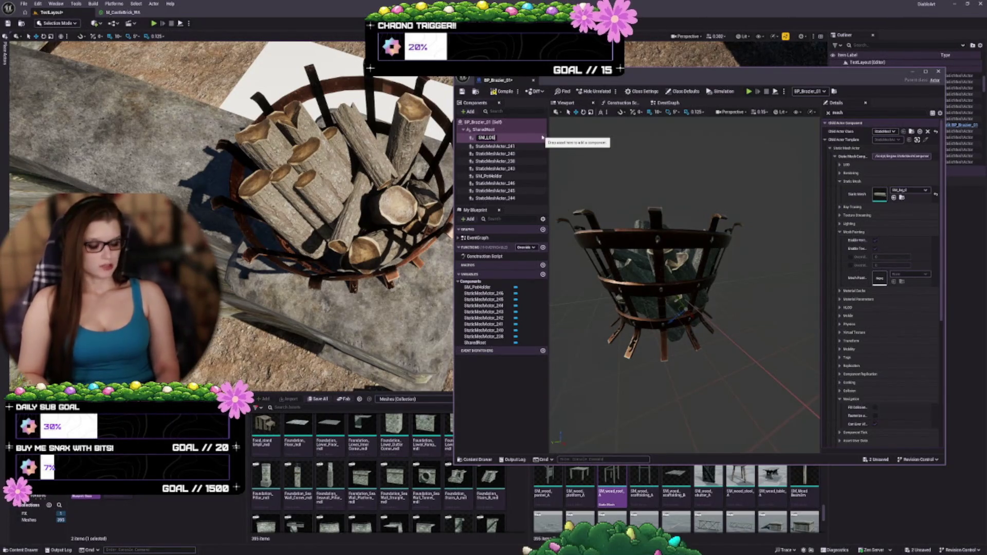
pyautogui.write('_01')
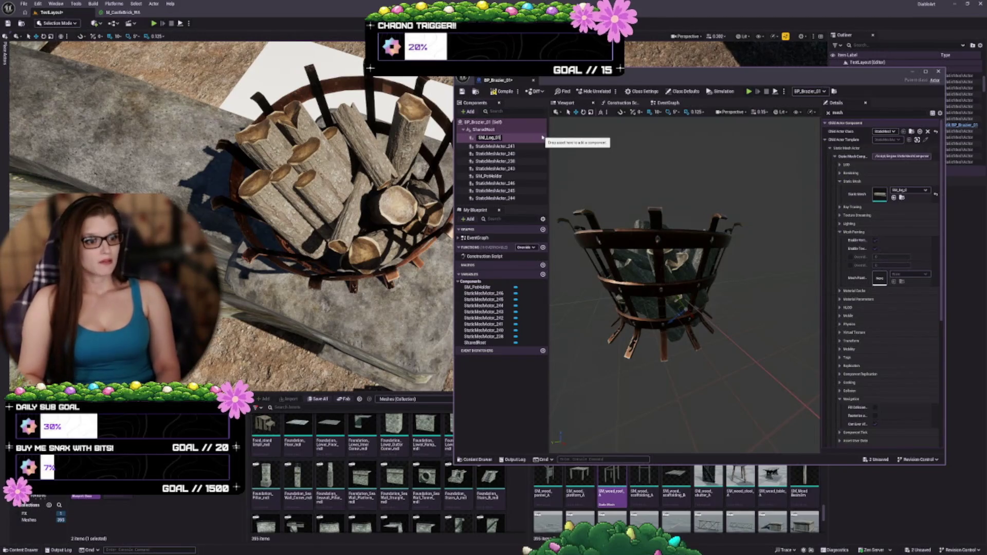
pyautogui.press('Return')
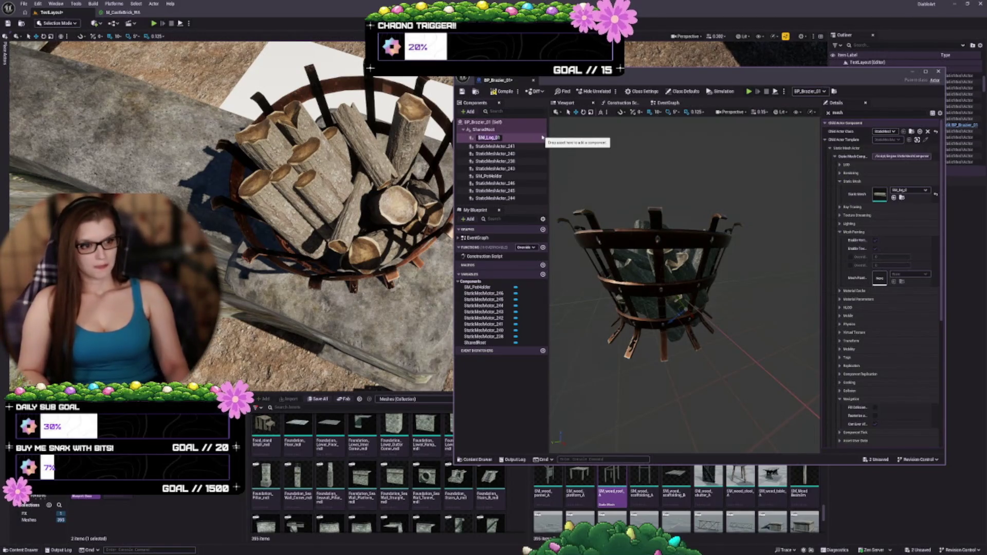
pyautogui.click(511, 145)
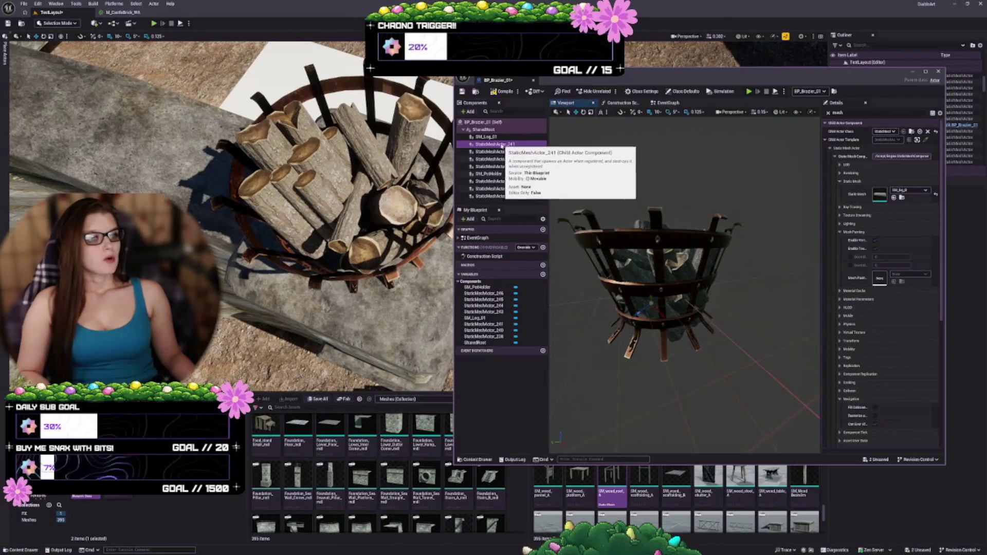
pyautogui.press('F2')
pyautogui.write('SM_Log_02')
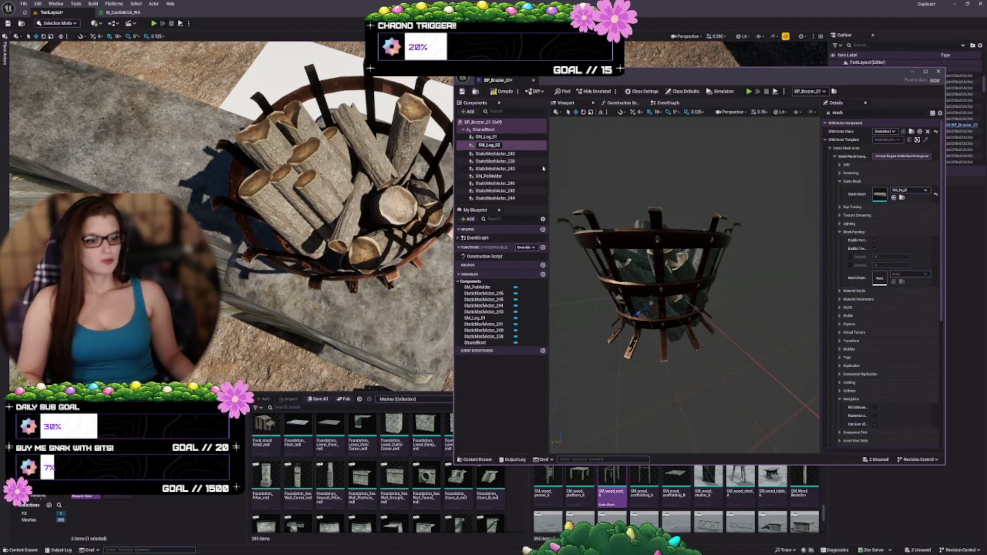
# Rename StaticMeshActor_240, _238 and _243 to SM_Log_03, SM_Log_04 and SM_Log_05
pyautogui.click(514, 153)
pyautogui.press('F2')
pyautogui.write('SM_Log_03')
pyautogui.click(499, 161)
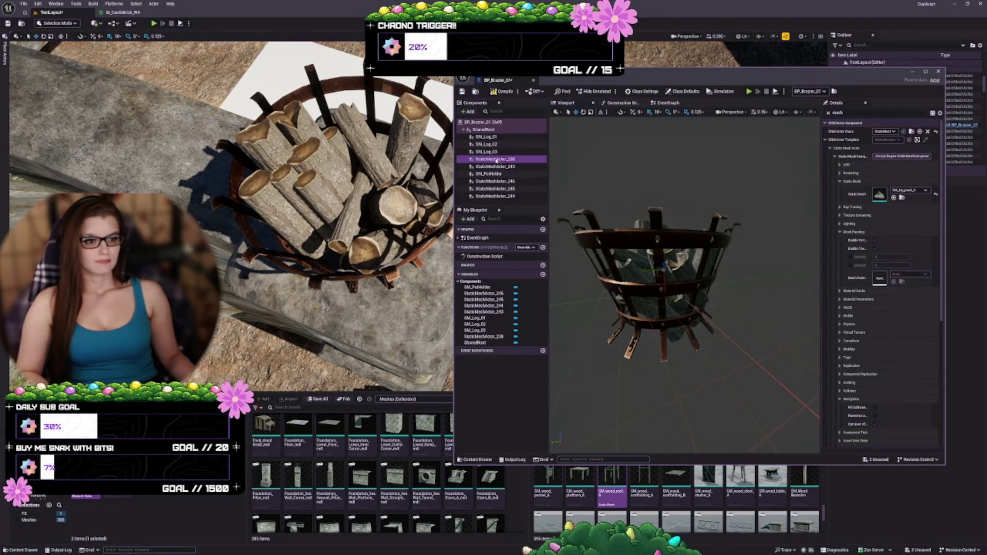
pyautogui.press('F2')
pyautogui.write('M_Log_04')
pyautogui.press('Return')
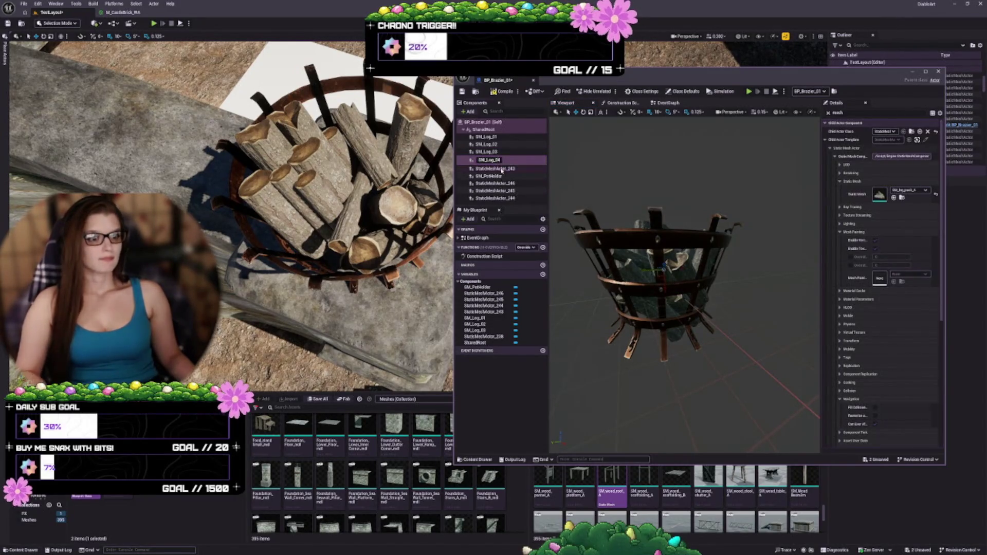
pyautogui.click(534, 167)
pyautogui.write('SM_Log_05')
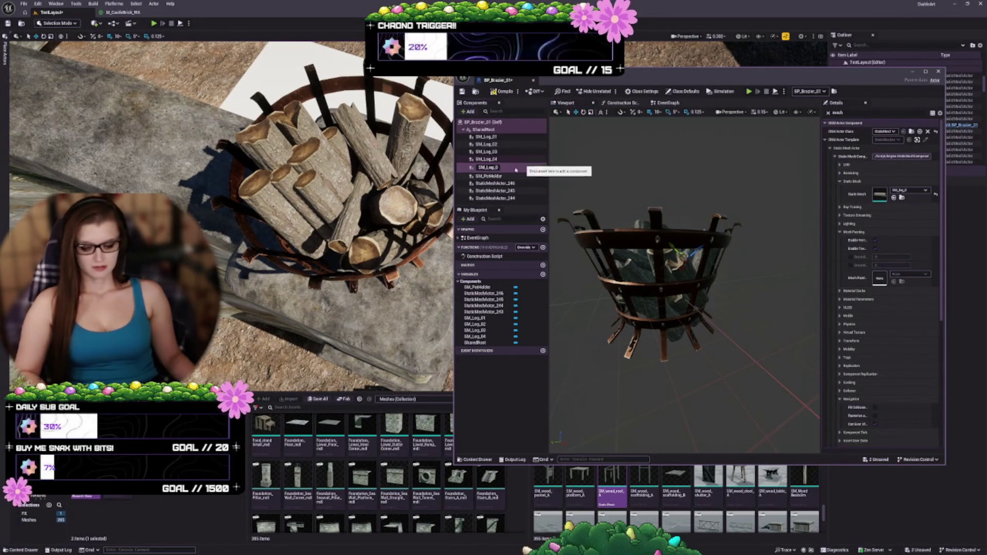
pyautogui.press('Return')
# Rename StaticMeshActor_246, _245 and _244 to SM_Log_06, SM_Log_07 and SM_Log_08
pyautogui.click(496, 182)
pyautogui.press('F2')
pyautogui.write('SM_Log_06')
pyautogui.press('Return')
pyautogui.click(493, 189)
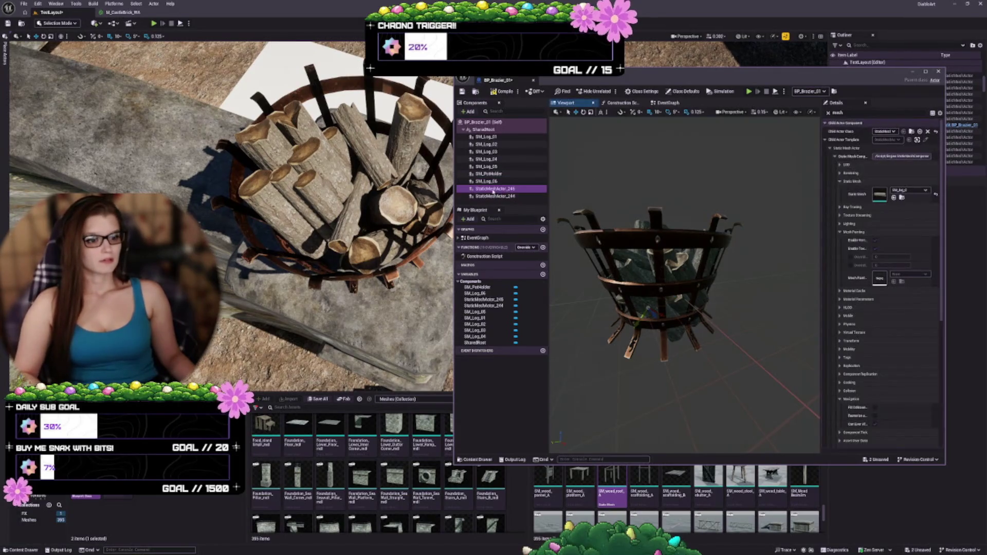
pyautogui.write('7')
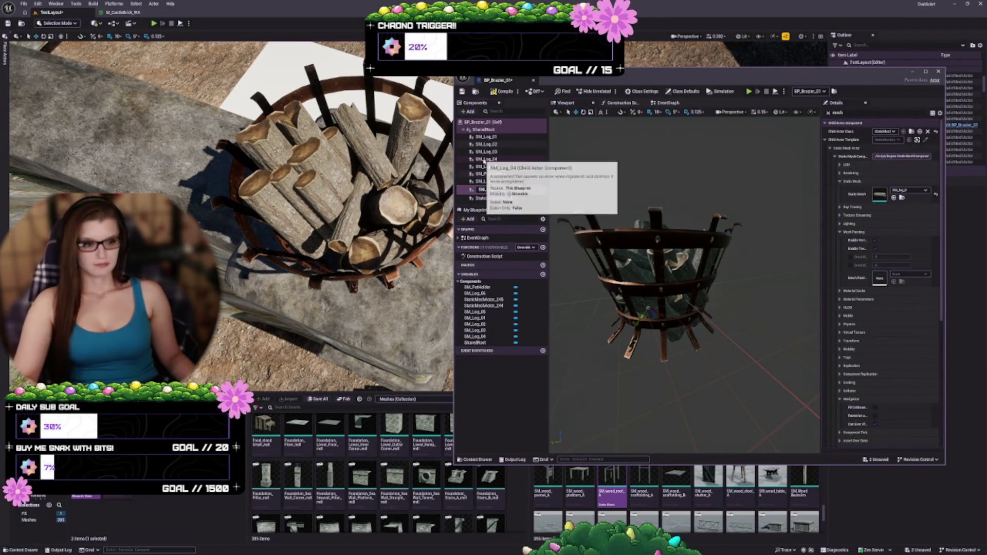
pyautogui.press('Return')
pyautogui.click(490, 197)
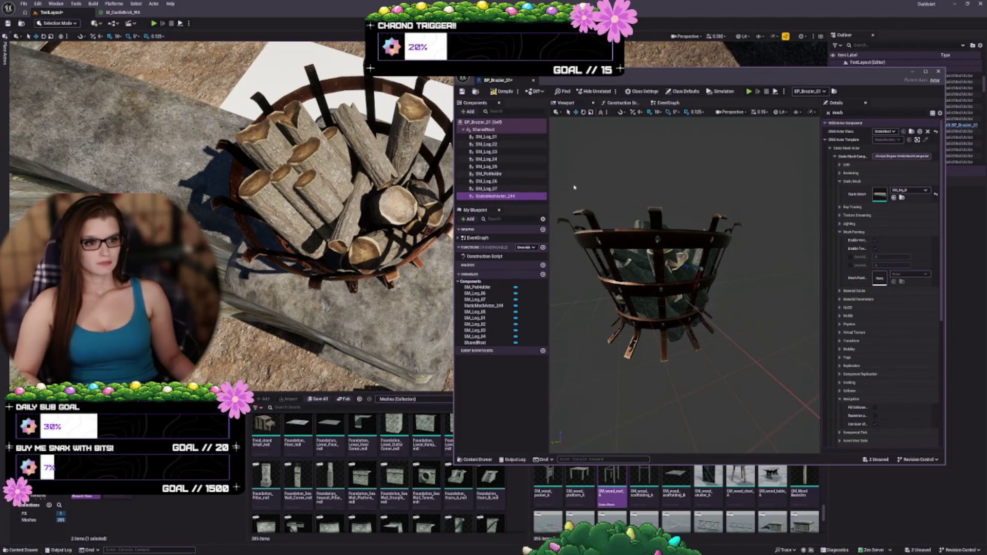
pyautogui.write('SM_Log_08')
pyautogui.press('Return')
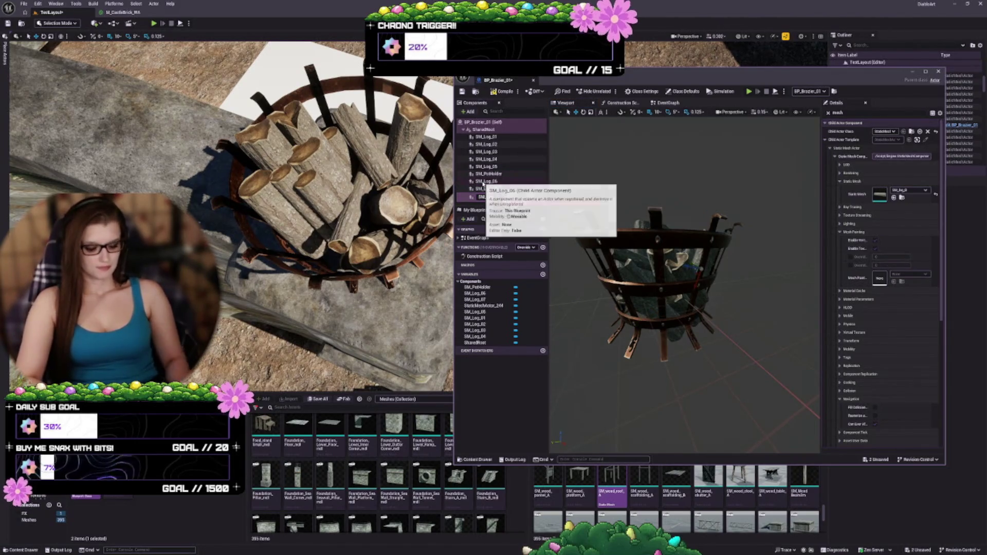
# Attach SM_Log_01 through SM_Log_08 beneath SM_PotHolder, undoing an accidental nesting
pyautogui.click(497, 137)
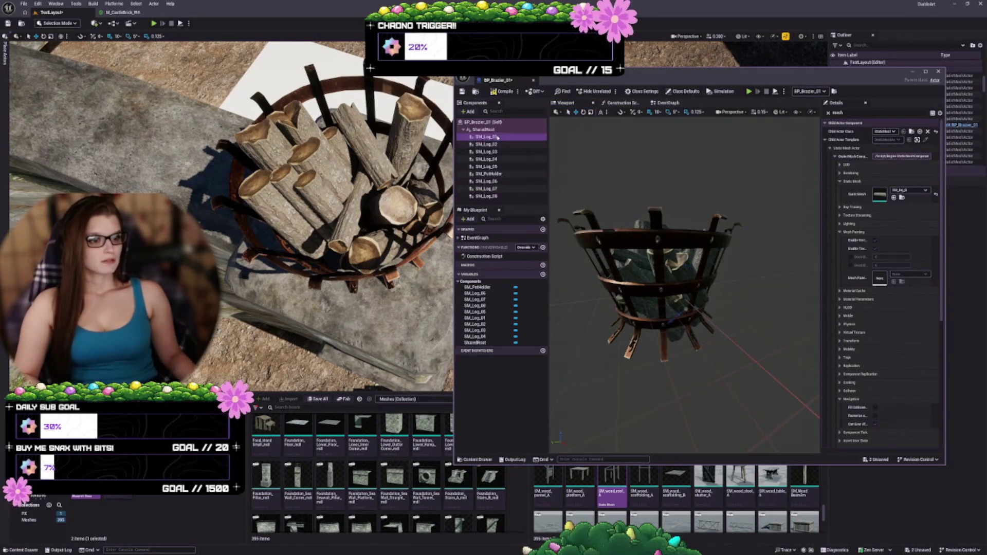
pyautogui.keyDown('shift'); pyautogui.click(501, 167); pyautogui.keyUp('shift')
pyautogui.moveTo(508, 176)
pyautogui.mouseDown()
pyautogui.moveTo(503, 161)
pyautogui.moveTo(500, 188)
pyautogui.moveTo(497, 144)
pyautogui.mouseUp()
pyautogui.click(496, 138)
pyautogui.keyDown('shift'); pyautogui.click(497, 152); pyautogui.keyUp('shift')
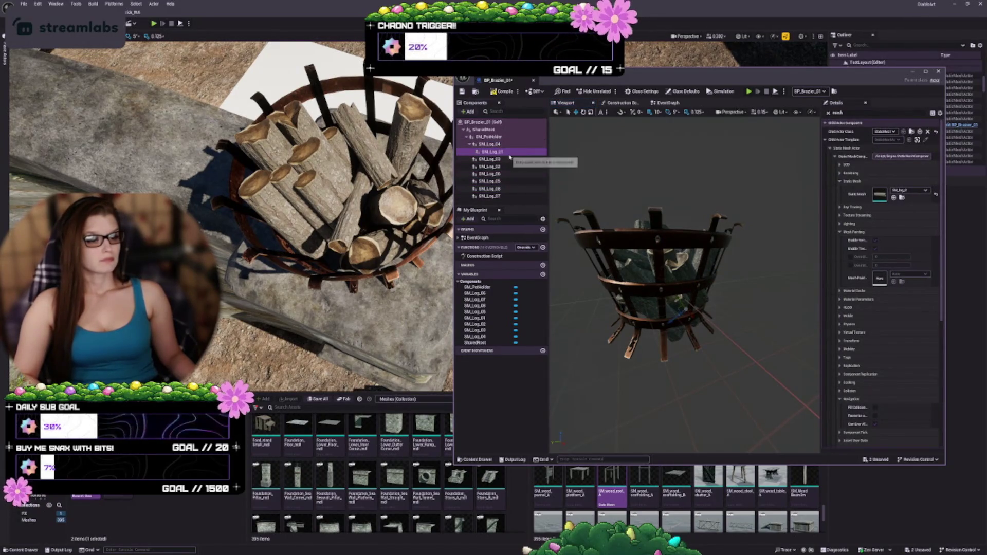
pyautogui.hotkey('ctrl', 'z')
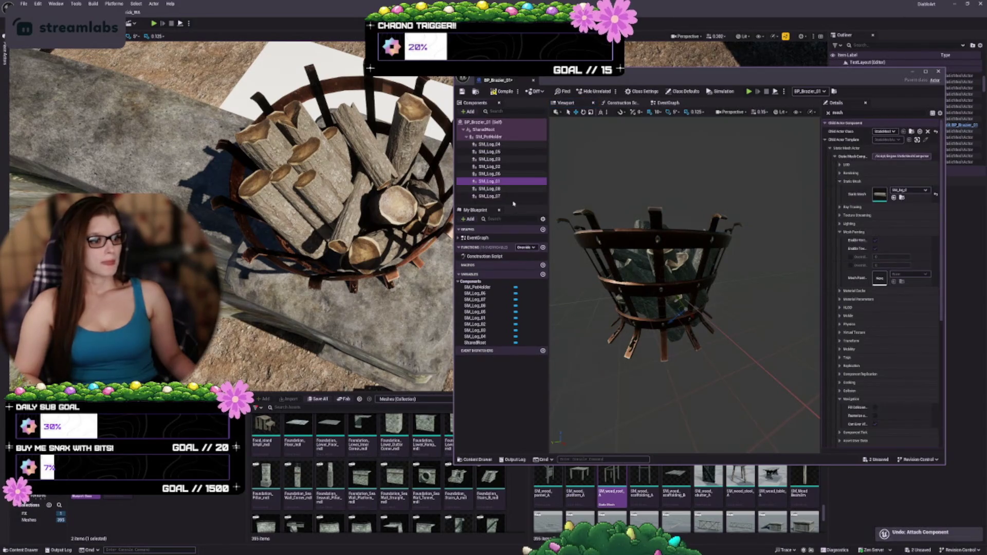
pyautogui.click(486, 137)
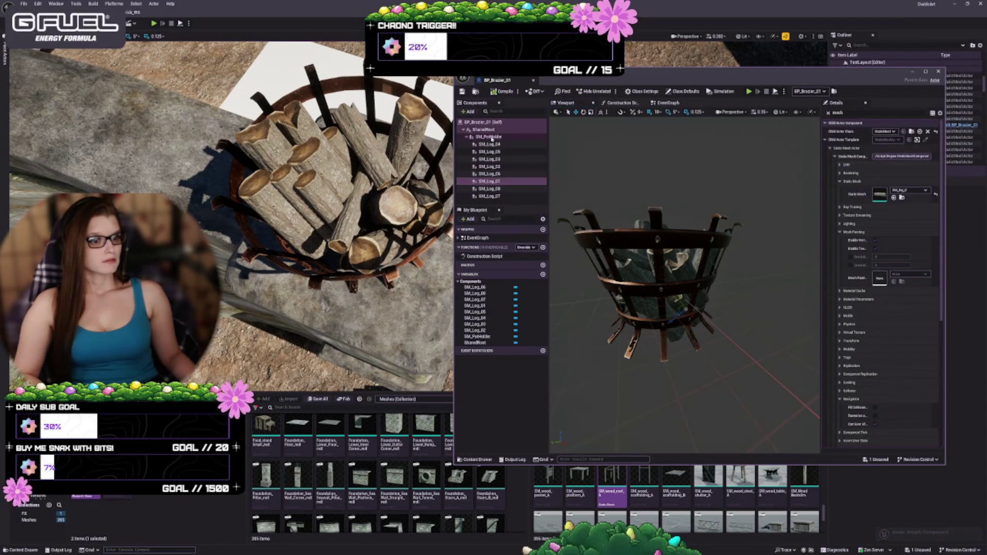
# Make SM_PotHolder the scene root and orbit the preview to check the logs inside the basket
pyautogui.moveTo(486, 137); pyautogui.dragTo(487, 130)
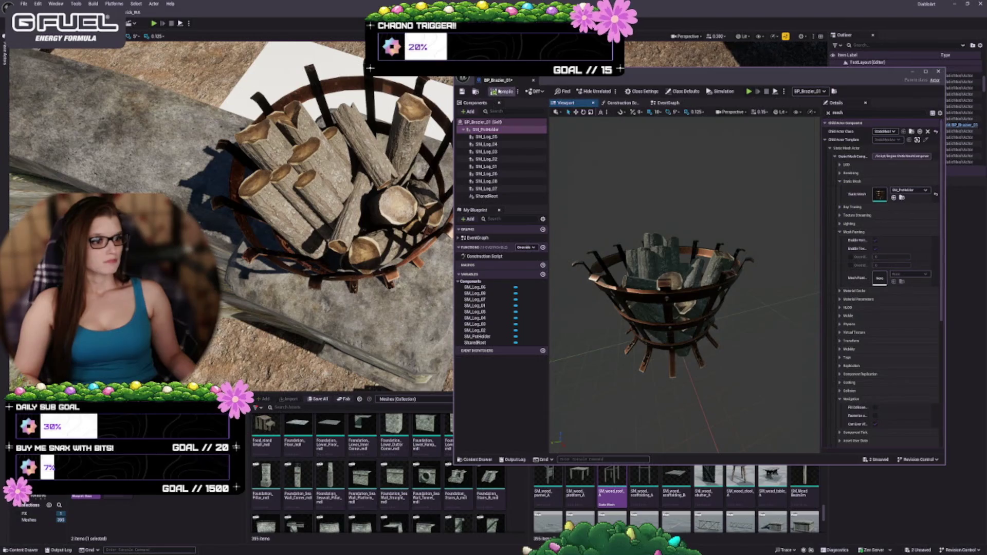
pyautogui.moveTo(712, 311)
pyautogui.mouseDown()
pyautogui.moveTo(705, 321)
pyautogui.moveTo(720, 264)
pyautogui.moveTo(699, 272)
pyautogui.mouseUp()
pyautogui.press('f')
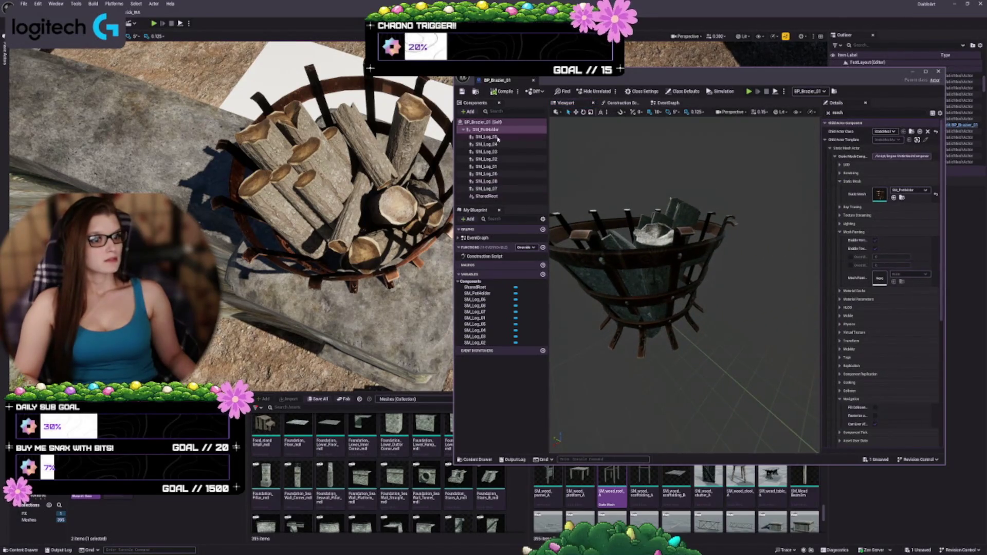
pyautogui.rightClick(495, 131)
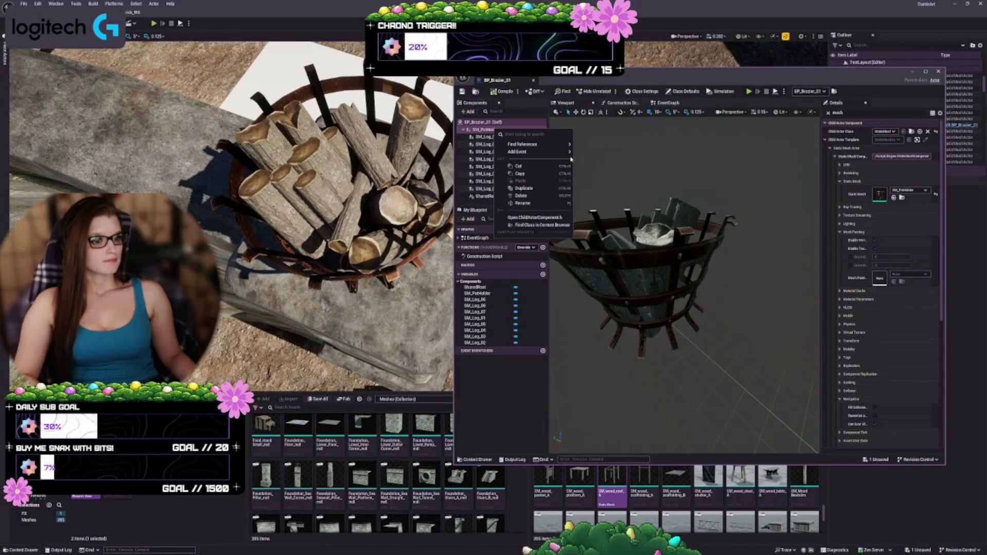
pyautogui.click(485, 152)
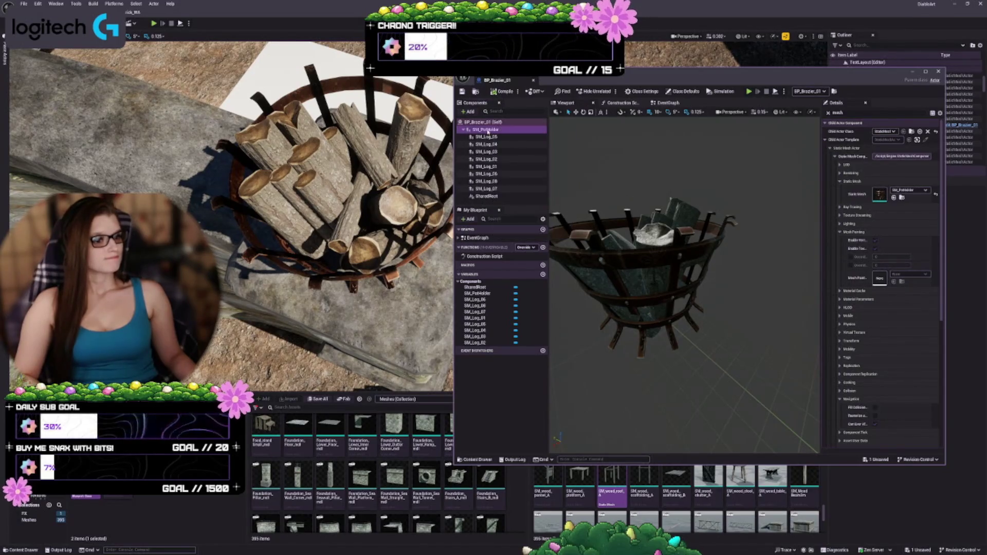
pyautogui.moveTo(702, 247); pyautogui.dragTo(621, 139)
pyautogui.moveTo(661, 254); pyautogui.dragTo(679, 216)
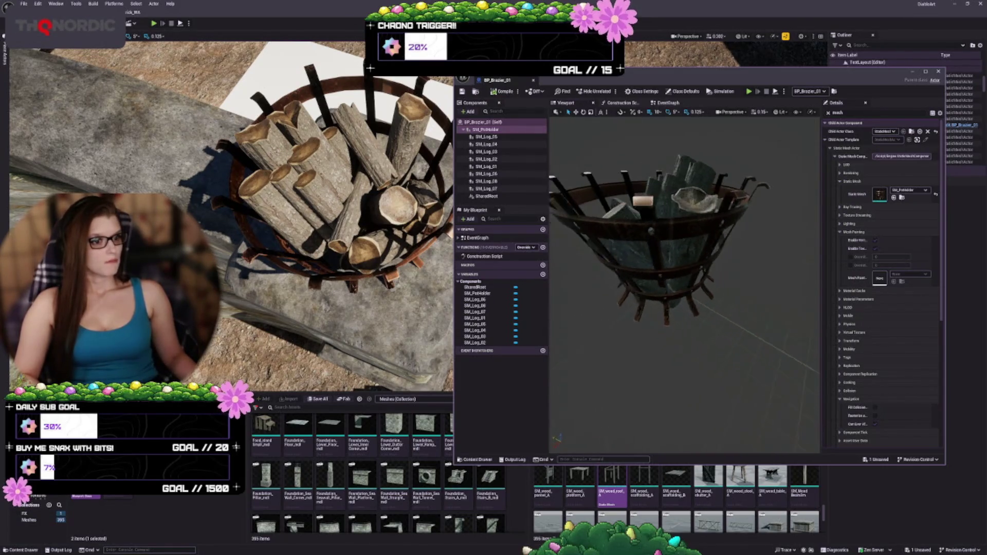
pyautogui.click(640, 228)
pyautogui.click(485, 129)
pyautogui.moveTo(697, 244)
pyautogui.mouseDown()
pyautogui.moveTo(697, 201)
pyautogui.moveTo(694, 316)
pyautogui.mouseUp()
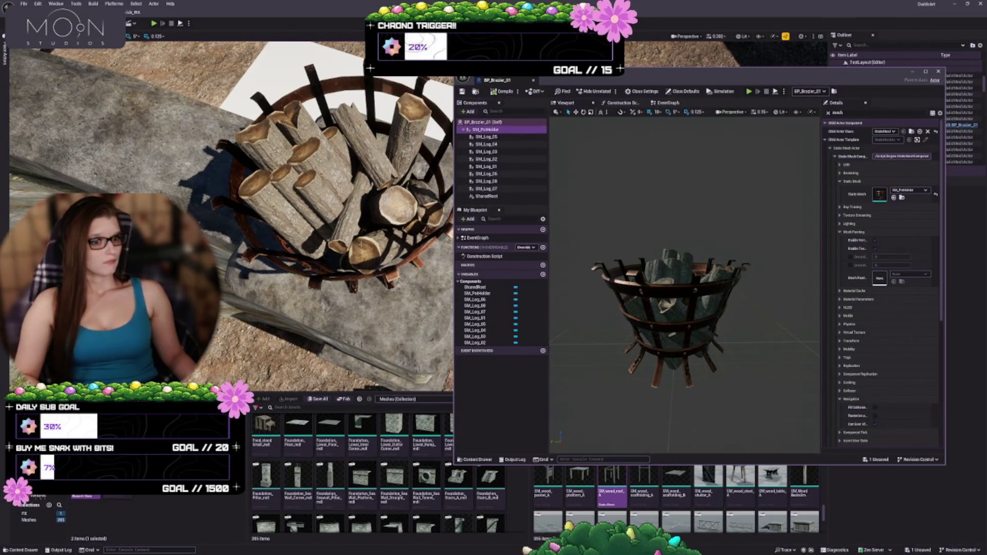
pyautogui.click(360, 216)
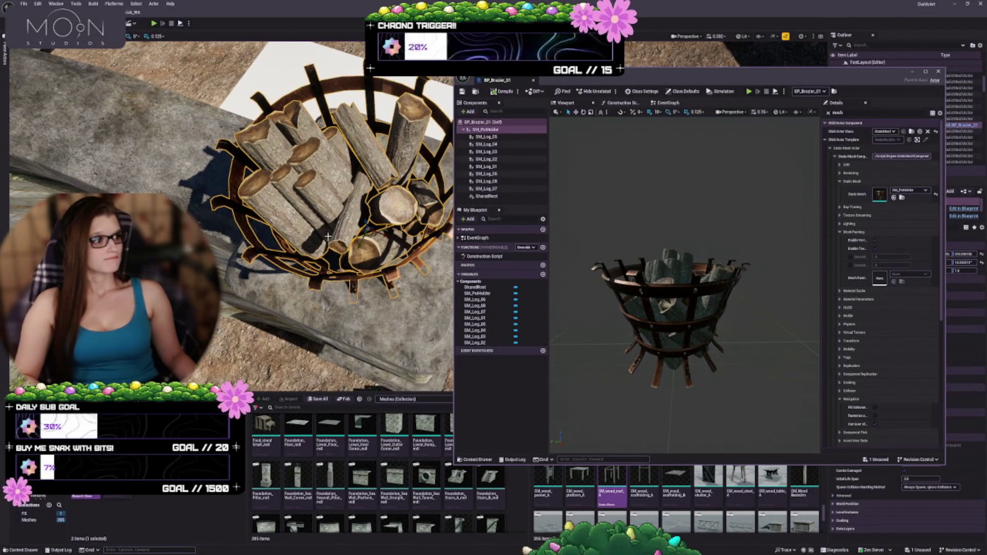
pyautogui.moveTo(390, 247); pyautogui.dragTo(354, 229)
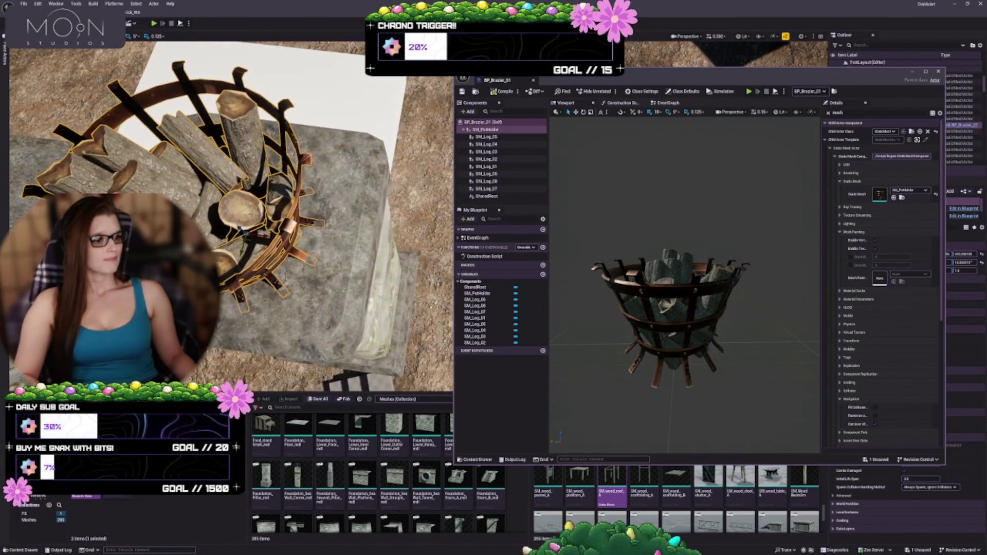
pyautogui.moveTo(669, 309); pyautogui.dragTo(671, 302)
pyautogui.moveTo(565, 227); pyautogui.dragTo(566, 227)
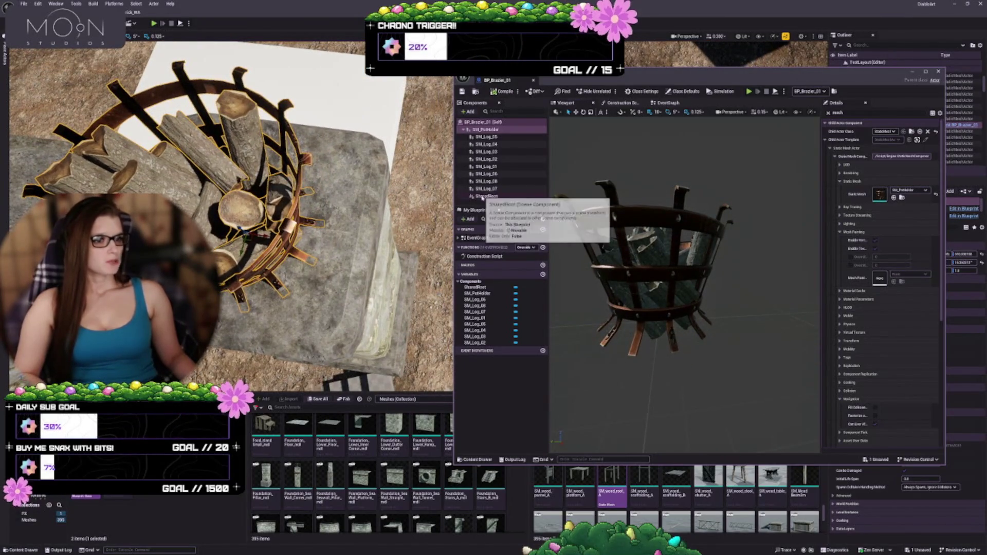
pyautogui.hotkey('ctrl', 'z')
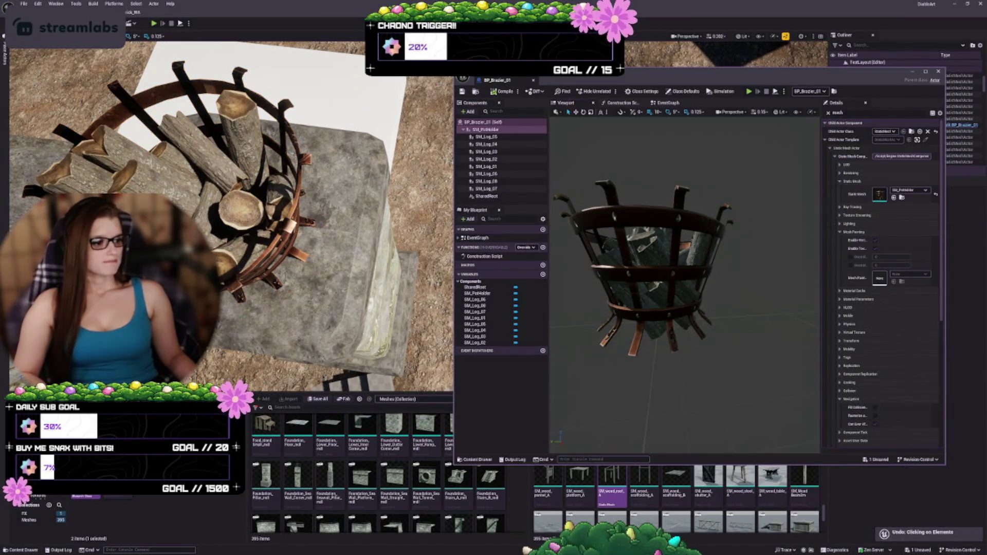
pyautogui.hotkey('ctrl', 'z')
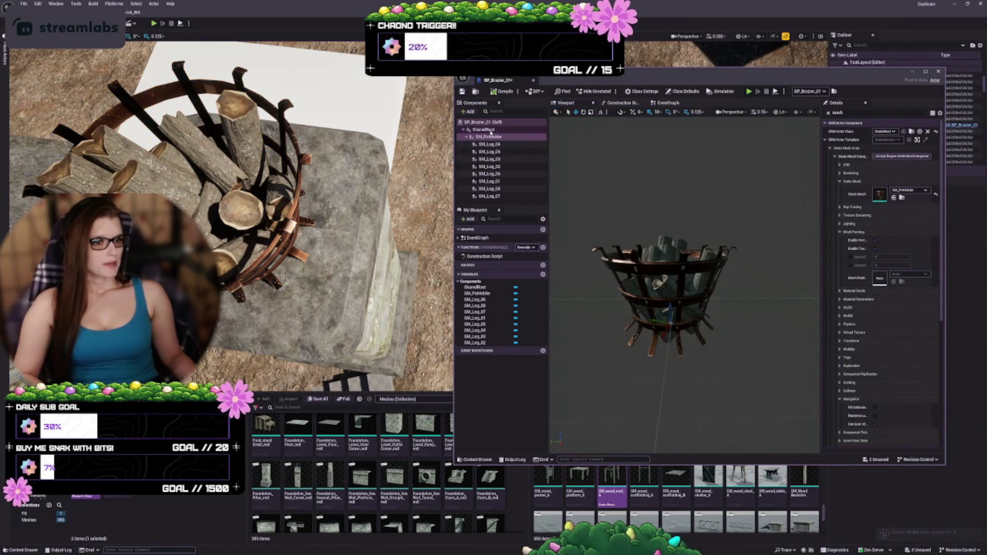
pyautogui.click(493, 137)
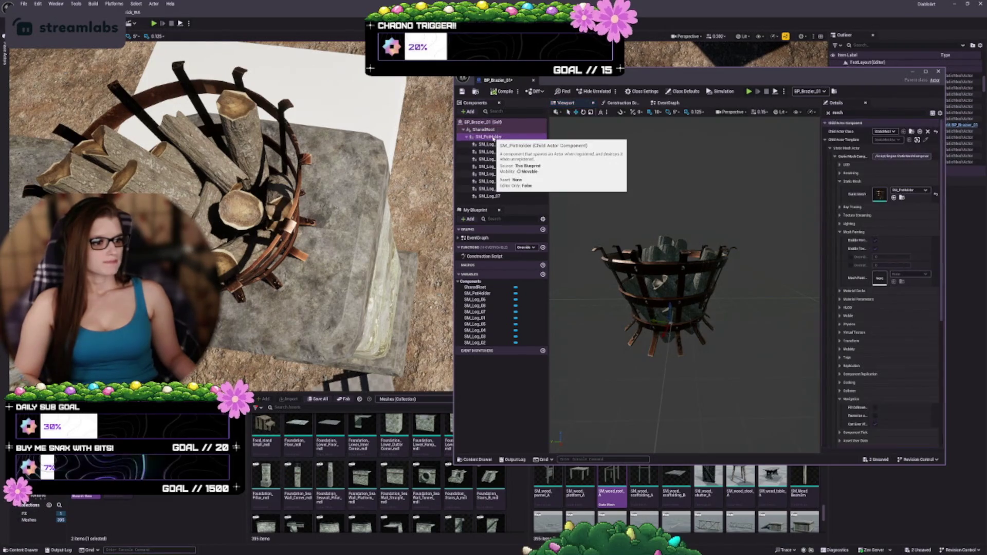
pyautogui.moveTo(674, 309)
pyautogui.mouseDown()
pyautogui.moveTo(674, 154)
pyautogui.moveTo(675, 196)
pyautogui.mouseUp()
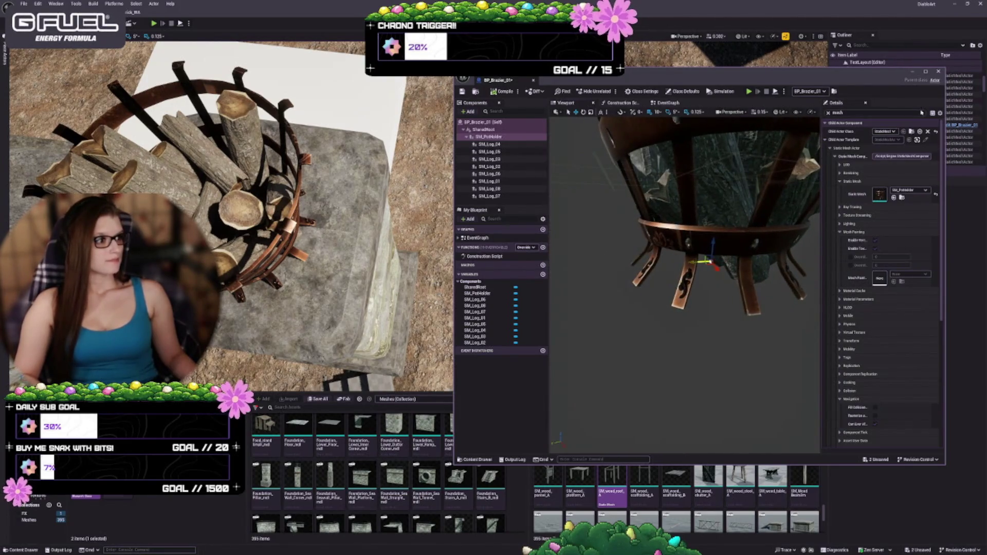
pyautogui.click(828, 112)
pyautogui.click(484, 130)
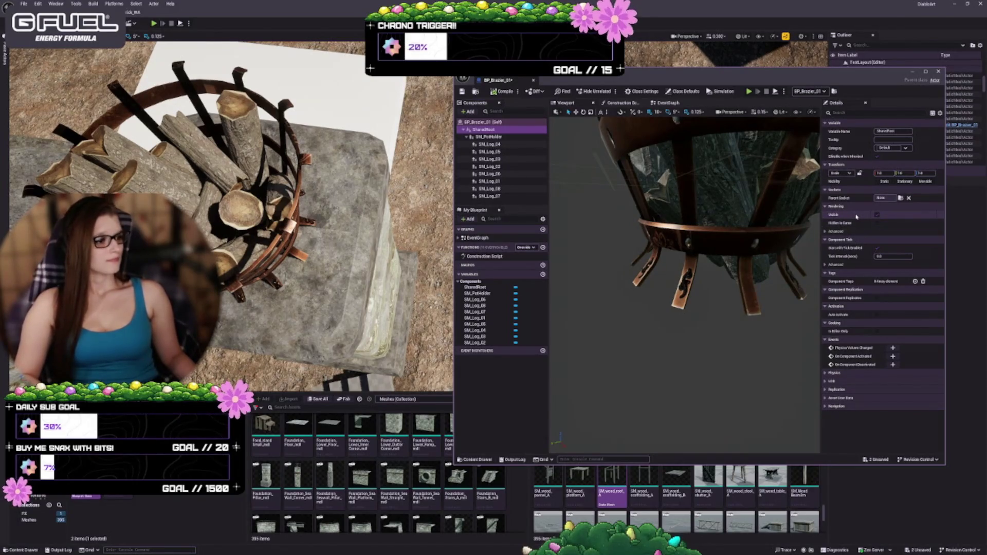
pyautogui.moveTo(741, 275)
pyautogui.mouseDown()
pyautogui.moveTo(700, 221)
pyautogui.moveTo(668, 206)
pyautogui.mouseUp()
pyautogui.rightClick(487, 130)
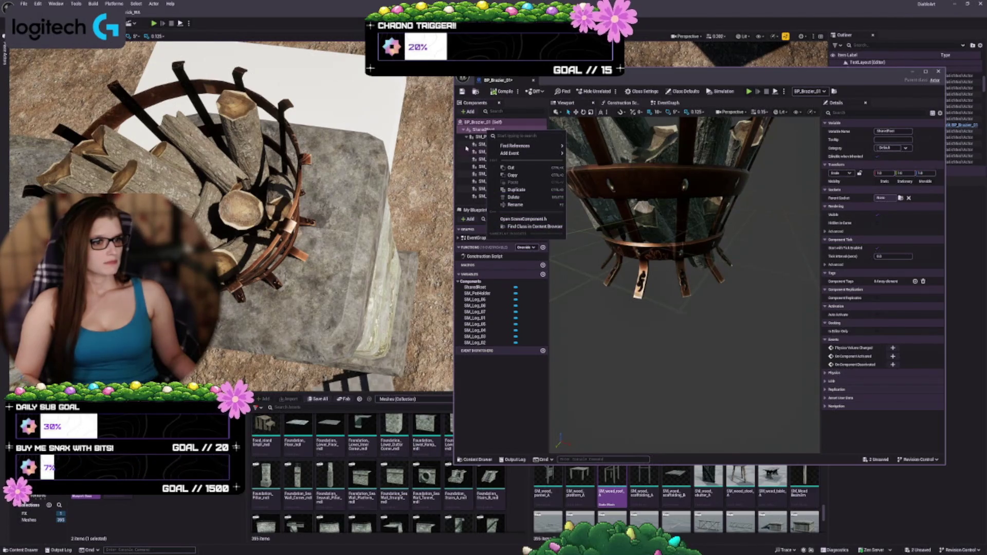
pyautogui.click(478, 130)
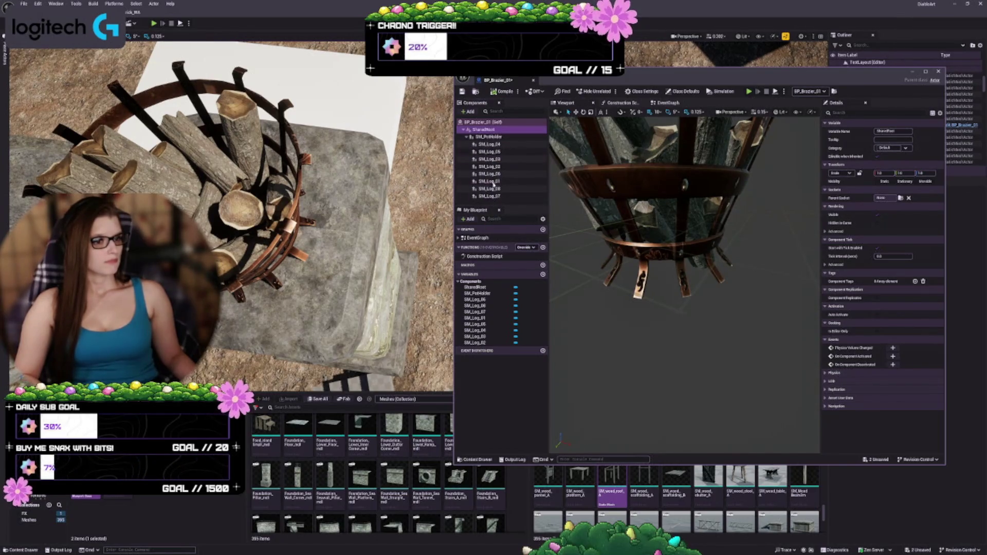
pyautogui.click(469, 111)
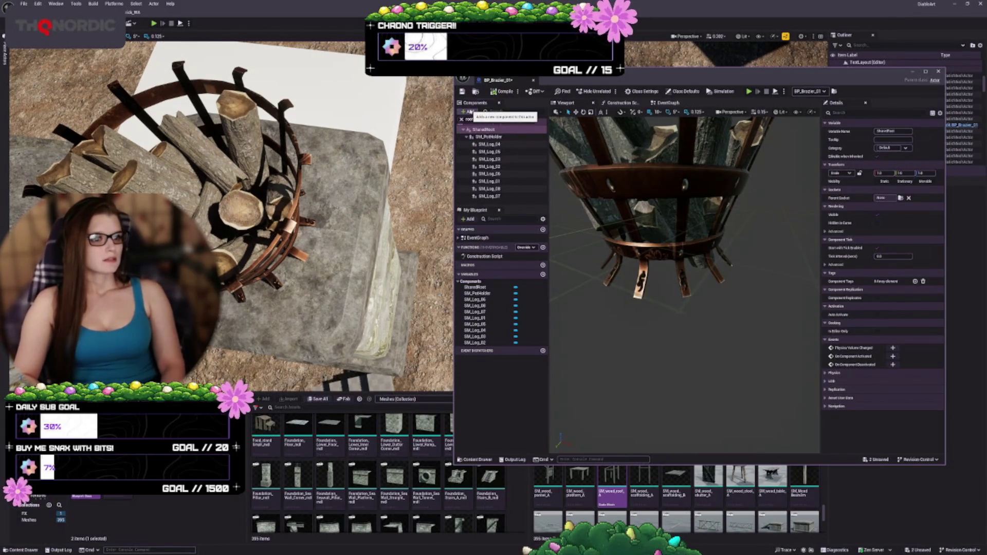
# Add an empty Scene component named Root from the component list
pyautogui.click(469, 111)
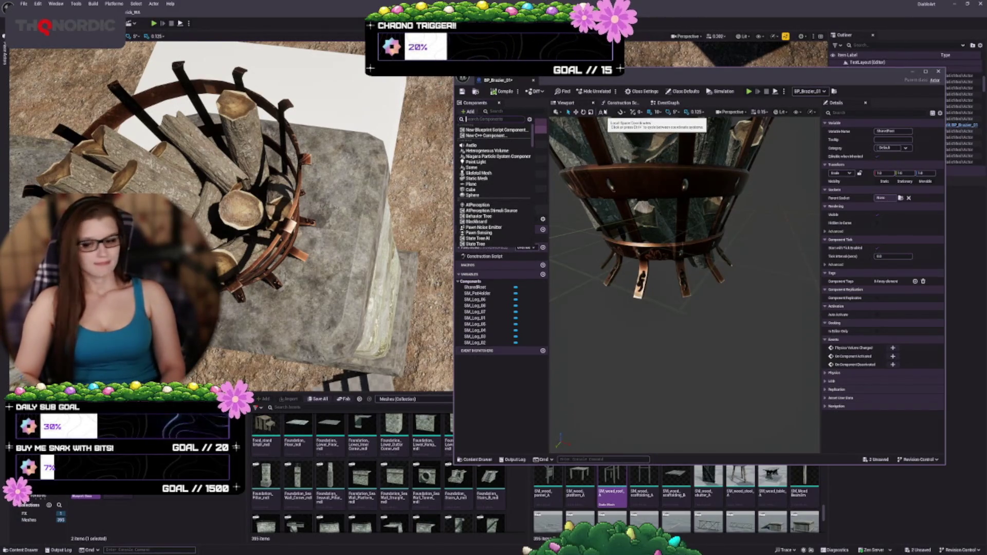
pyautogui.press('Escape')
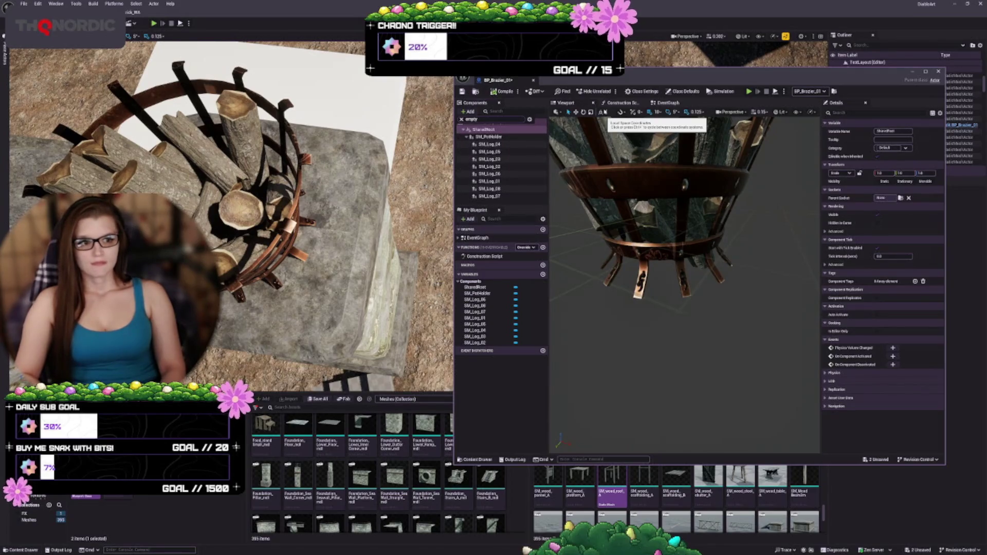
pyautogui.press('Return')
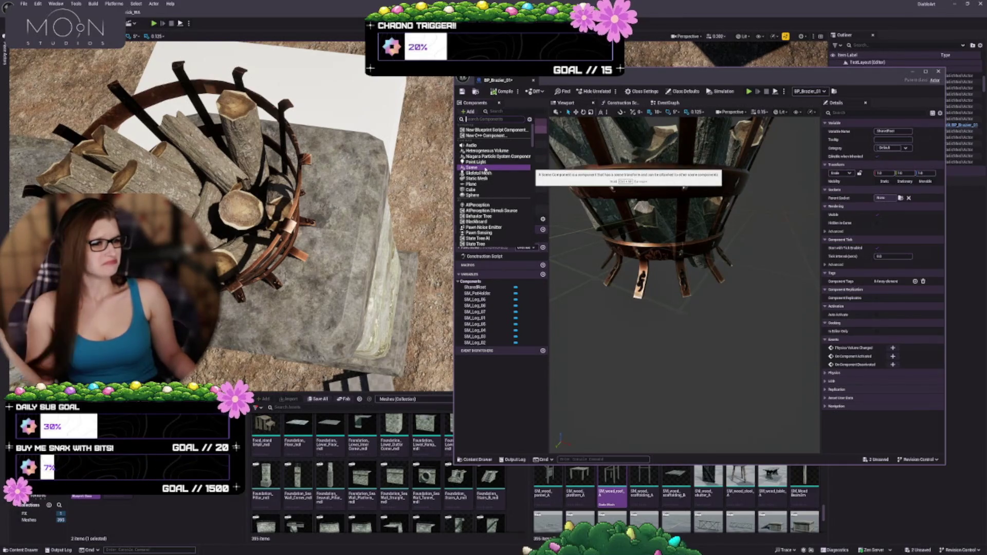
pyautogui.scroll(-2, 485, 170)
pyautogui.scroll(-1, 484, 172)
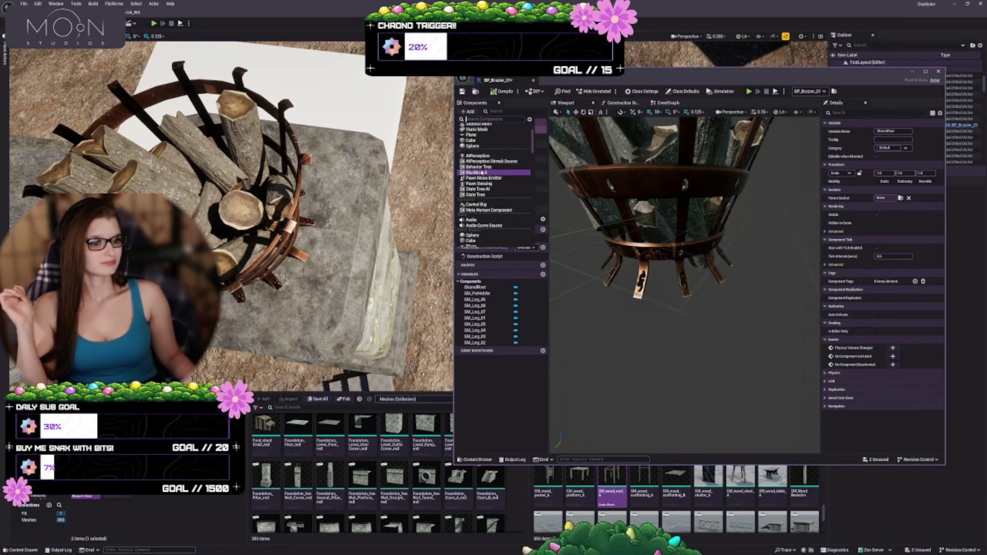
pyautogui.scroll(-2, 482, 173)
pyautogui.scroll(-2, 479, 177)
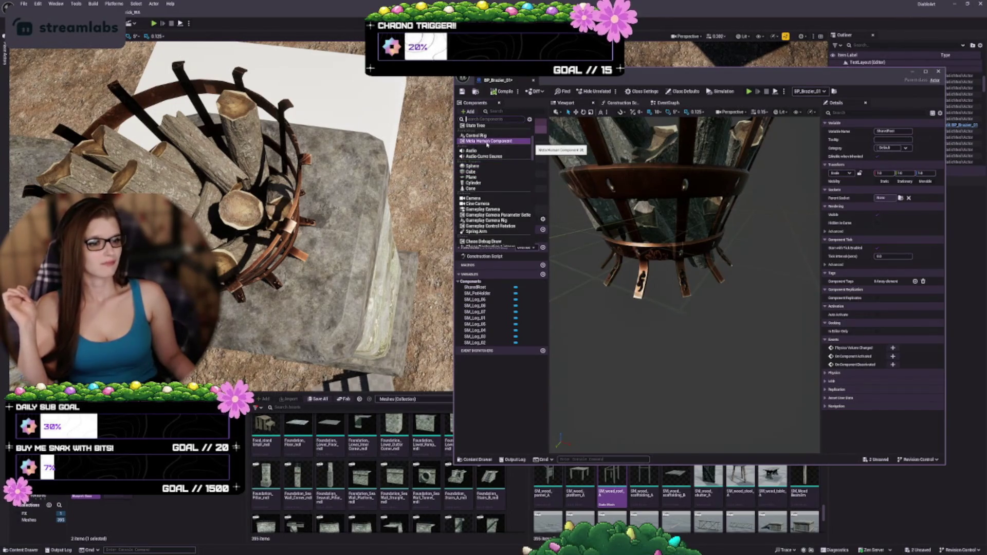
pyautogui.scroll(-2, 486, 148)
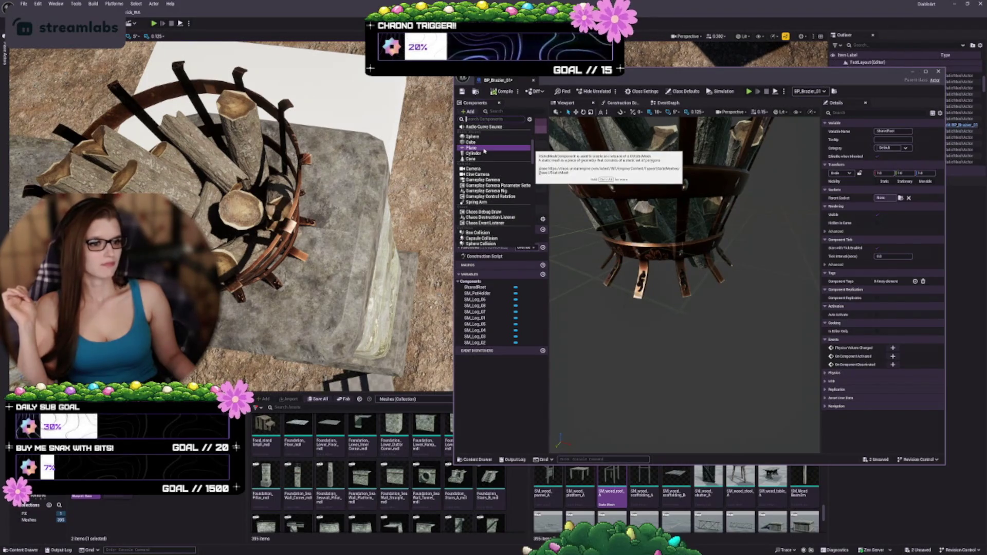
pyautogui.scroll(-2, 483, 154)
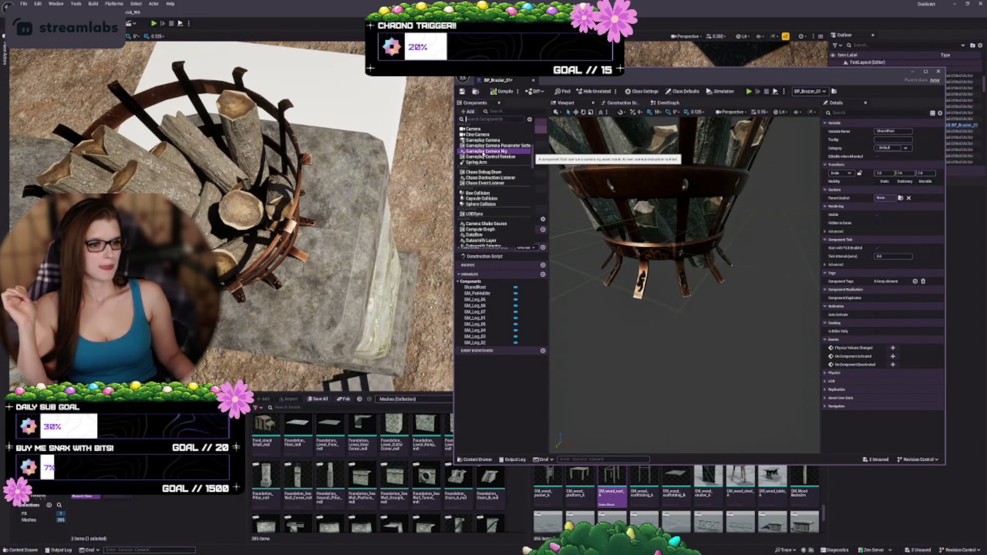
pyautogui.scroll(-2, 486, 154)
pyautogui.scroll(-2, 480, 159)
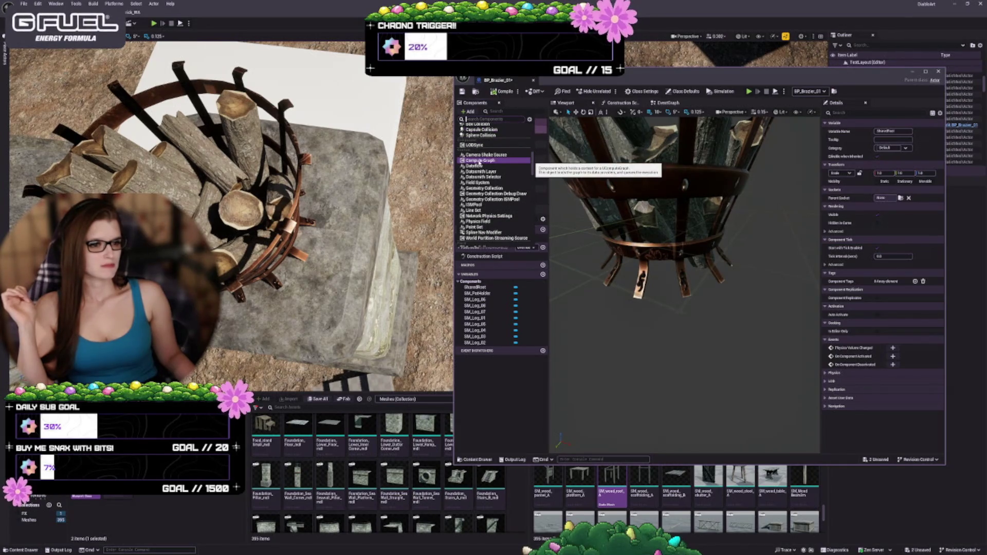
pyautogui.scroll(-2, 481, 165)
pyautogui.scroll(-2, 489, 180)
pyautogui.scroll(-2, 488, 180)
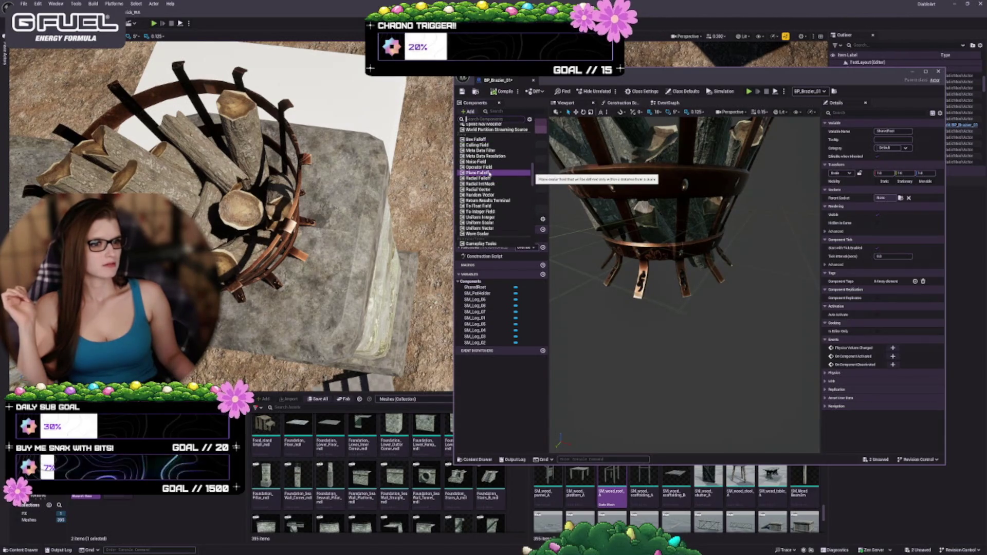
pyautogui.scroll(-2, 490, 178)
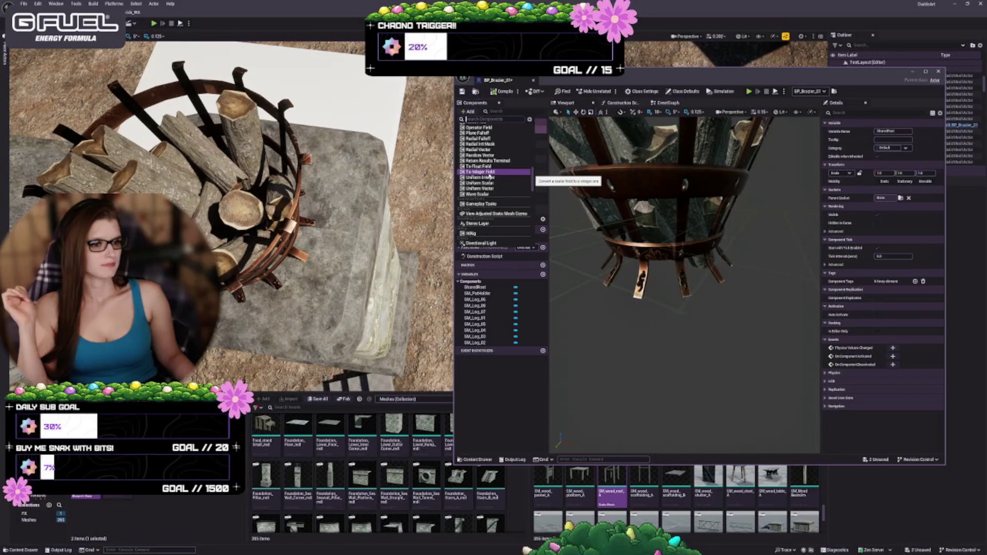
pyautogui.scroll(-2, 489, 176)
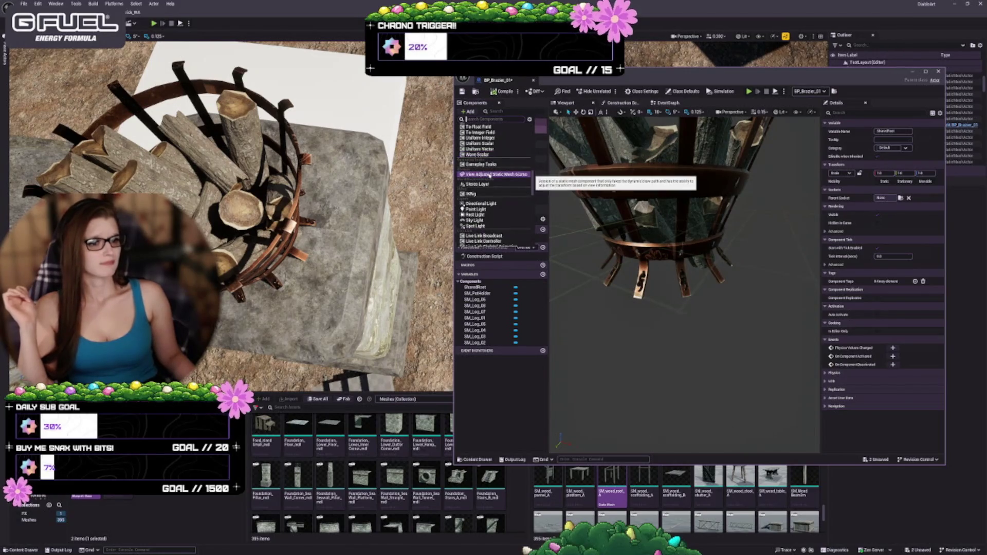
pyautogui.scroll(-5, 490, 176)
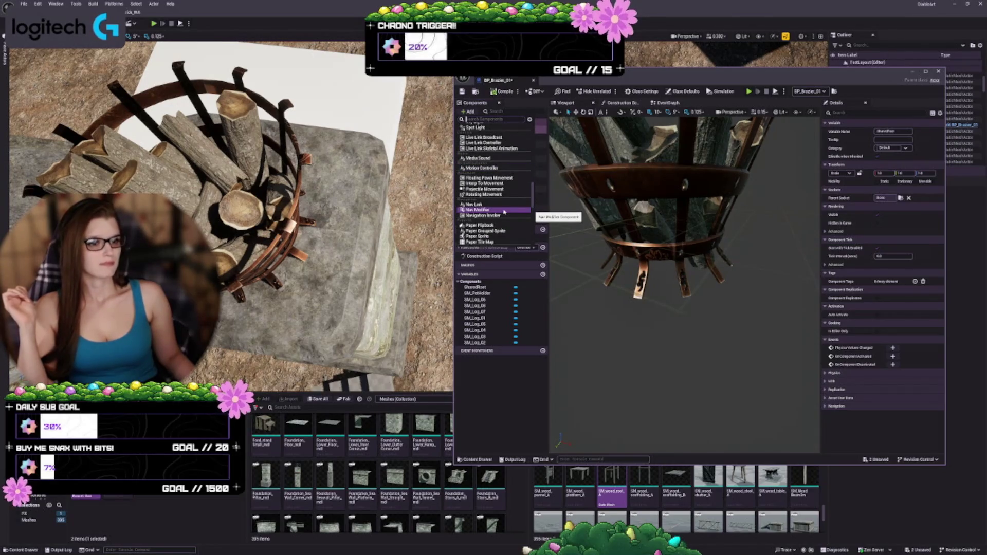
pyautogui.scroll(-3, 497, 205)
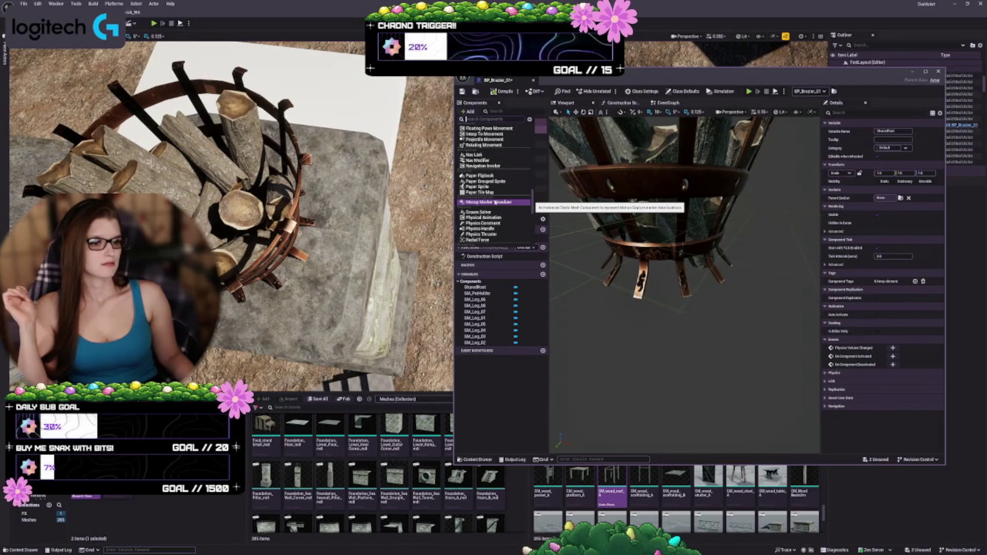
pyautogui.scroll(-5, 496, 211)
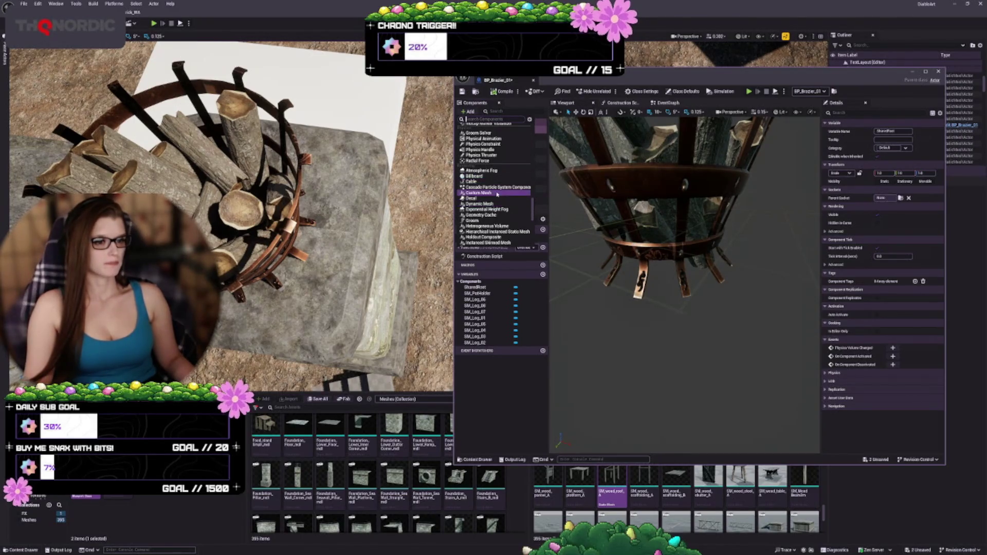
pyautogui.scroll(-5, 497, 194)
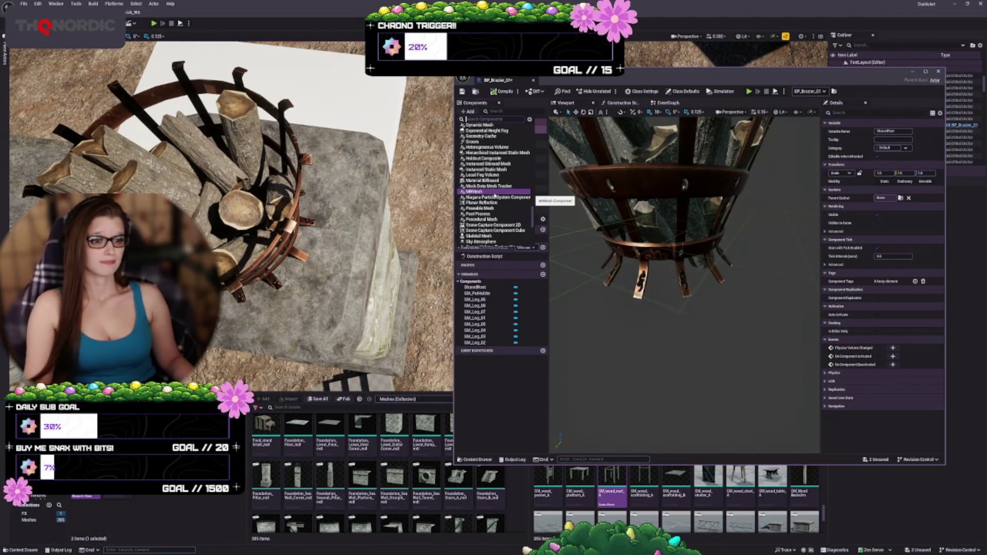
pyautogui.scroll(-2, 494, 195)
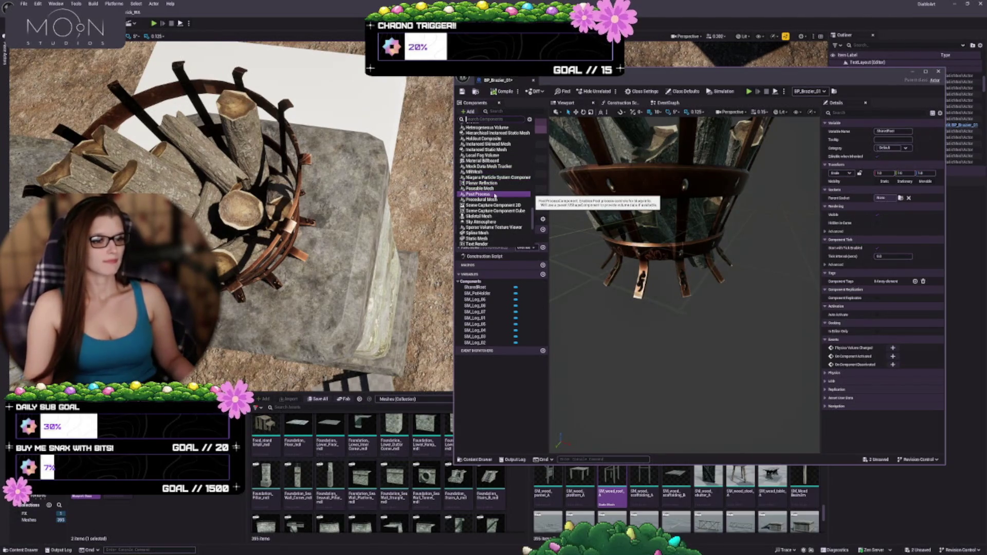
pyautogui.scroll(-2, 495, 195)
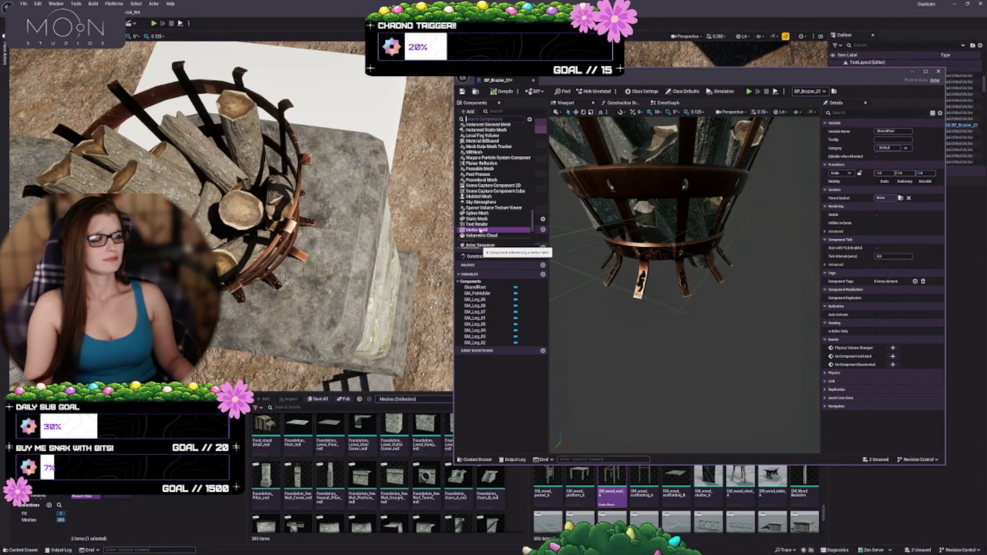
pyautogui.scroll(-5, 480, 230)
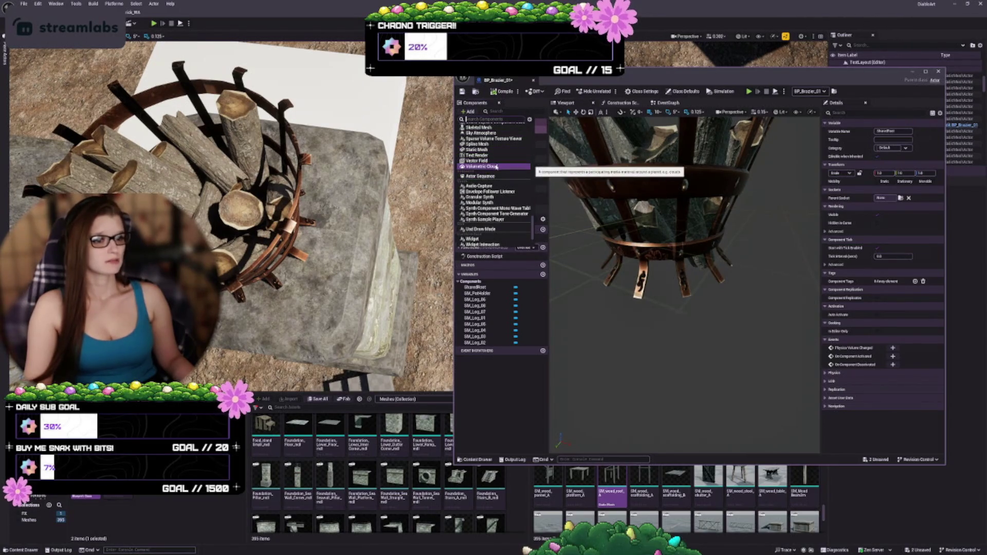
pyautogui.scroll(-2, 494, 175)
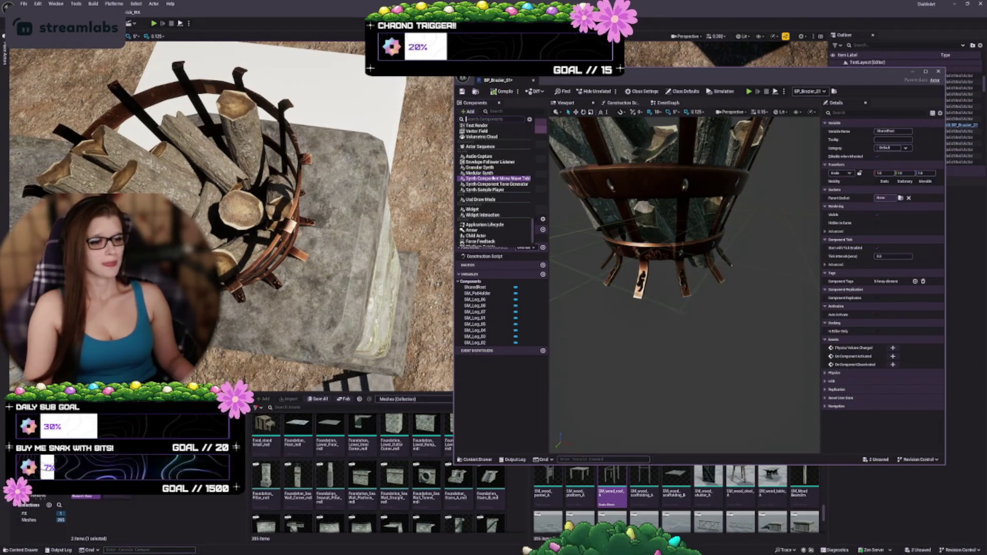
pyautogui.scroll(-2, 493, 178)
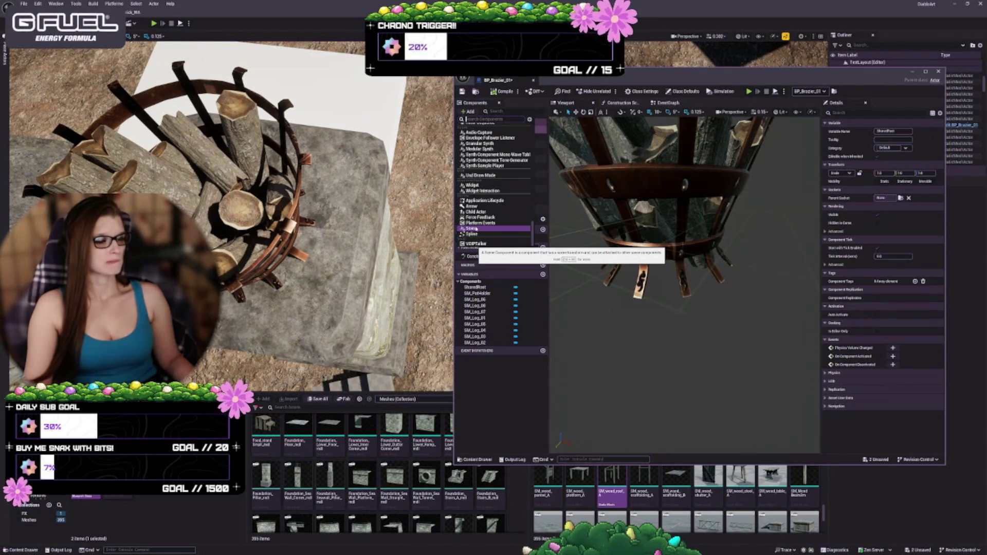
pyautogui.click(474, 229)
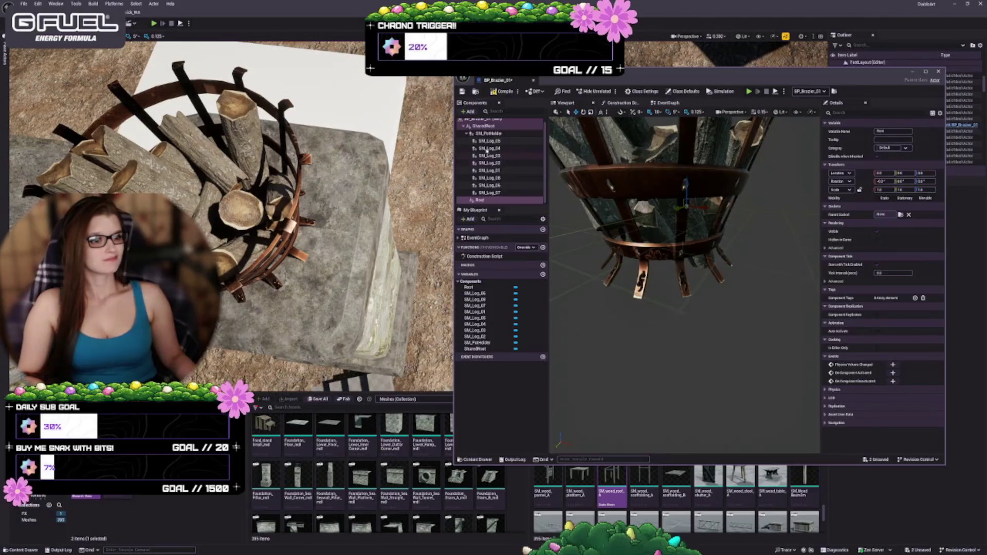
# Move Root above SharedRoot, then make SM_PotHolder the new root and view the result
pyautogui.click(479, 200)
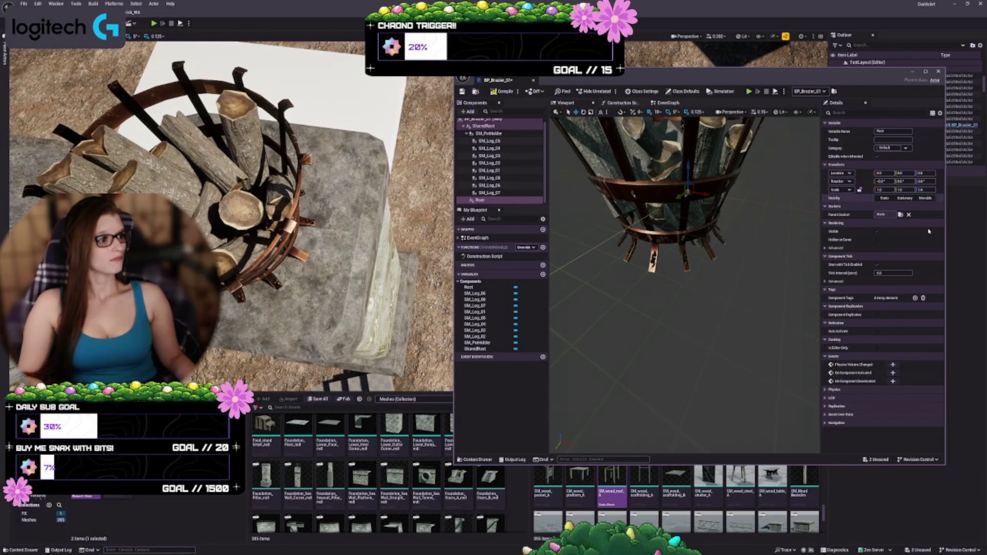
pyautogui.moveTo(480, 200); pyautogui.dragTo(477, 125)
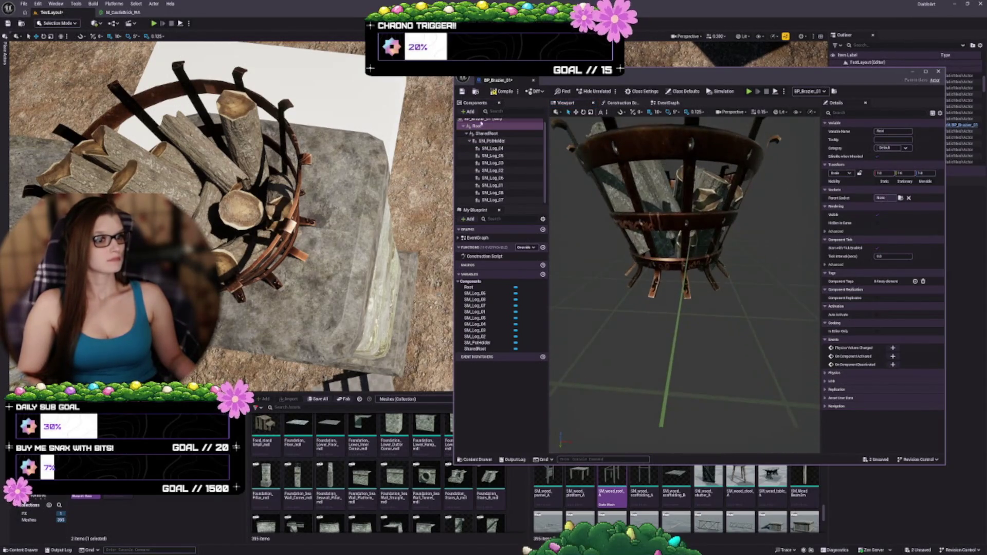
pyautogui.click(497, 143)
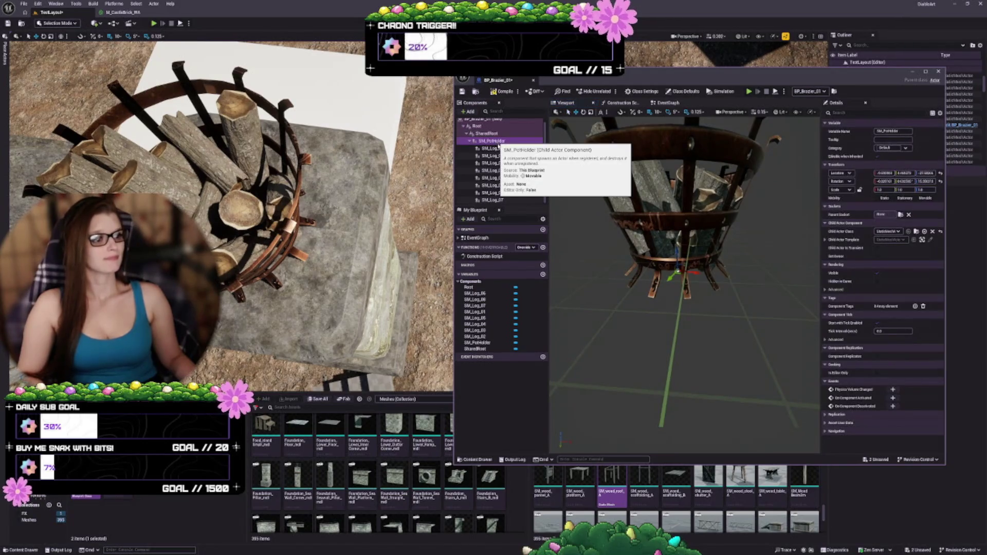
pyautogui.moveTo(488, 133); pyautogui.dragTo(478, 127)
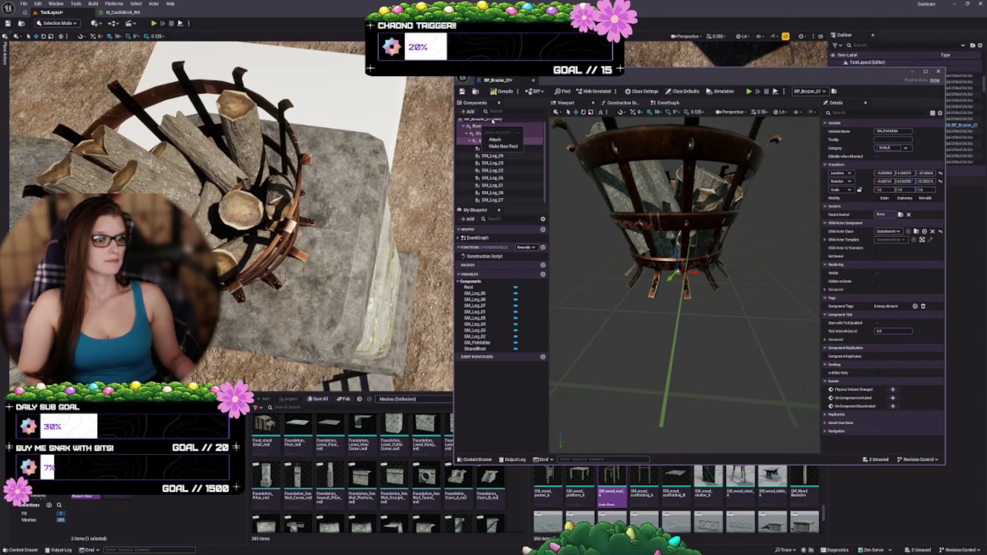
pyautogui.click(499, 147)
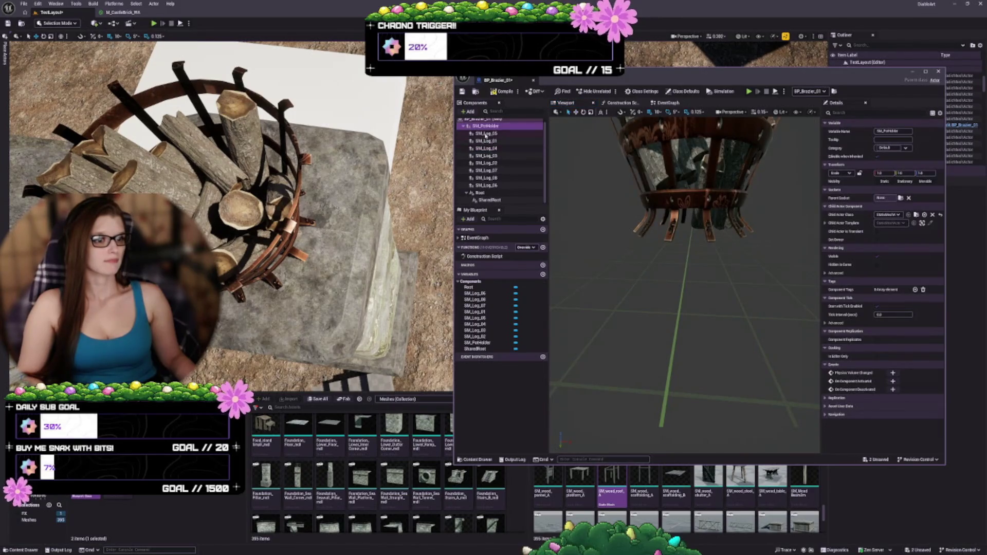
pyautogui.moveTo(618, 198); pyautogui.dragTo(618, 198)
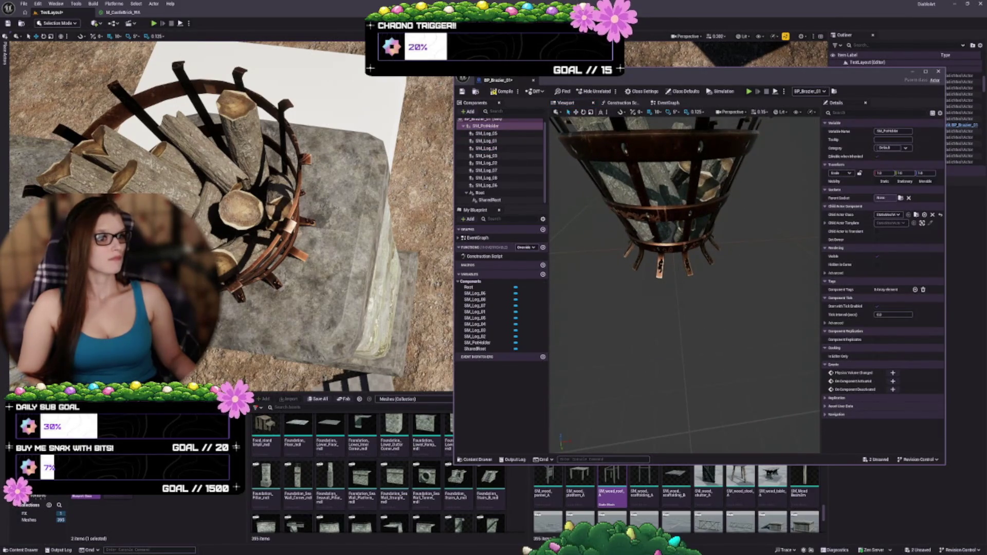
pyautogui.moveTo(684, 246)
pyautogui.mouseDown()
pyautogui.moveTo(684, 201)
pyautogui.moveTo(684, 237)
pyautogui.mouseUp()
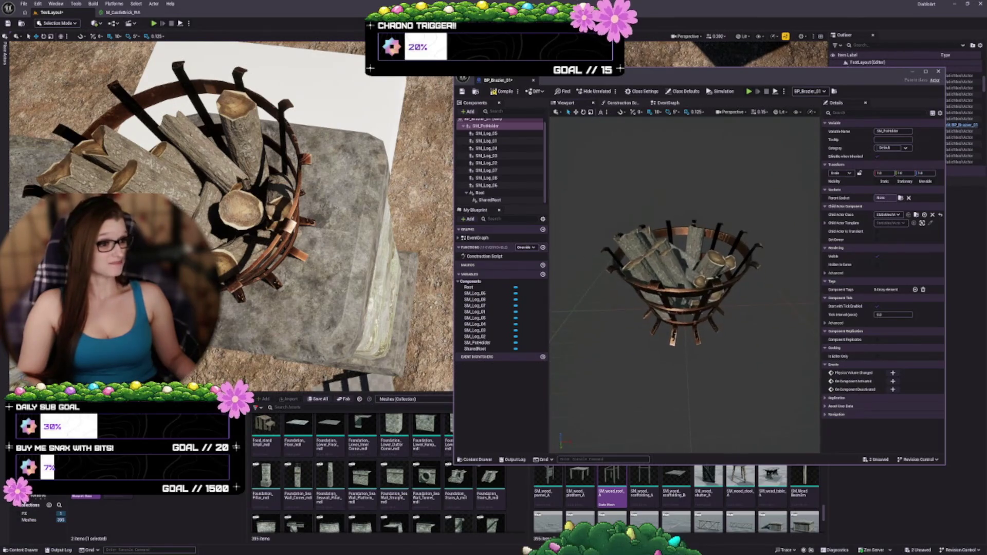
# Delete the Root and SharedRoot components and save BP_Brazier_01
pyautogui.click(494, 193)
pyautogui.press('Delete')
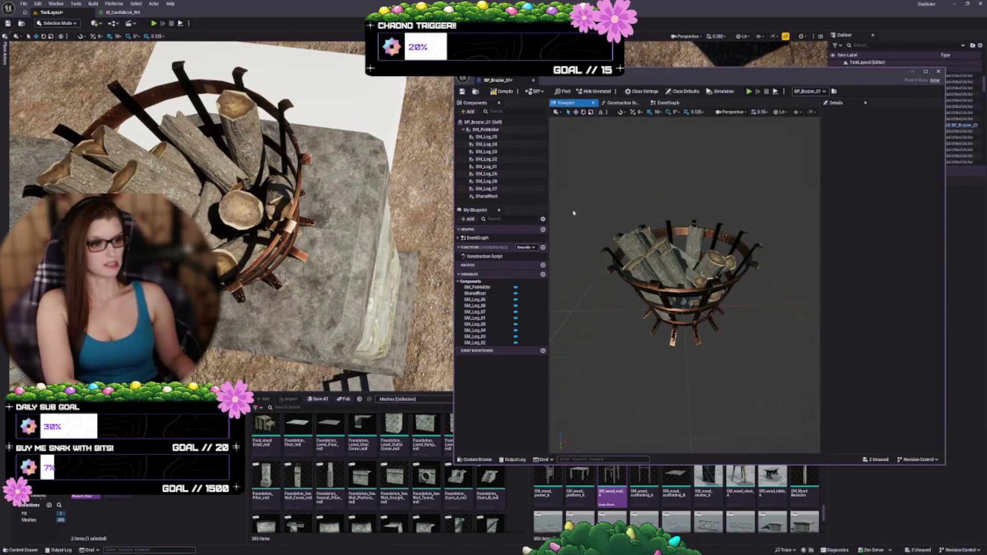
pyautogui.click(494, 196)
pyautogui.press('Delete')
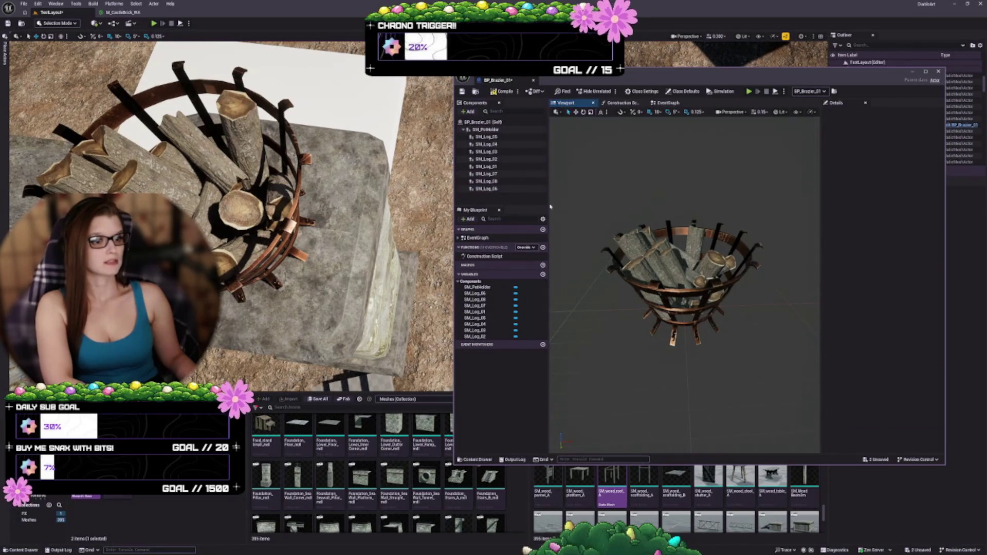
pyautogui.click(485, 129)
pyautogui.click(462, 91)
pyautogui.press('f')
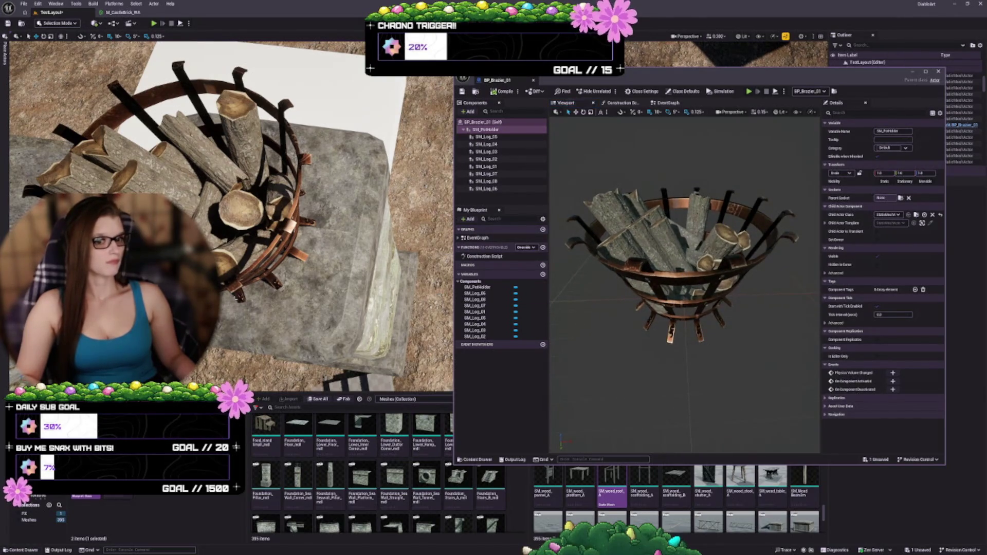
# Frame the brazier in the level view to confirm its logs sit inside
pyautogui.click(278, 206)
pyautogui.press('f')
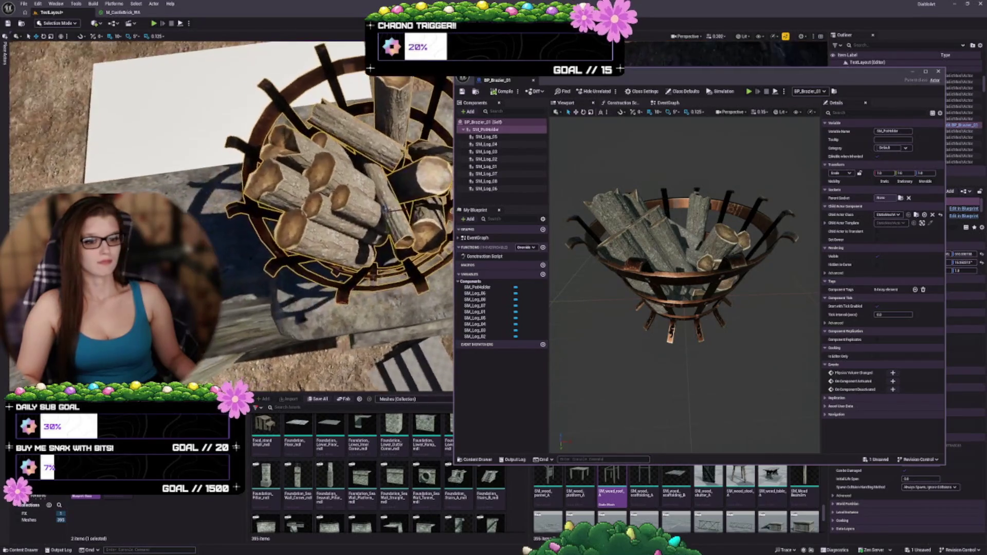
pyautogui.moveTo(278, 206)
pyautogui.mouseDown()
pyautogui.moveTo(278, 257)
pyautogui.moveTo(319, 261)
pyautogui.moveTo(288, 222)
pyautogui.moveTo(278, 170)
pyautogui.moveTo(283, 180)
pyautogui.mouseUp()
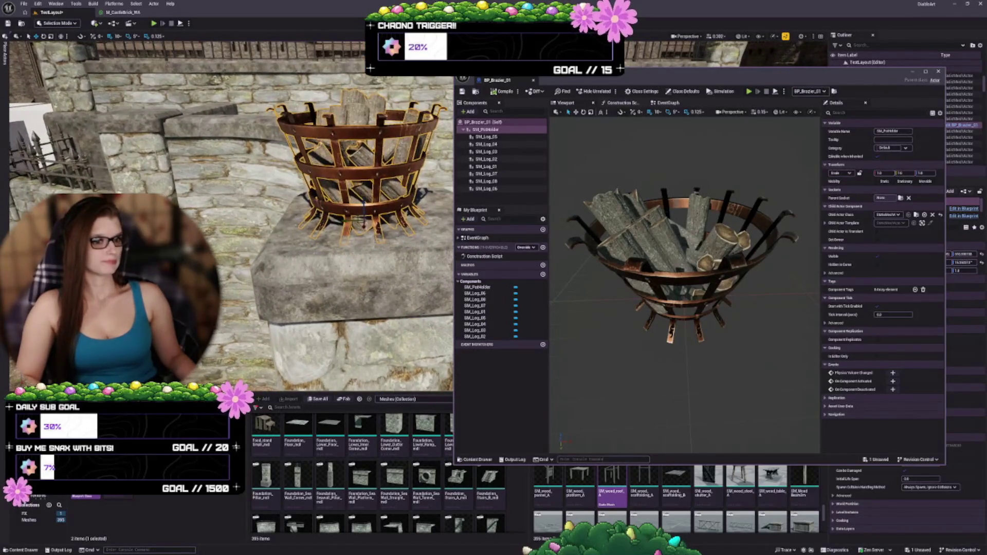
pyautogui.click(487, 137)
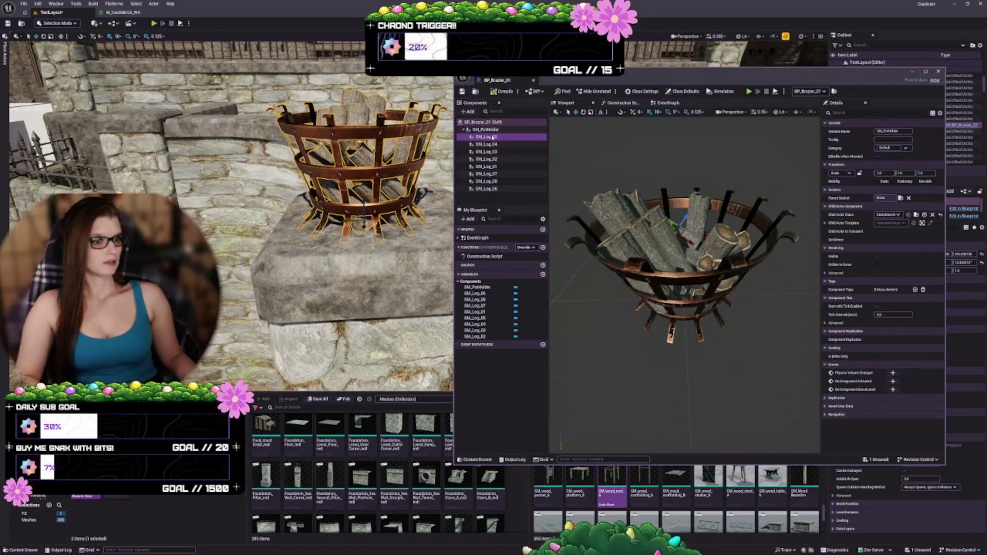
# Select the log components SM_Log_05 through SM_Log_06 and frame them in the preview
pyautogui.keyDown('shift'); pyautogui.click(486, 189); pyautogui.keyUp('shift')
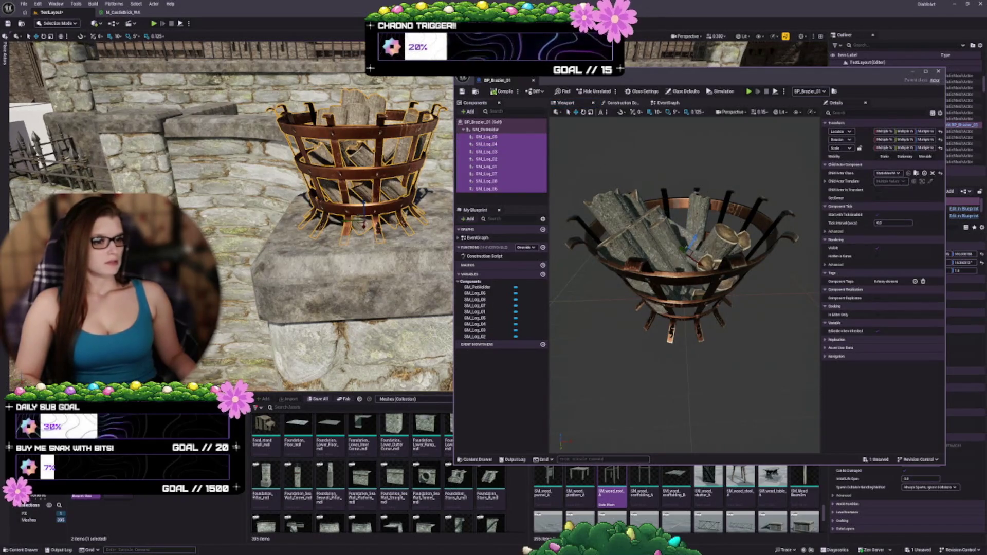
pyautogui.press('f')
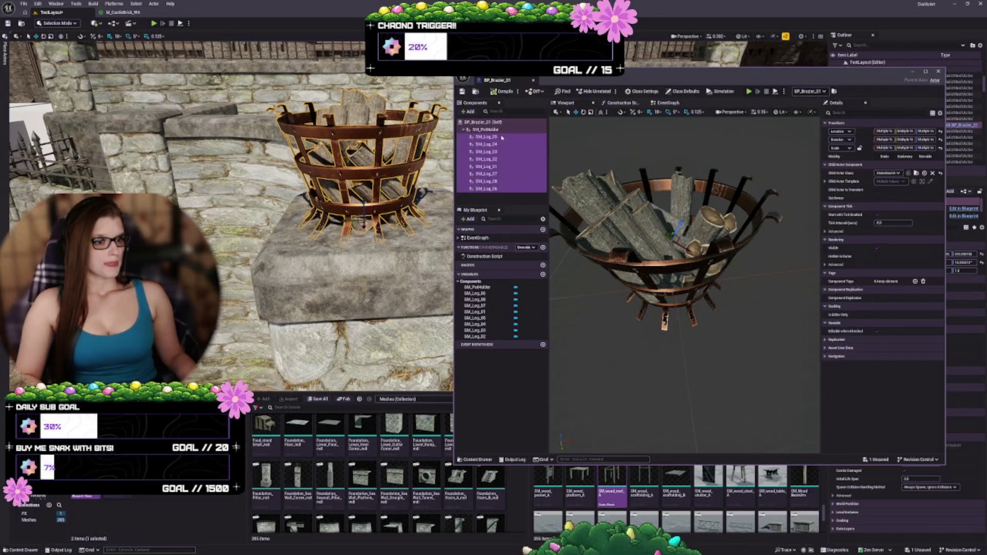
pyautogui.click(502, 137)
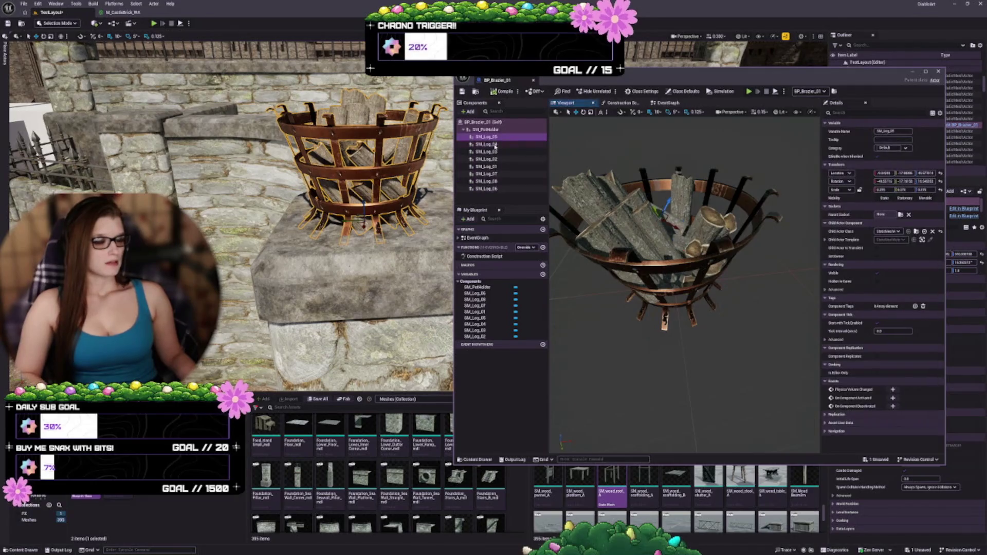
pyautogui.keyDown('shift'); pyautogui.click(501, 188); pyautogui.keyUp('shift')
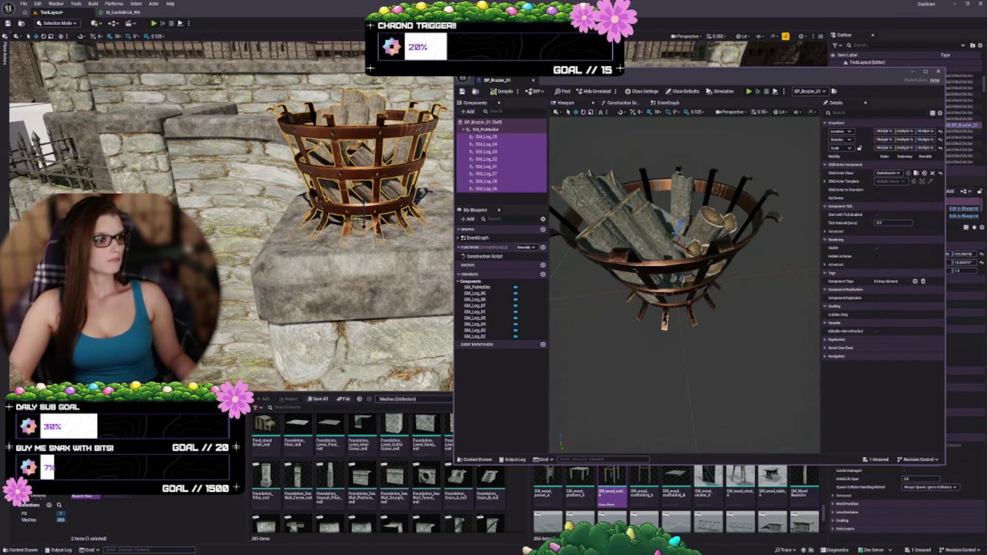
pyautogui.press('f')
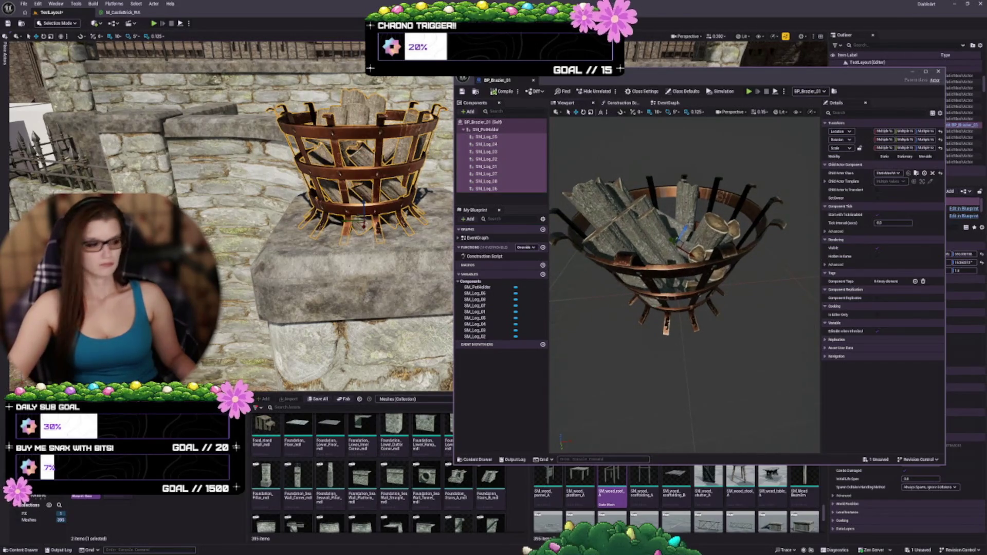
pyautogui.scroll(5, 683, 282)
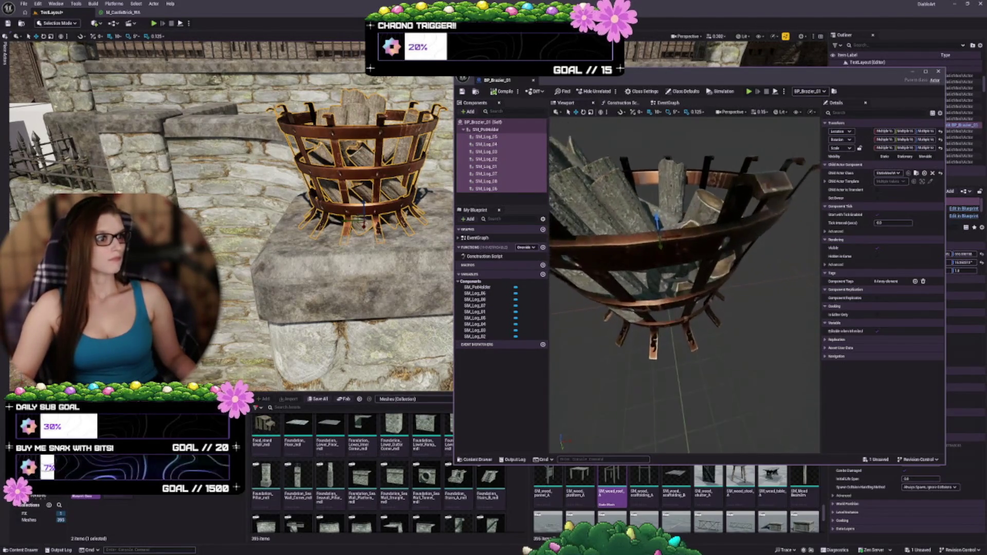
pyautogui.scroll(-5, 683, 282)
pyautogui.scroll(2, 231, 216)
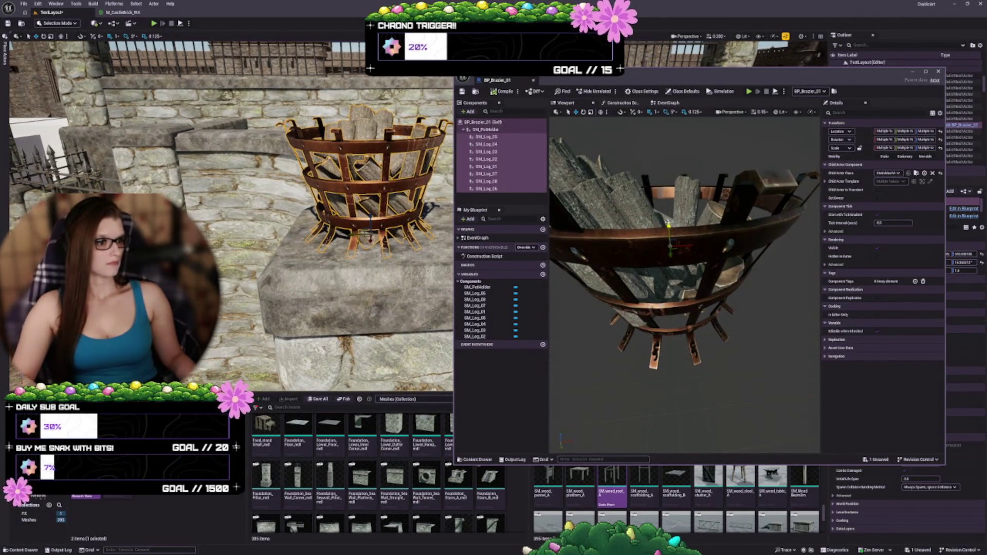
# Raise the selected logs higher inside the SM_PotHolder basket
pyautogui.moveTo(668, 224)
pyautogui.mouseDown()
pyautogui.moveTo(662, 147)
pyautogui.moveTo(662, 216)
pyautogui.mouseUp()
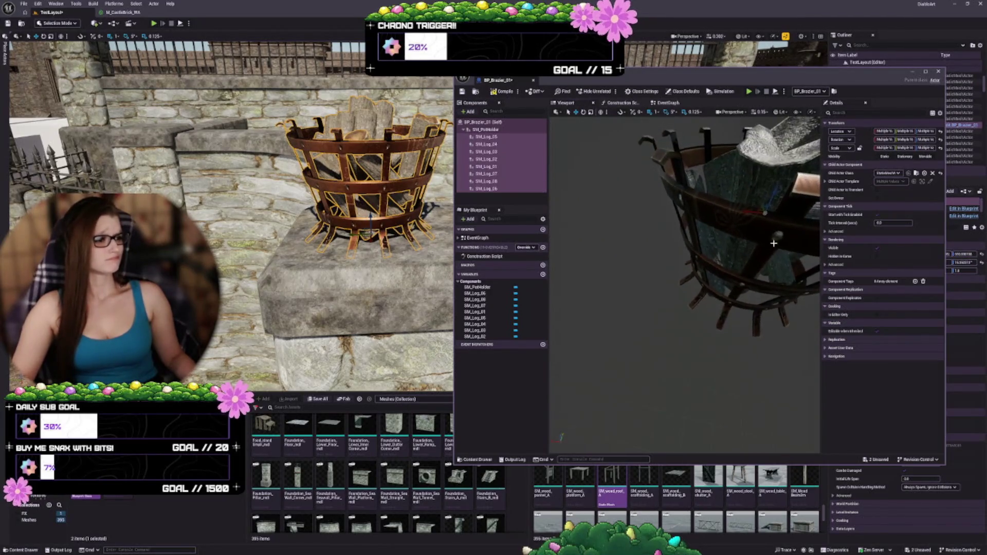
pyautogui.moveTo(745, 212); pyautogui.dragTo(749, 212)
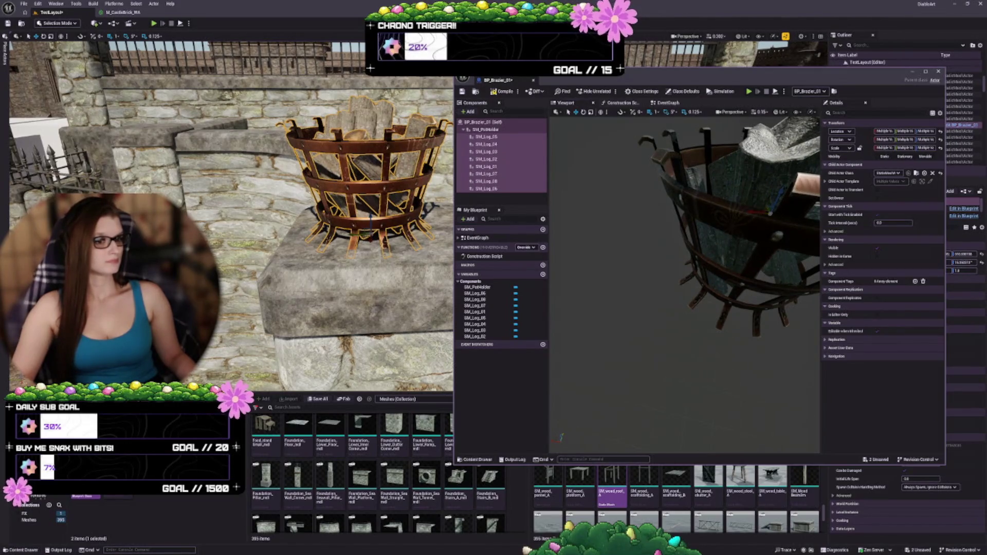
pyautogui.moveTo(684, 282)
pyautogui.mouseDown()
pyautogui.moveTo(684, 226)
pyautogui.moveTo(683, 380)
pyautogui.mouseUp()
pyautogui.moveTo(708, 206); pyautogui.dragTo(708, 236)
# Clear the selection and compile the BP_Brazier_01 blueprint
pyautogui.click(483, 210)
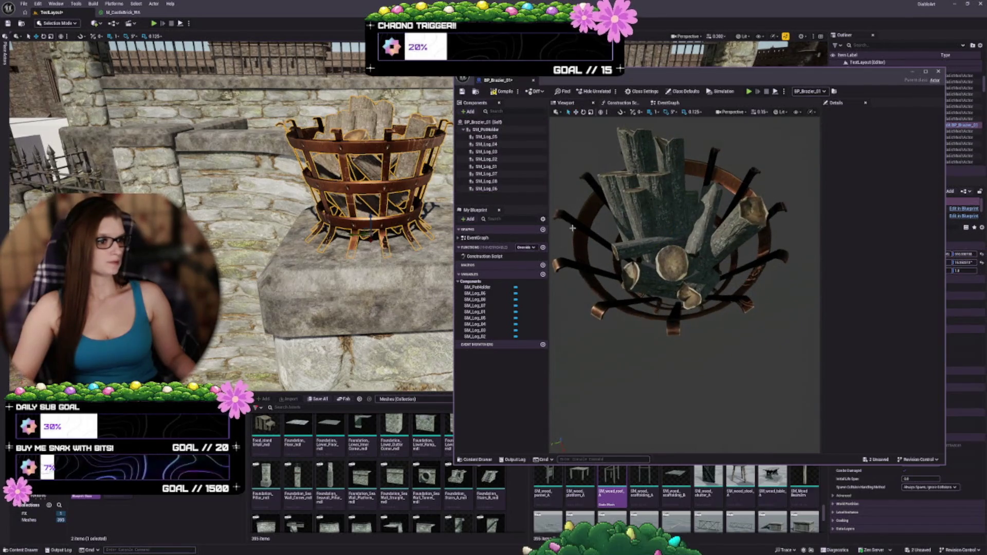
pyautogui.click(507, 93)
pyautogui.moveTo(682, 233); pyautogui.dragTo(683, 232)
pyautogui.click(785, 92)
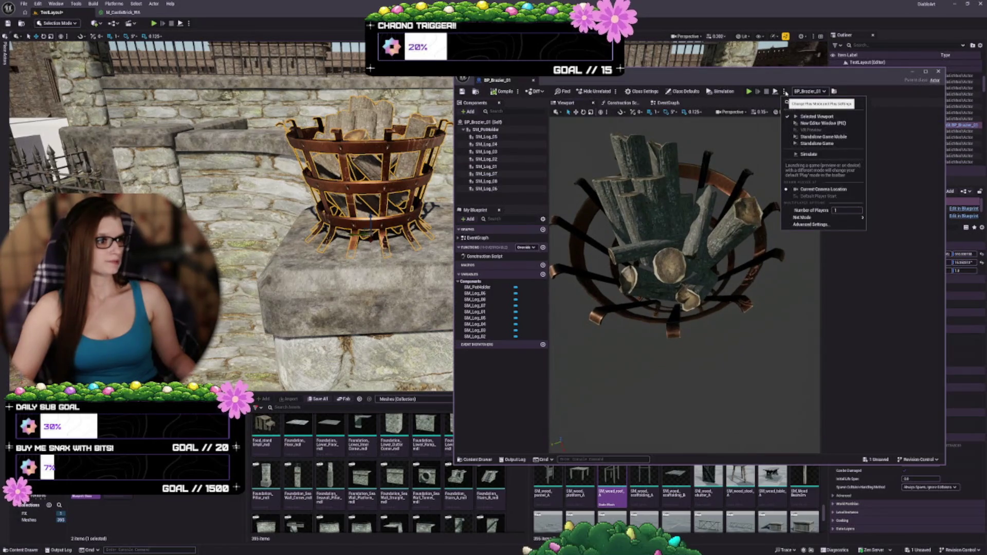
# Simulate the level and view the placed brazier from a side angle
pyautogui.click(811, 155)
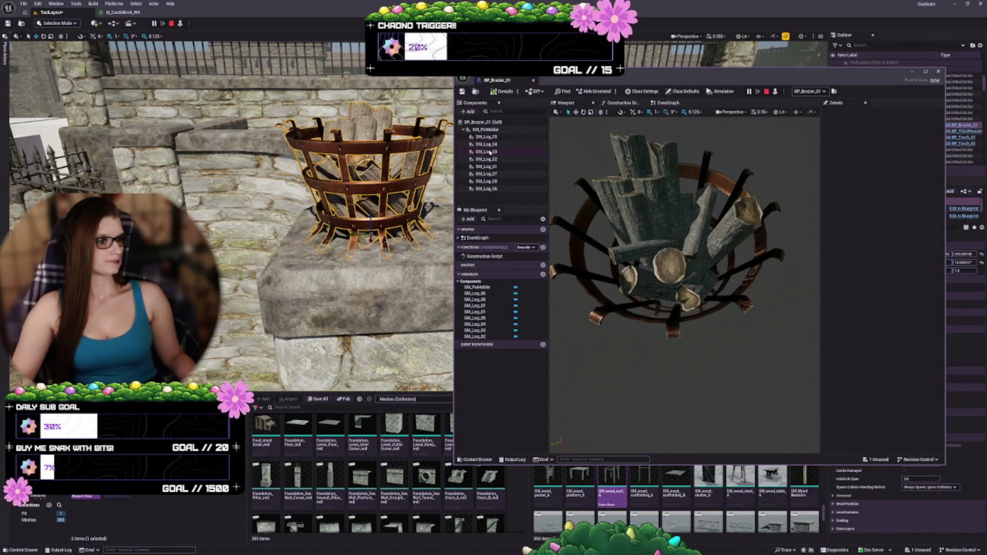
pyautogui.moveTo(684, 231); pyautogui.dragTo(685, 188)
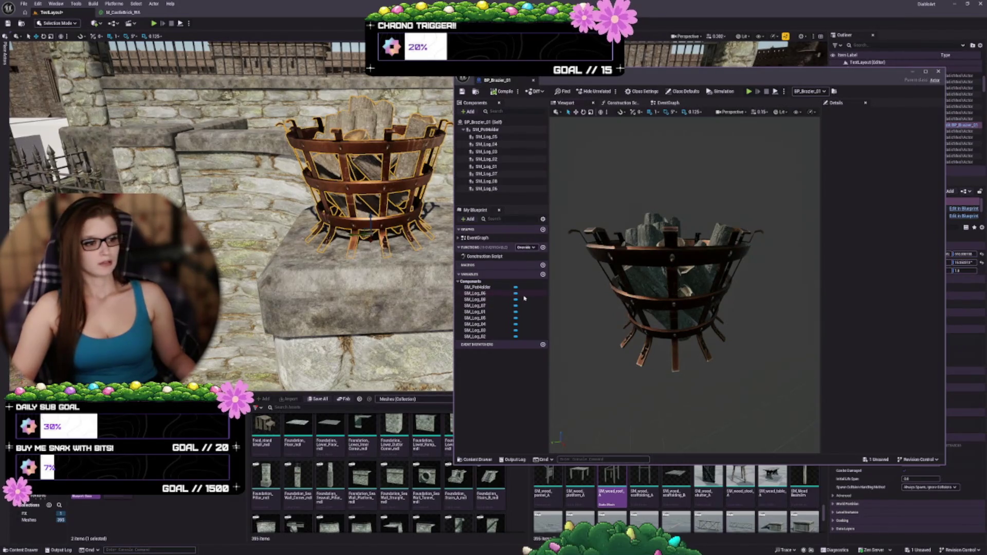
pyautogui.press('f')
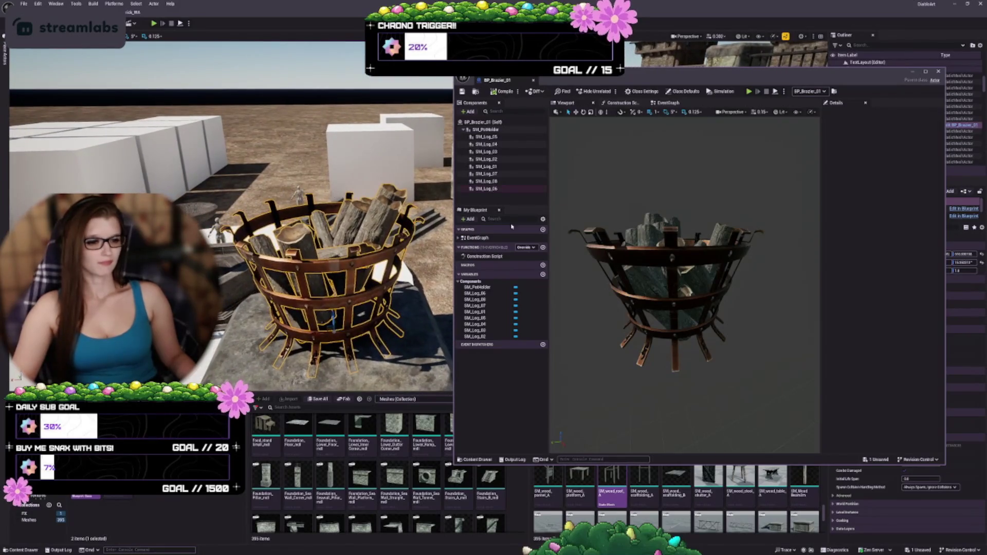
# Reposition SM_Log_02 and SM_Log_04 within the basket, undoing one misplaced move
pyautogui.moveTo(645, 253)
pyautogui.mouseDown()
pyautogui.moveTo(573, 269)
pyautogui.moveTo(706, 287)
pyautogui.moveTo(560, 294)
pyautogui.moveTo(560, 269)
pyautogui.moveTo(611, 298)
pyautogui.mouseUp()
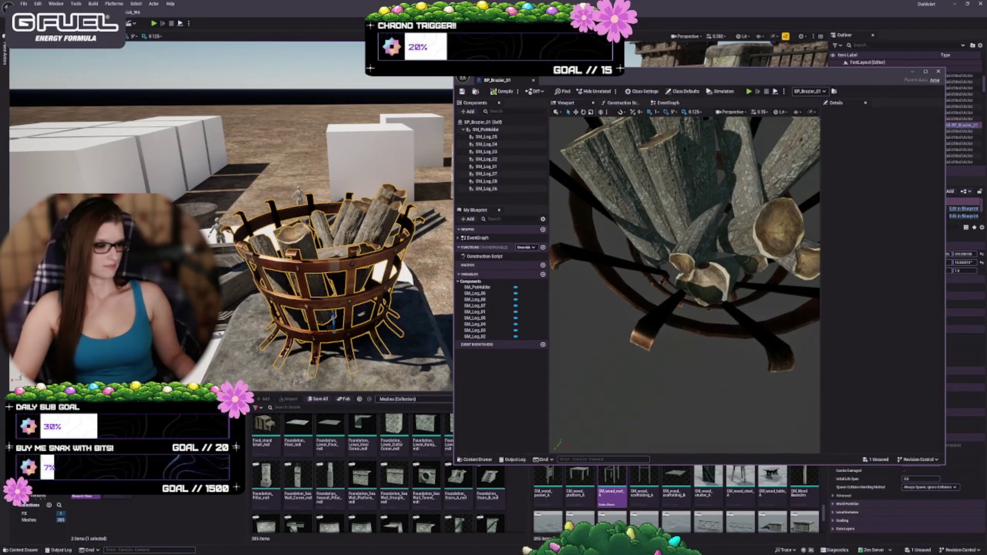
pyautogui.click(706, 287)
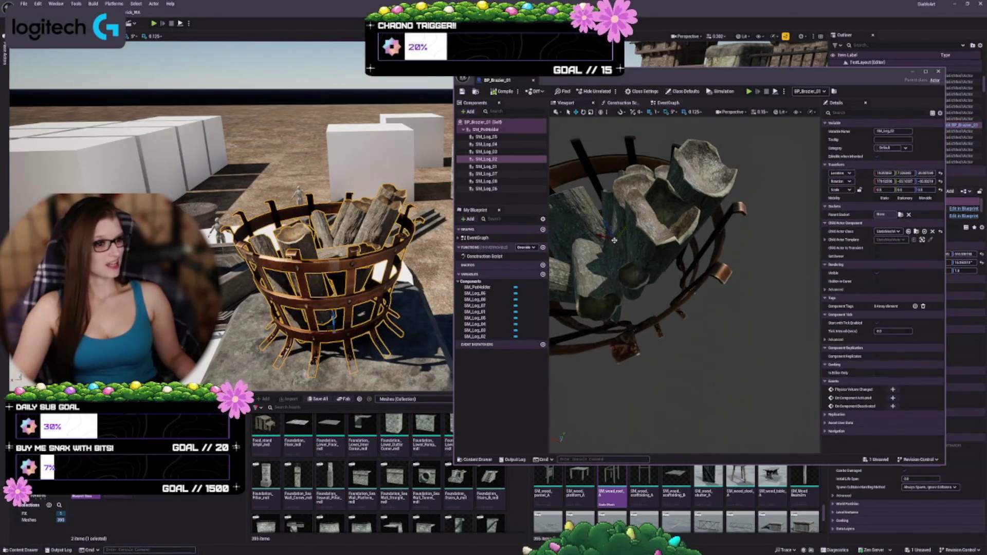
pyautogui.moveTo(605, 239); pyautogui.dragTo(615, 248)
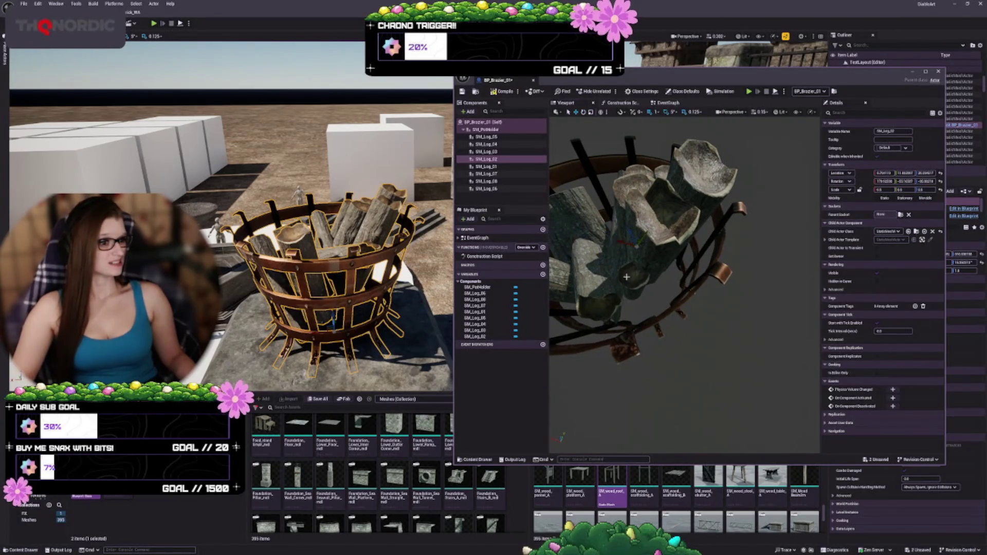
pyautogui.hotkey('ctrl', 'z')
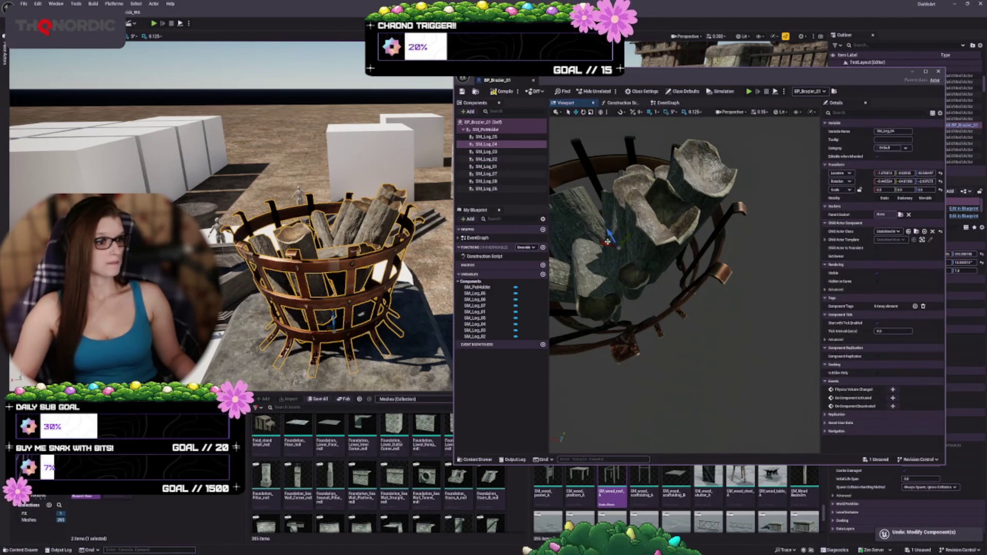
pyautogui.moveTo(606, 243); pyautogui.dragTo(620, 252)
pyautogui.moveTo(719, 290); pyautogui.dragTo(719, 324)
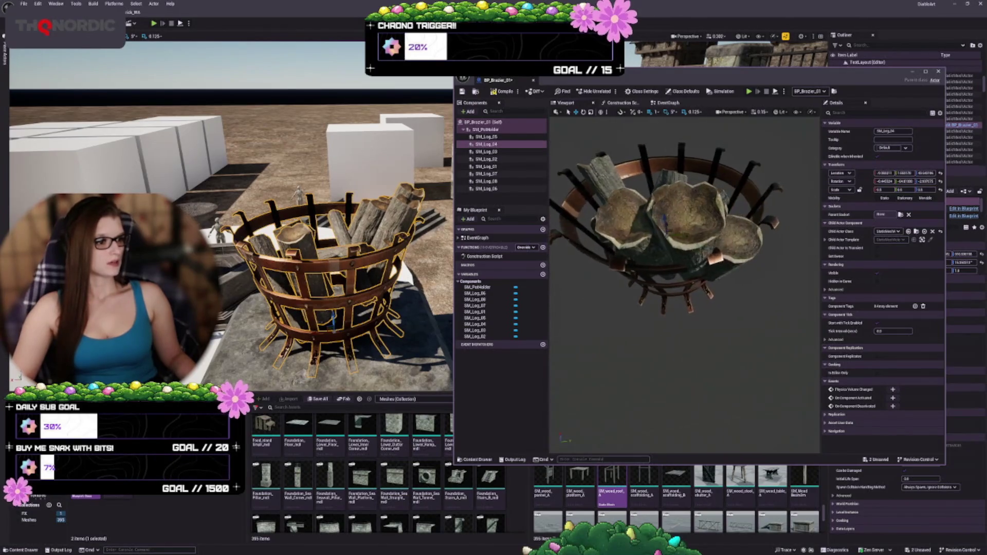
pyautogui.moveTo(668, 225); pyautogui.dragTo(672, 228)
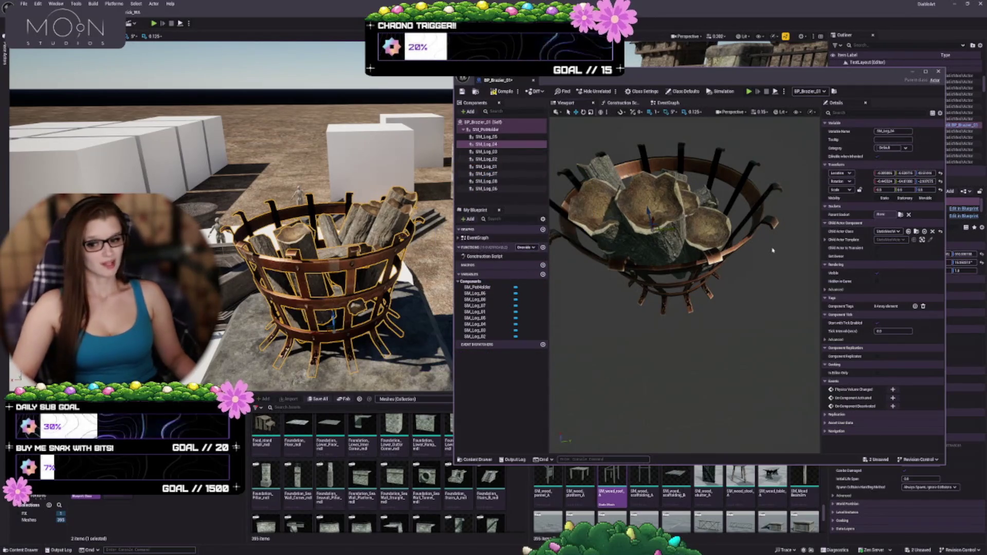
pyautogui.moveTo(684, 334); pyautogui.dragTo(684, 260)
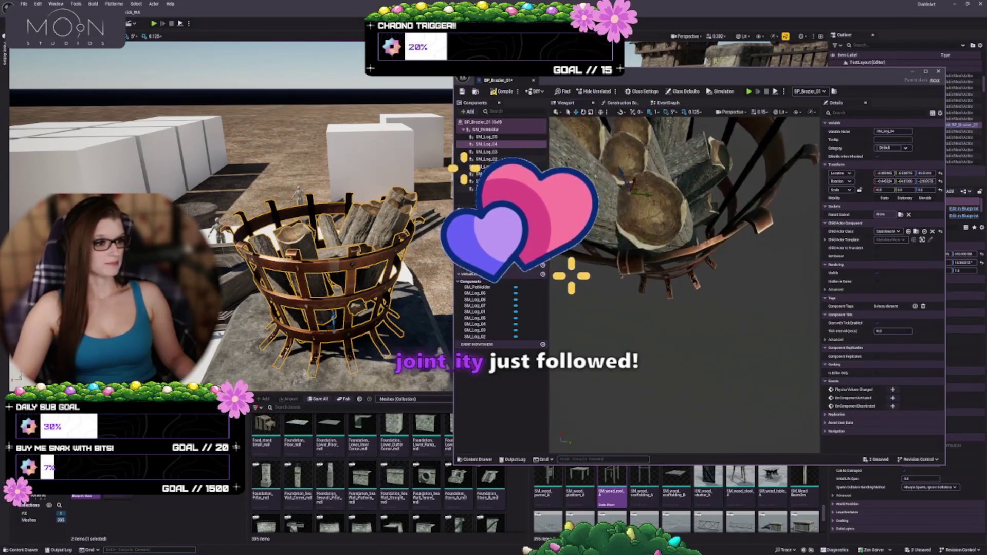
pyautogui.moveTo(727, 287); pyautogui.dragTo(663, 132)
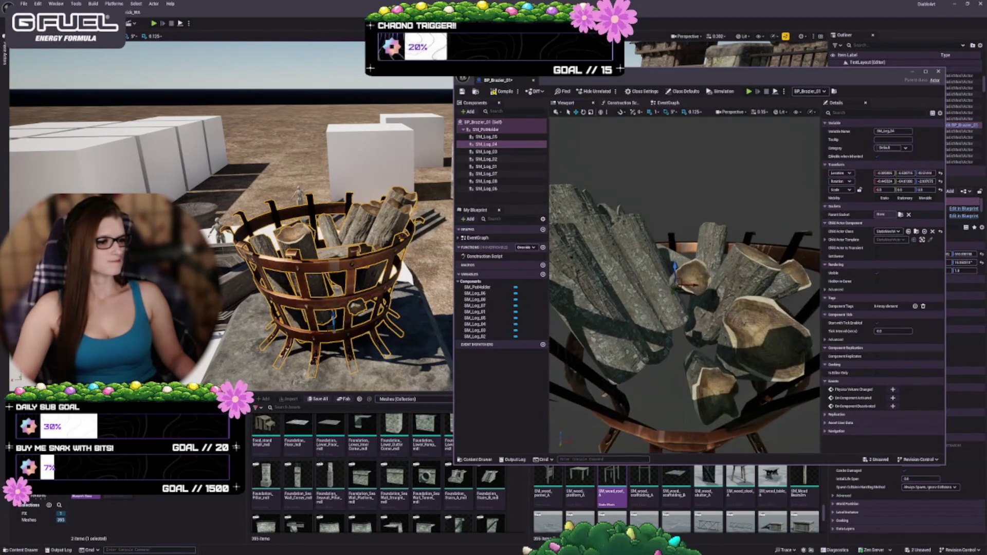
# Frame SM_Log_07 to inspect the logs inside the basket, then save BP_Brazier_01
pyautogui.click(670, 299)
pyautogui.press('f')
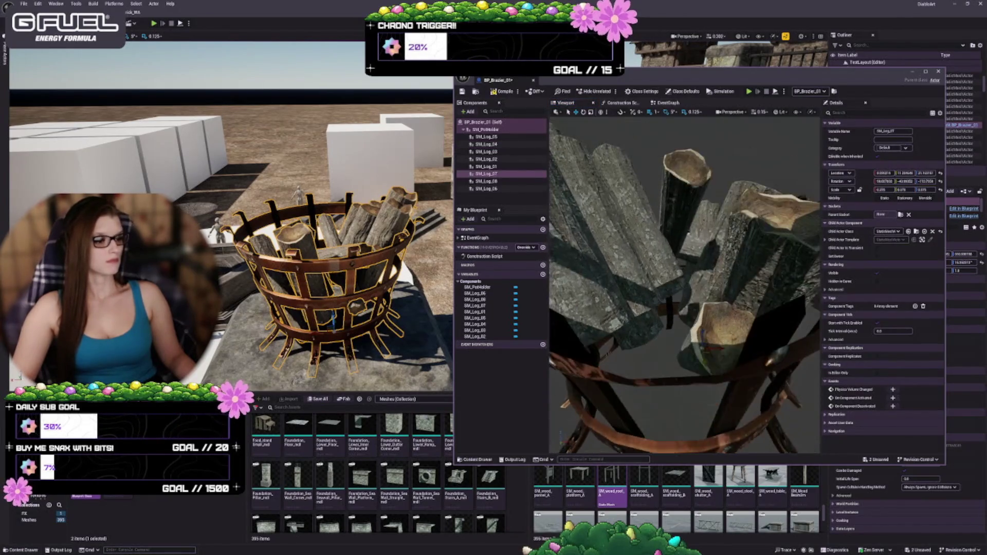
pyautogui.moveTo(684, 283)
pyautogui.mouseDown()
pyautogui.moveTo(710, 270)
pyautogui.moveTo(770, 301)
pyautogui.mouseUp()
pyautogui.scroll(-5, 668, 283)
pyautogui.moveTo(698, 304); pyautogui.dragTo(674, 278)
pyautogui.hotkey('ctrl', 's')
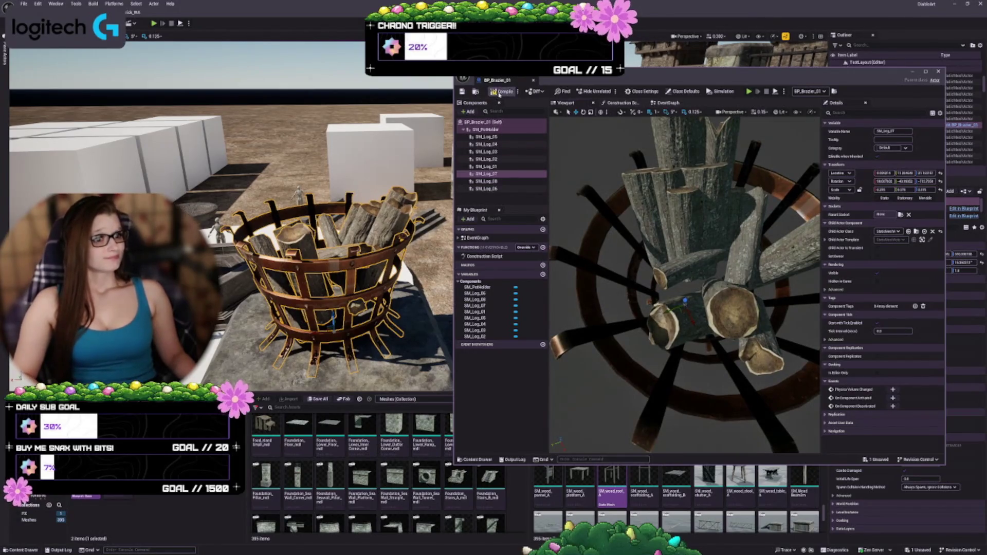
# Select and frame SM_Log_05, and enlarge the Components panel
pyautogui.click(489, 138)
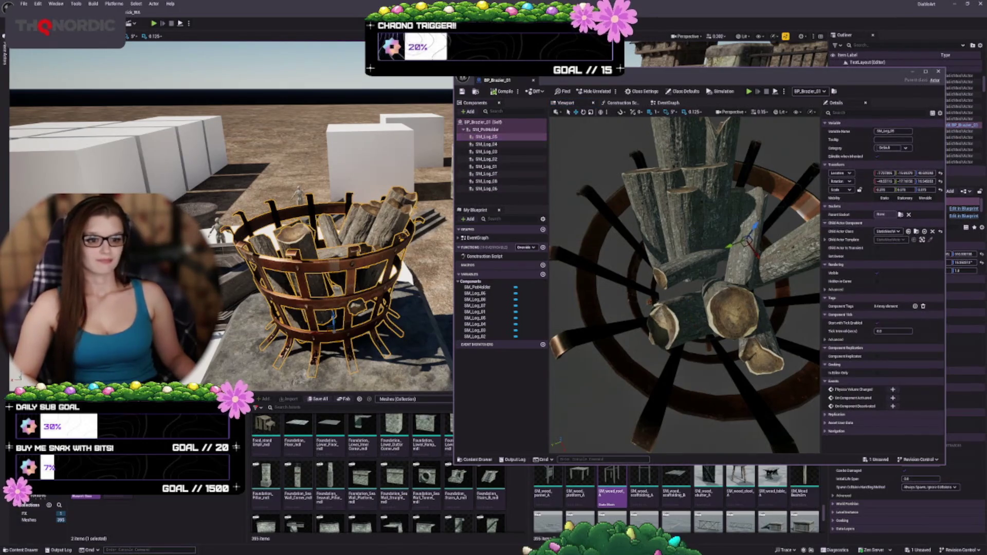
pyautogui.press('f')
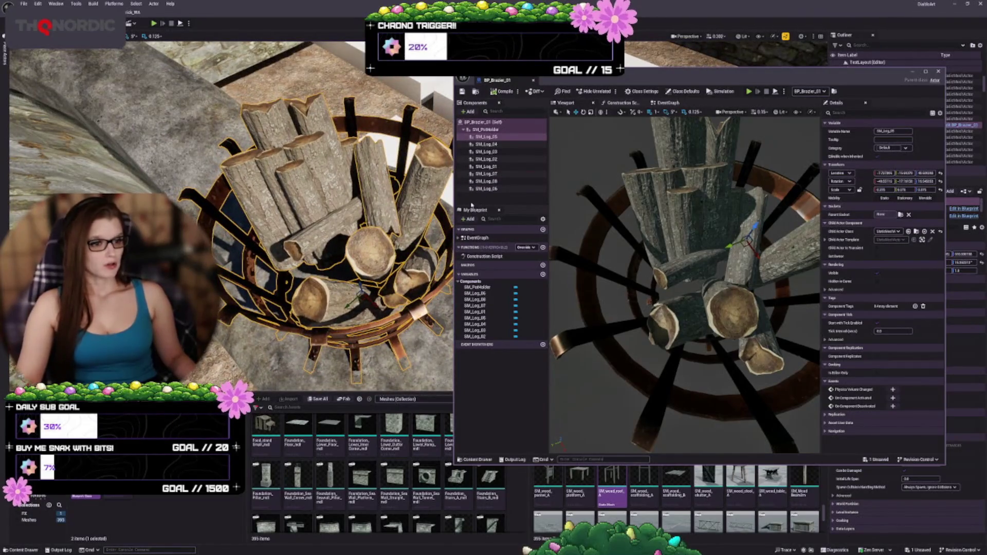
pyautogui.moveTo(476, 206); pyautogui.dragTo(477, 293)
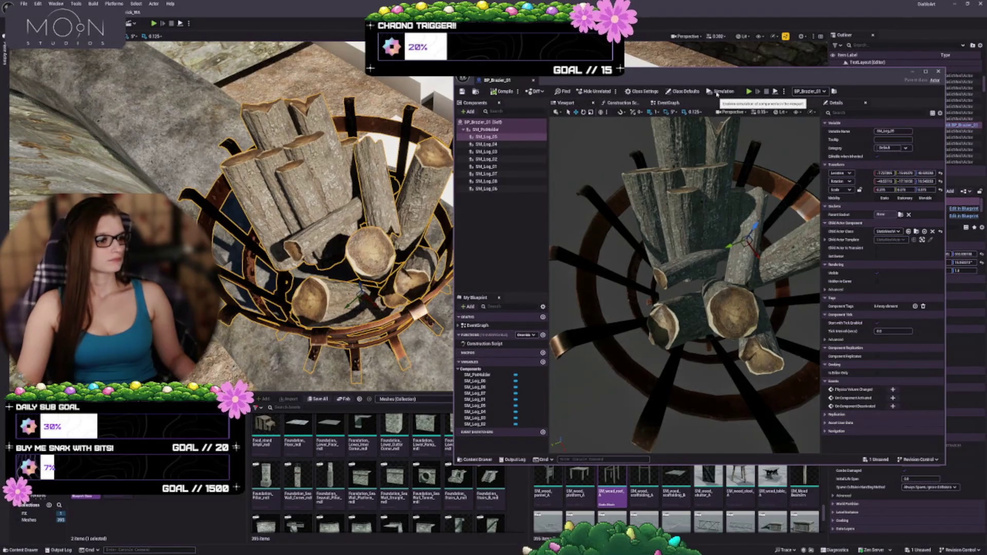
# Toggle the Blueprint simulation on and off, then select SM_PotHolder's Child Actor Template settings
pyautogui.click(717, 93)
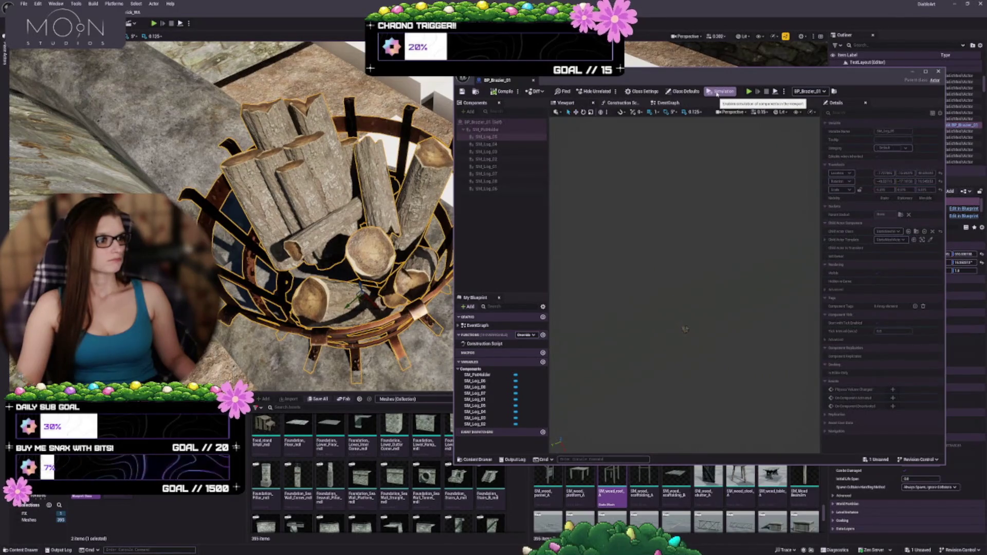
pyautogui.click(721, 92)
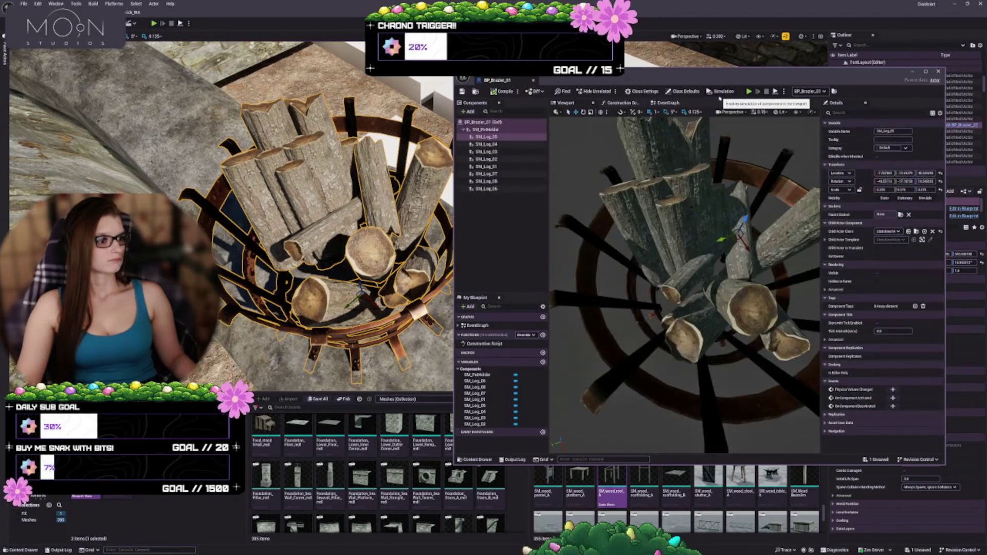
pyautogui.click(486, 130)
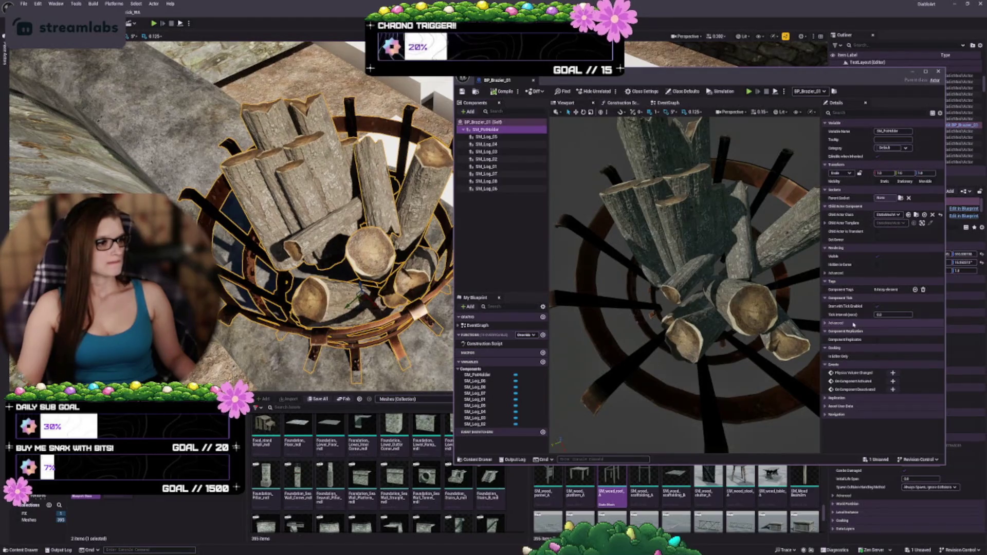
pyautogui.click(826, 223)
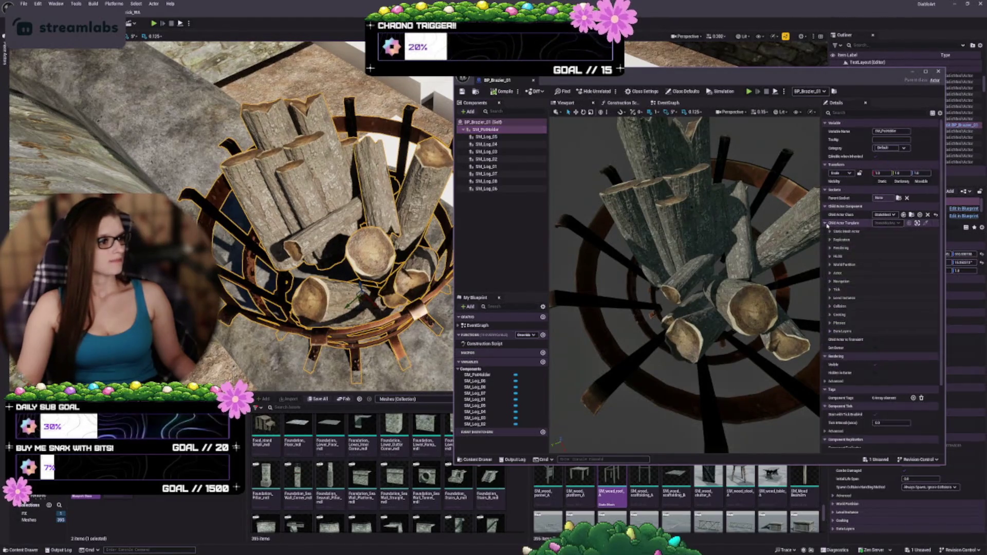
# Expand Static Mesh Actor > Static Mesh Component and its Physics section, widening the name column
pyautogui.click(829, 323)
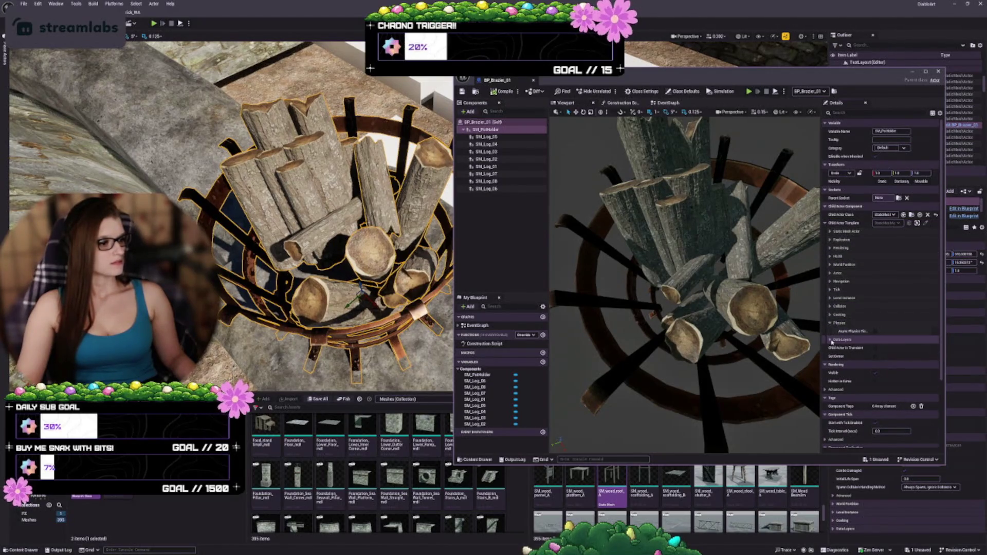
pyautogui.click(831, 341)
pyautogui.click(831, 341)
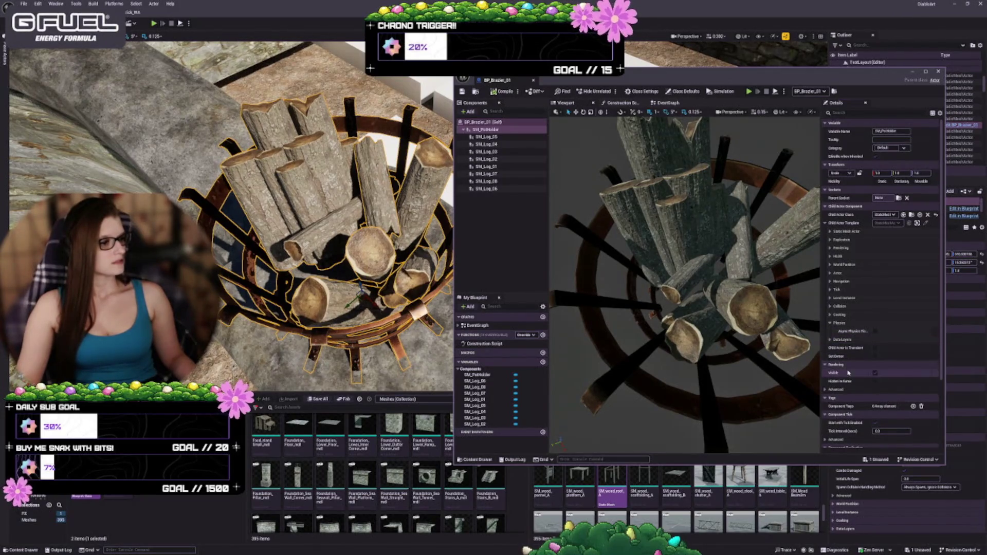
pyautogui.click(830, 232)
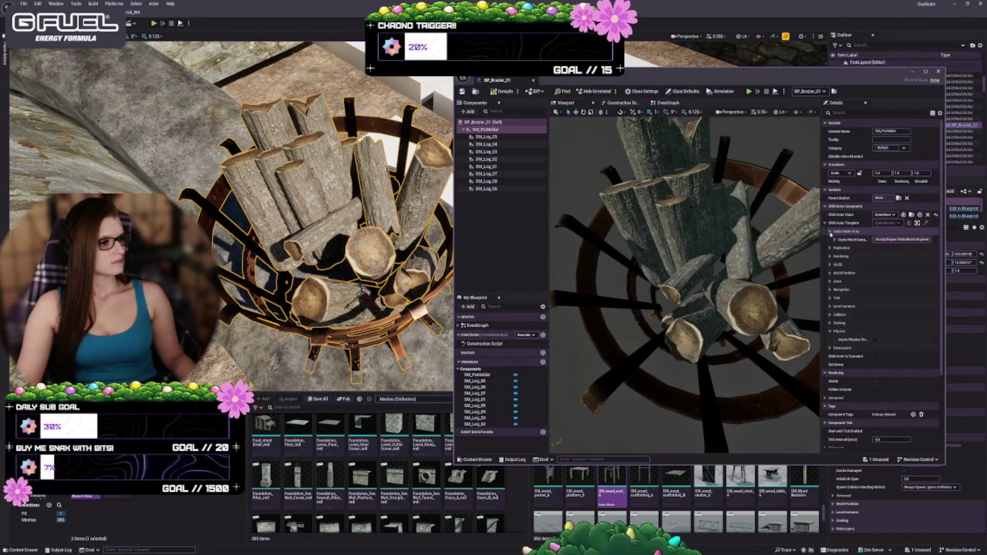
pyautogui.click(836, 239)
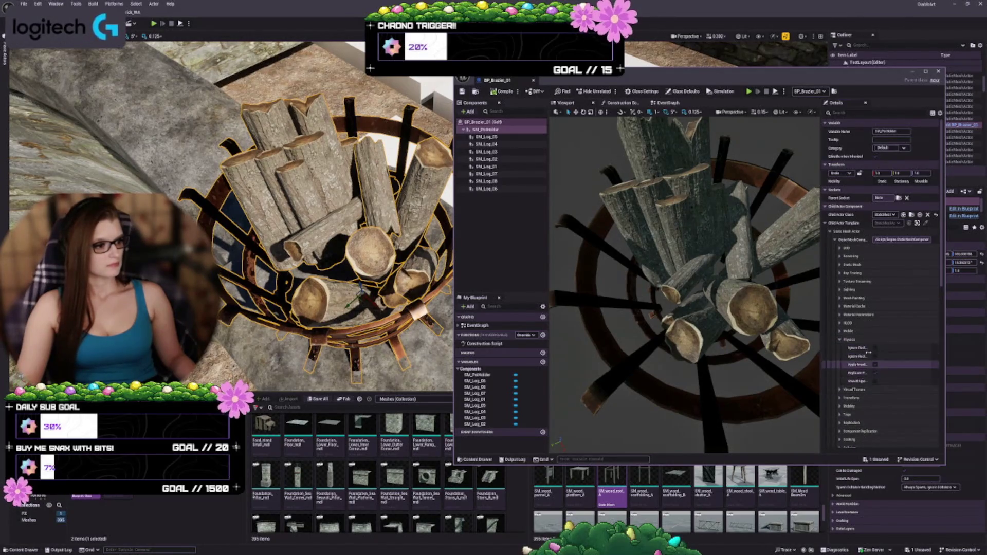
pyautogui.moveTo(869, 349); pyautogui.dragTo(882, 351)
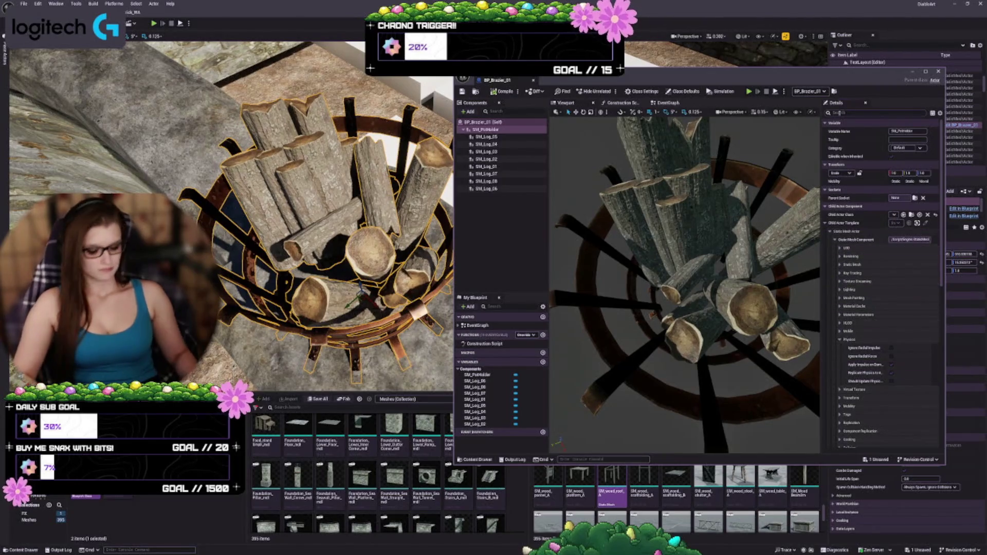
# Search the pot holder's Details for 'physics' and 'gravi' settings
pyautogui.write('physics')
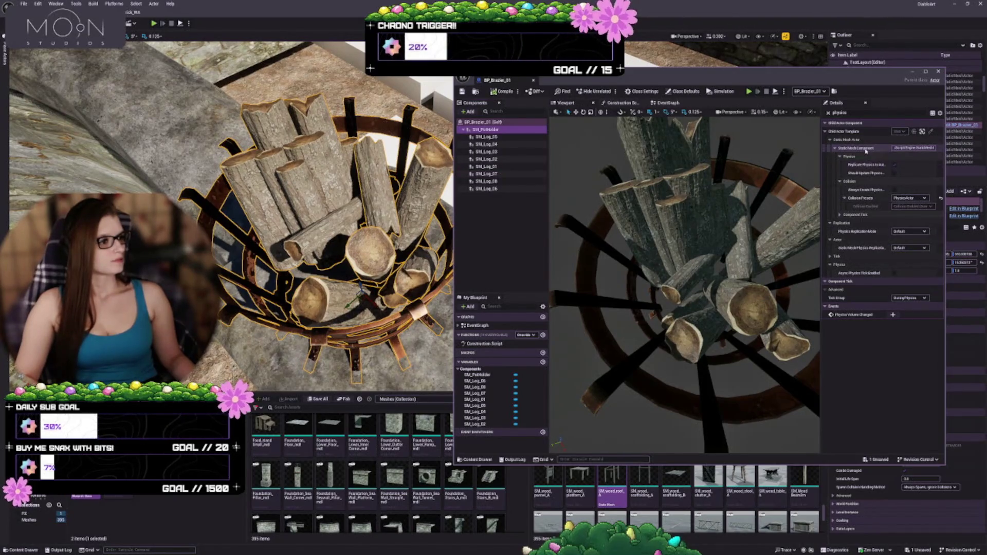
pyautogui.write('gravi')
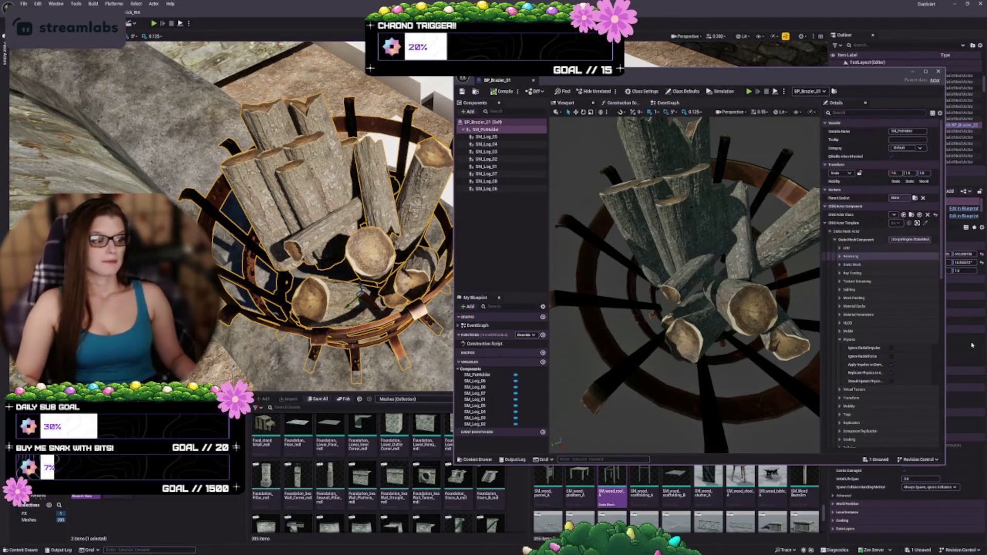
pyautogui.moveTo(232, 216); pyautogui.dragTo(232, 251)
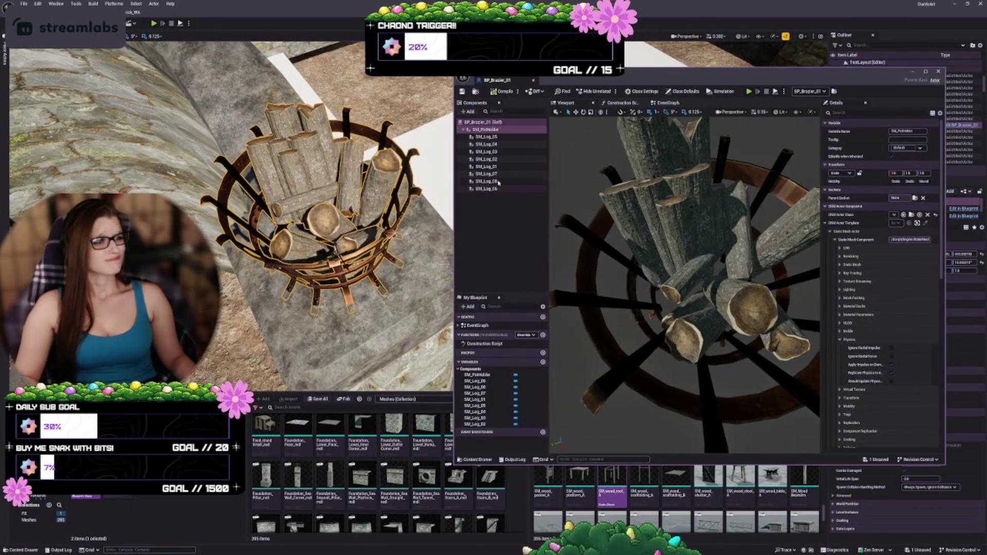
pyautogui.moveTo(386, 214); pyautogui.dragTo(345, 220)
# Deselect the component and bring the level editor forward, viewing the brazier from the side
pyautogui.moveTo(619, 73); pyautogui.dragTo(671, 80)
pyautogui.moveTo(308, 232); pyautogui.dragTo(280, 236)
pyautogui.moveTo(334, 280); pyautogui.dragTo(355, 281)
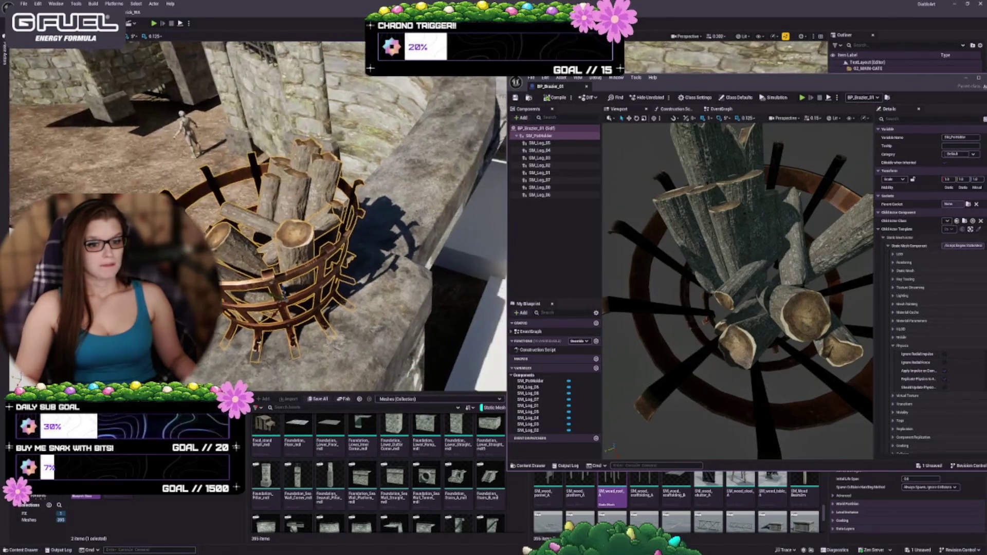
pyautogui.moveTo(279, 278)
pyautogui.mouseDown()
pyautogui.moveTo(314, 253)
pyautogui.moveTo(297, 223)
pyautogui.moveTo(422, 157)
pyautogui.mouseUp()
pyautogui.click(560, 235)
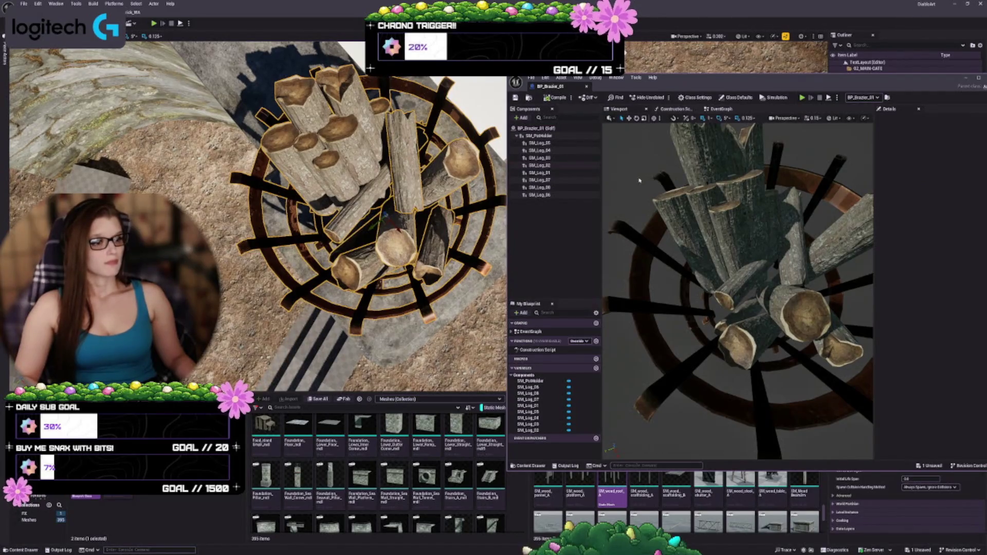
pyautogui.click(625, 51)
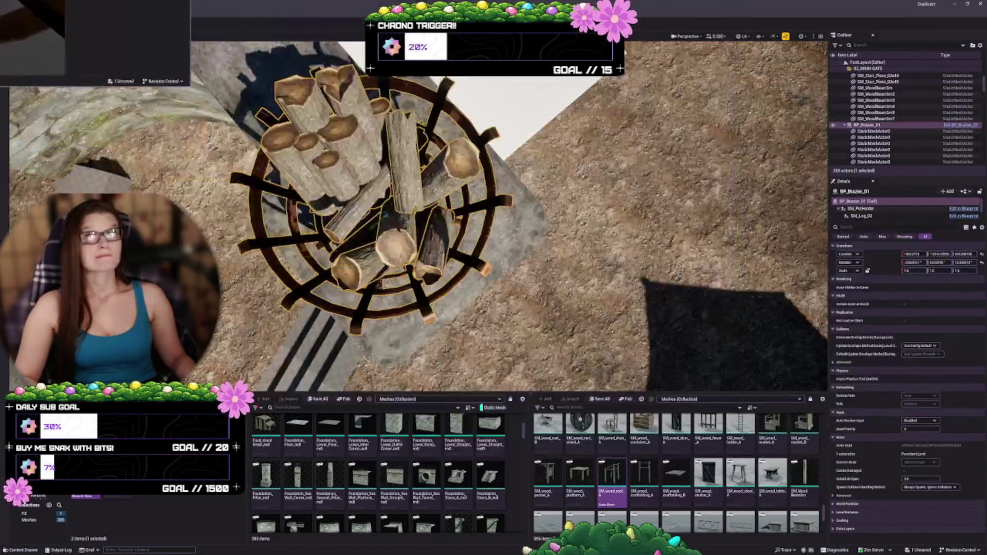
# Alt-drag a log to place a standalone SM_log_0 copy inside the level's brazier
pyautogui.moveTo(311, 278); pyautogui.dragTo(349, 259)
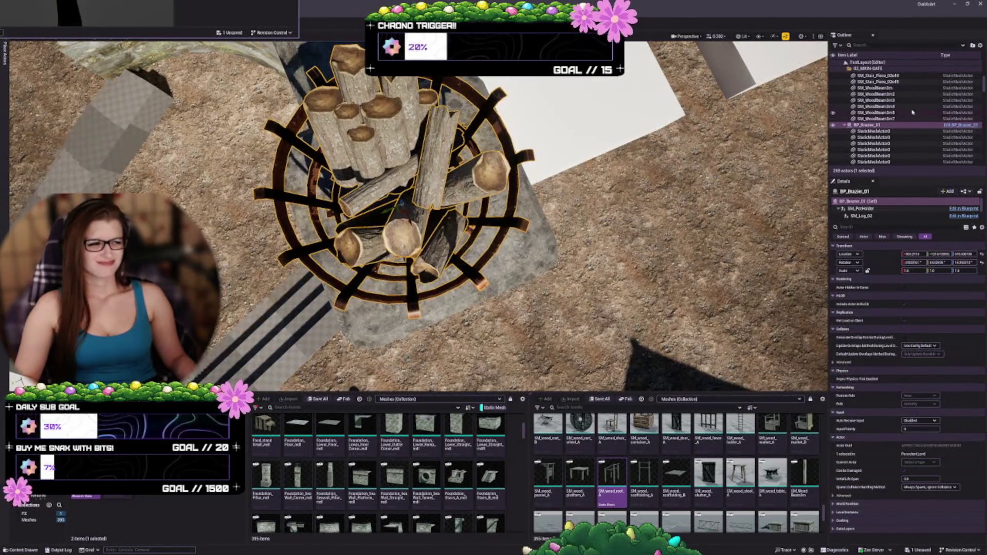
pyautogui.scroll(-3, 913, 112)
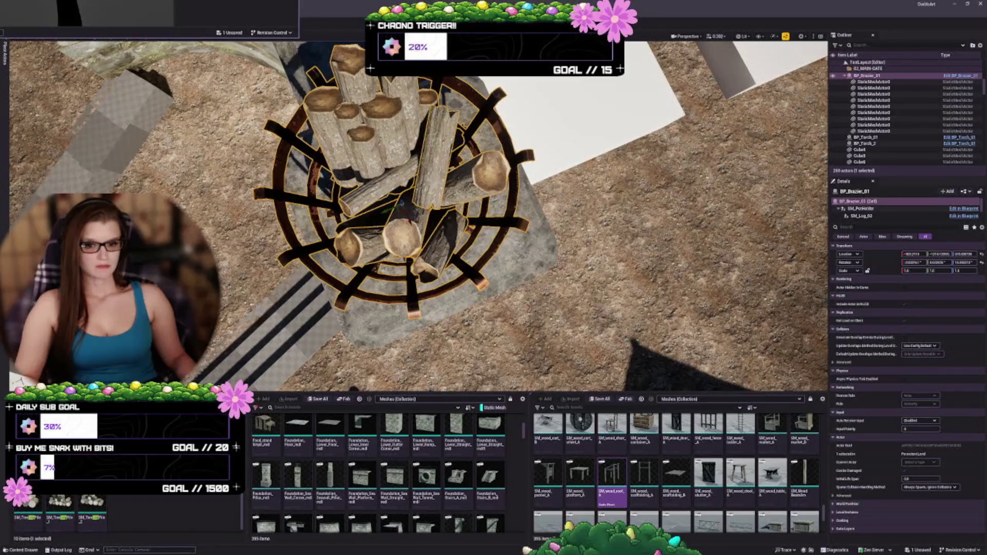
pyautogui.moveTo(354, 209); pyautogui.dragTo(374, 211)
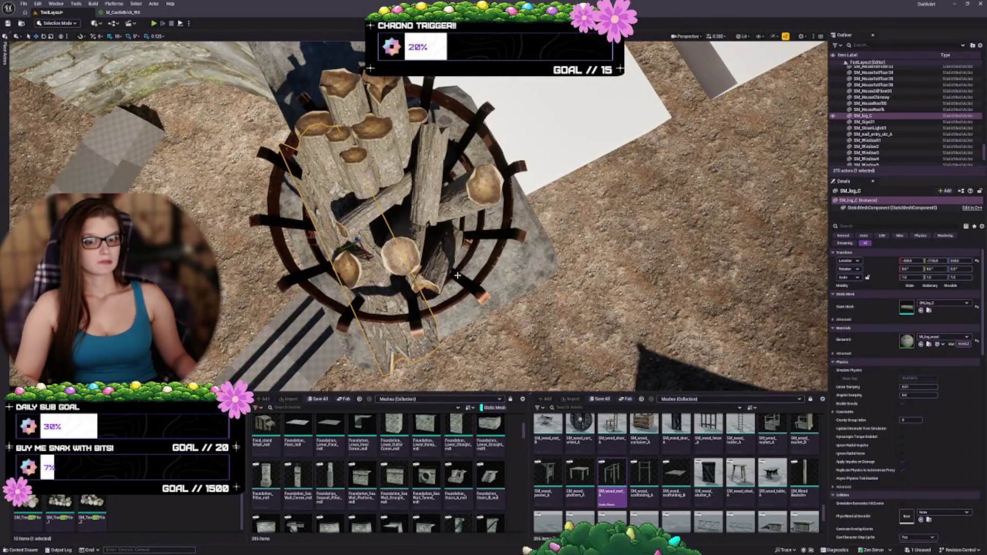
# Undo the log's recent changes, rotate it diagonally, and move it into the brazier's centre
pyautogui.moveTo(457, 276); pyautogui.dragTo(450, 247)
pyautogui.hotkey('ctrl', 'z')
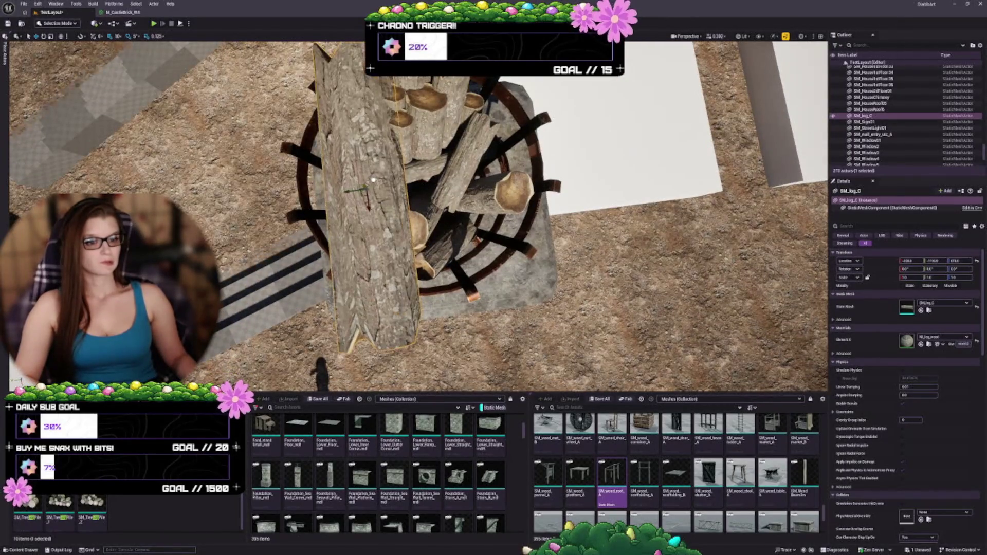
pyautogui.hotkey('ctrl', 'z')
pyautogui.hotkey('ctrl', 'z')
pyautogui.hotkey('ctrl', 'z')
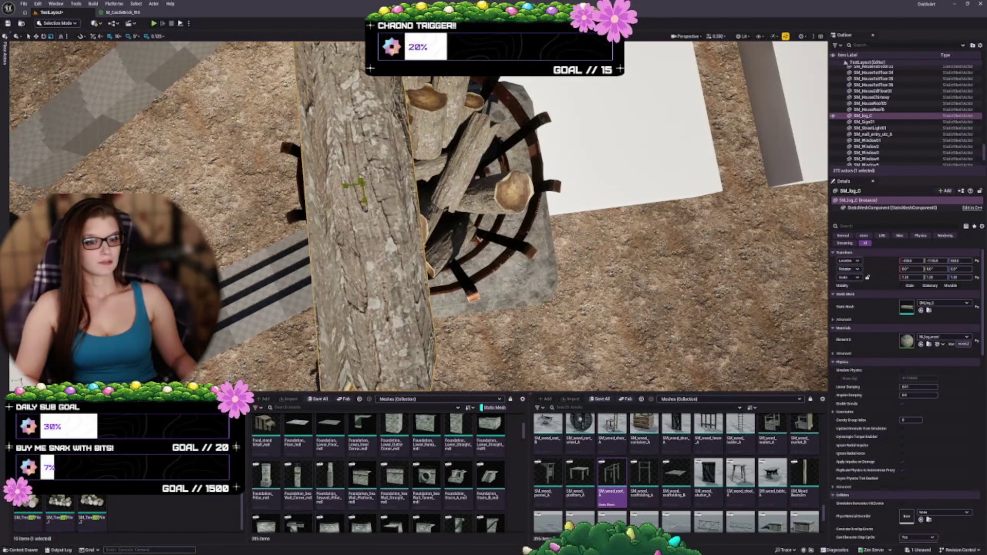
pyautogui.hotkey('ctrl', 'z')
pyautogui.press('e')
pyautogui.moveTo(381, 198)
pyautogui.mouseDown()
pyautogui.moveTo(388, 190)
pyautogui.moveTo(363, 181)
pyautogui.moveTo(359, 215)
pyautogui.mouseUp()
pyautogui.press('w')
pyautogui.press('w')
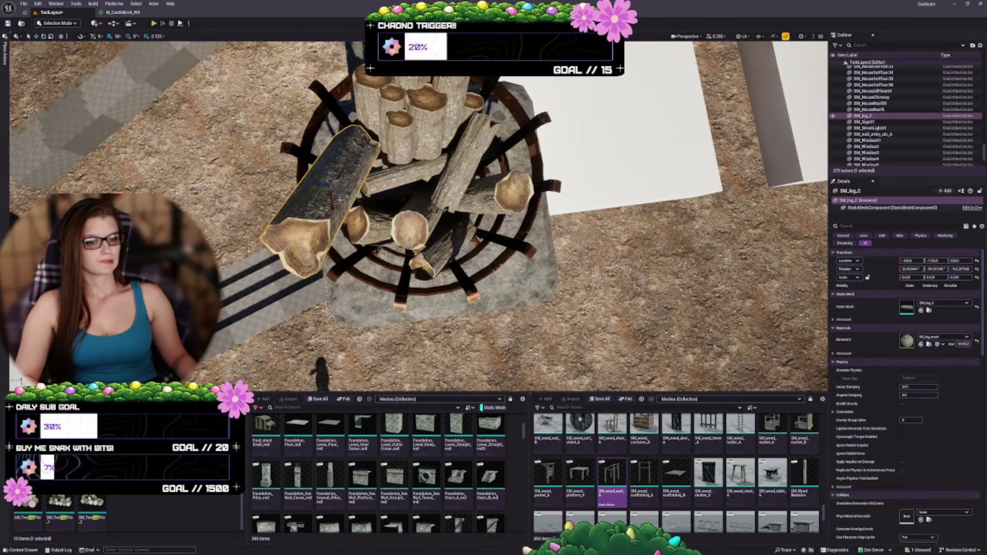
pyautogui.moveTo(305, 196)
pyautogui.mouseDown()
pyautogui.moveTo(382, 222)
pyautogui.moveTo(369, 213)
pyautogui.moveTo(324, 222)
pyautogui.mouseUp()
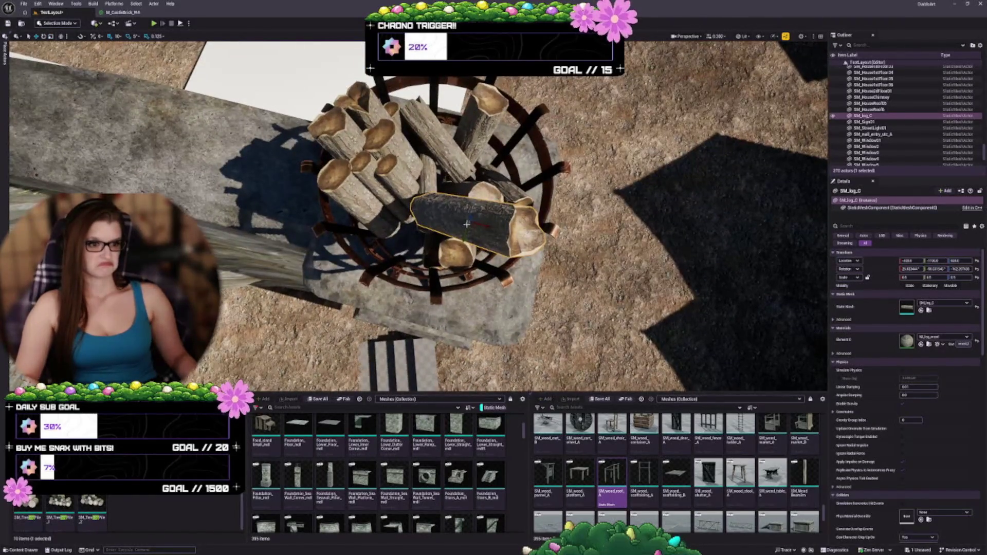
# Duplicate the log as SM_log_A, shrink and place it, then enable Simulate Physics on both logs
pyautogui.press('w')
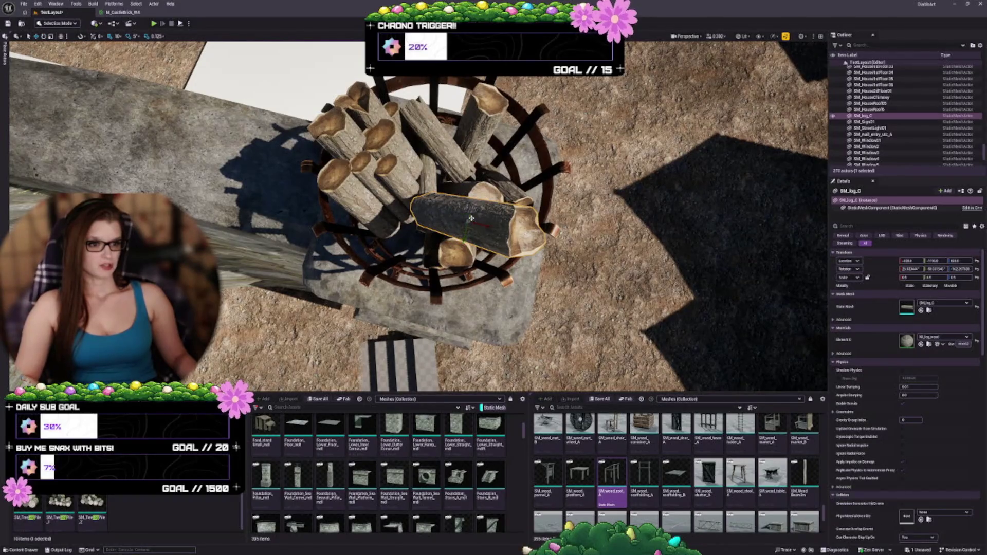
pyautogui.moveTo(469, 217)
pyautogui.mouseDown()
pyautogui.moveTo(477, 168)
pyautogui.moveTo(514, 172)
pyautogui.mouseUp()
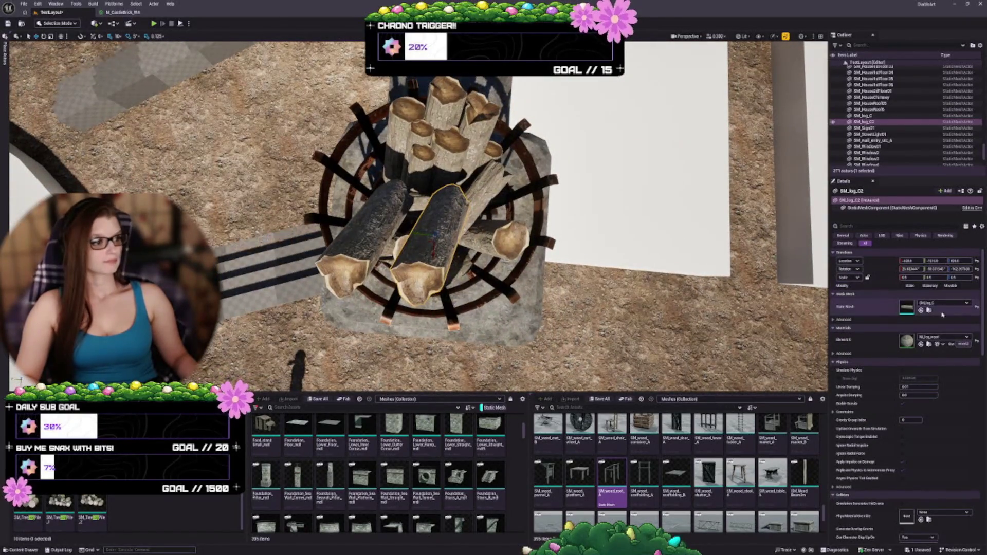
pyautogui.click(921, 311)
pyautogui.moveTo(433, 236); pyautogui.dragTo(446, 227)
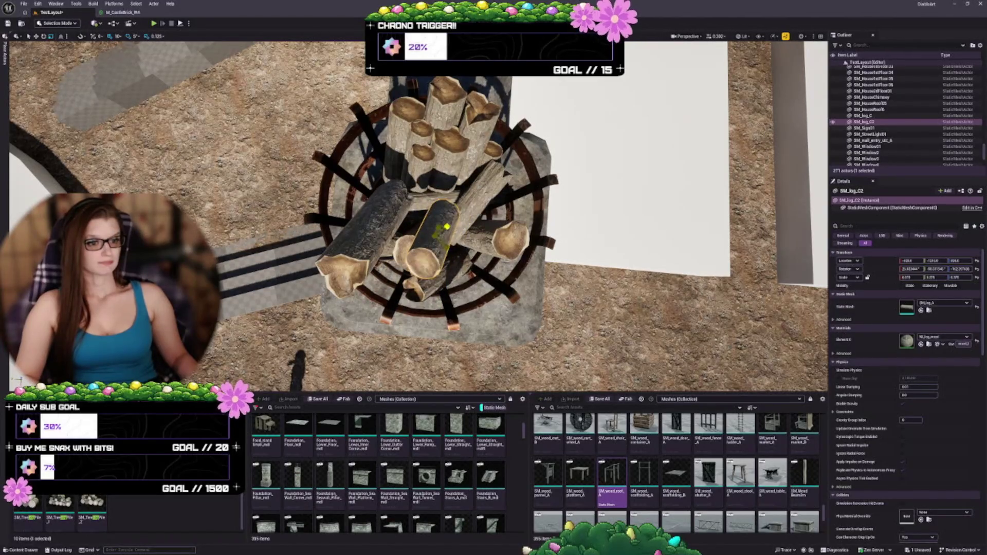
pyautogui.moveTo(412, 259); pyautogui.dragTo(433, 276)
pyautogui.moveTo(433, 236); pyautogui.dragTo(468, 205)
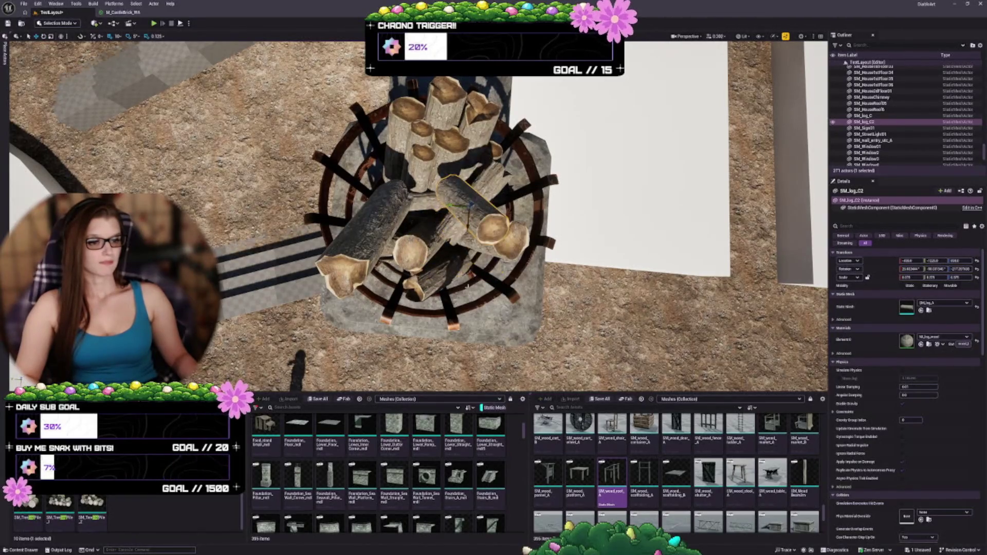
pyautogui.keyDown('ctrl'); pyautogui.click(370, 232); pyautogui.keyUp('ctrl')
pyautogui.click(903, 343)
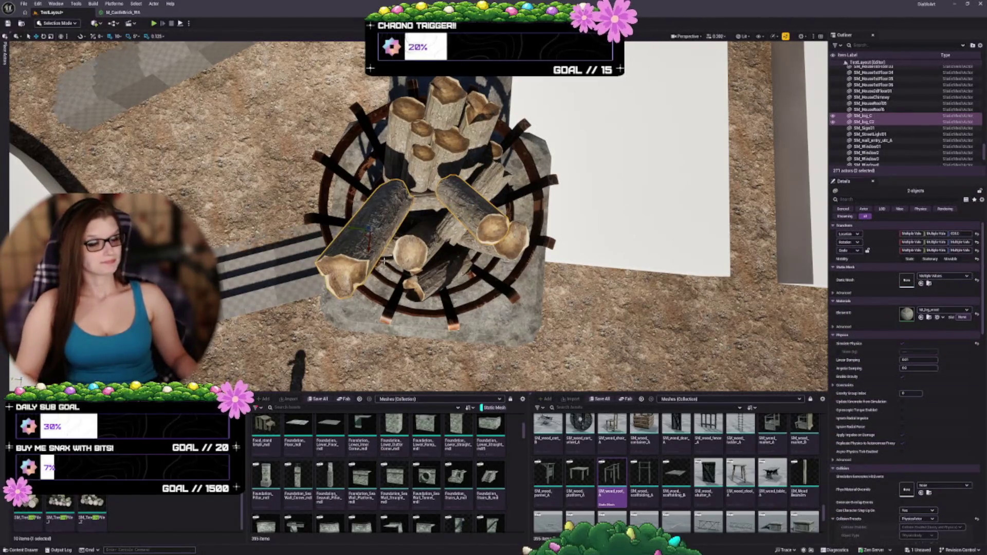
# Duplicate a log toward the upper left and tilt the copy nearly horizontal
pyautogui.click(467, 207)
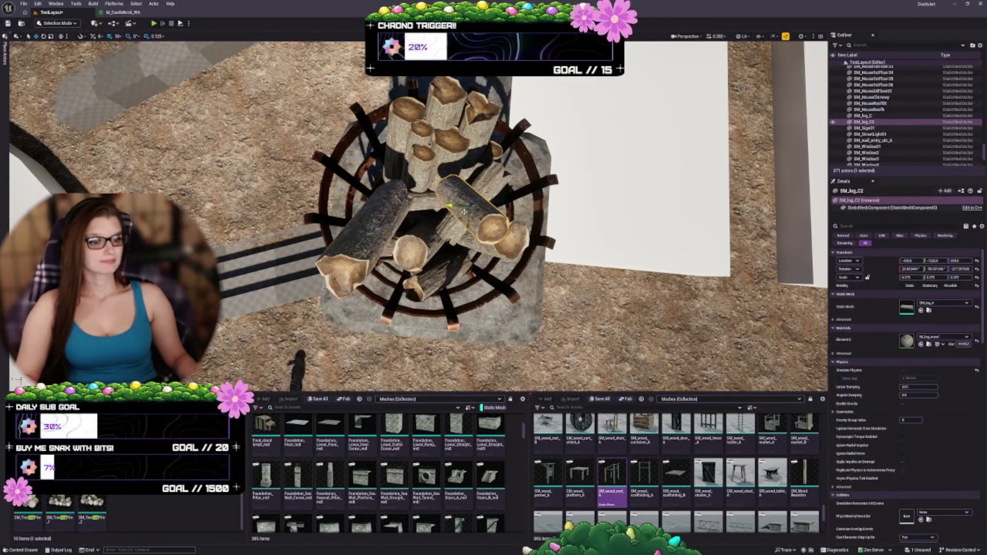
pyautogui.moveTo(467, 207)
pyautogui.mouseDown()
pyautogui.moveTo(362, 178)
pyautogui.moveTo(387, 198)
pyautogui.moveTo(378, 185)
pyautogui.moveTo(373, 200)
pyautogui.moveTo(355, 190)
pyautogui.moveTo(346, 169)
pyautogui.moveTo(355, 139)
pyautogui.mouseUp()
pyautogui.press('e')
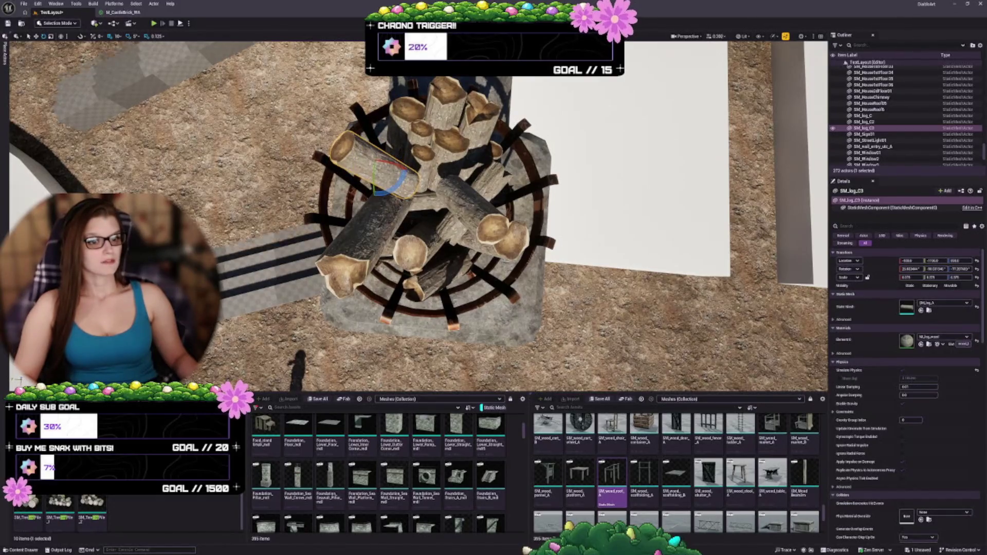
pyautogui.moveTo(383, 192)
pyautogui.mouseDown()
pyautogui.moveTo(373, 164)
pyautogui.moveTo(385, 213)
pyautogui.mouseUp()
pyautogui.press('w')
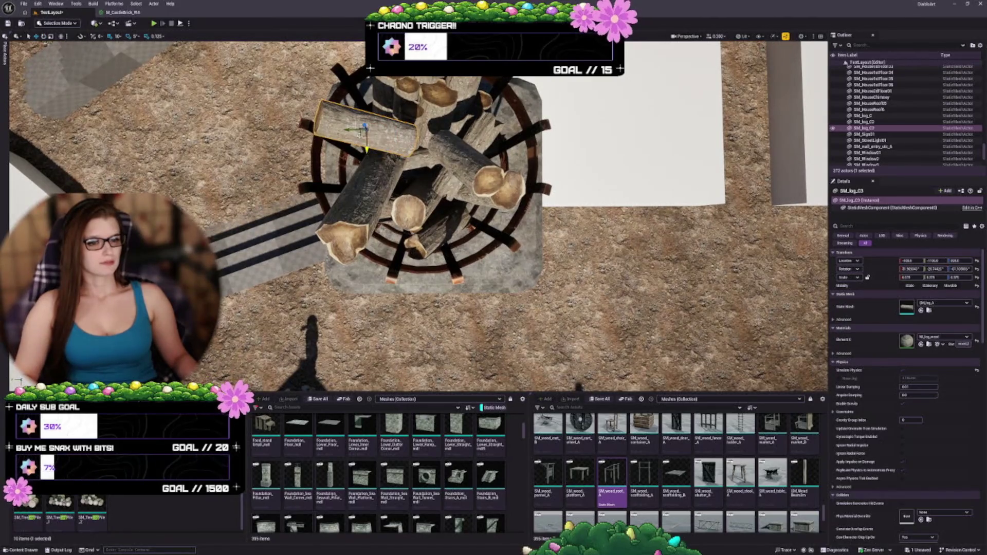
# Add another copy with a longer log mesh, stood vertically and slid right in the basket
pyautogui.moveTo(360, 133)
pyautogui.mouseDown()
pyautogui.moveTo(399, 154)
pyautogui.moveTo(448, 229)
pyautogui.moveTo(453, 218)
pyautogui.moveTo(431, 227)
pyautogui.mouseUp()
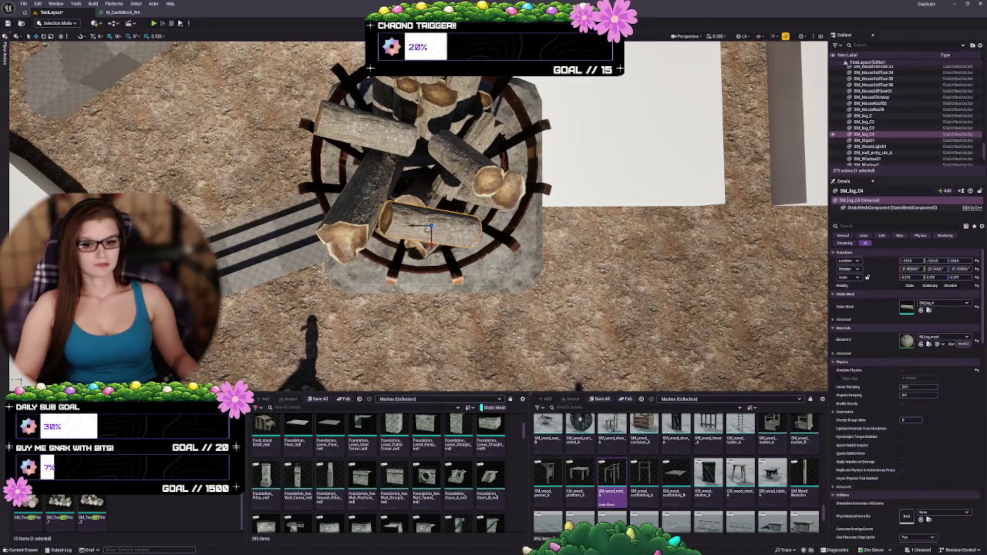
pyautogui.click(907, 311)
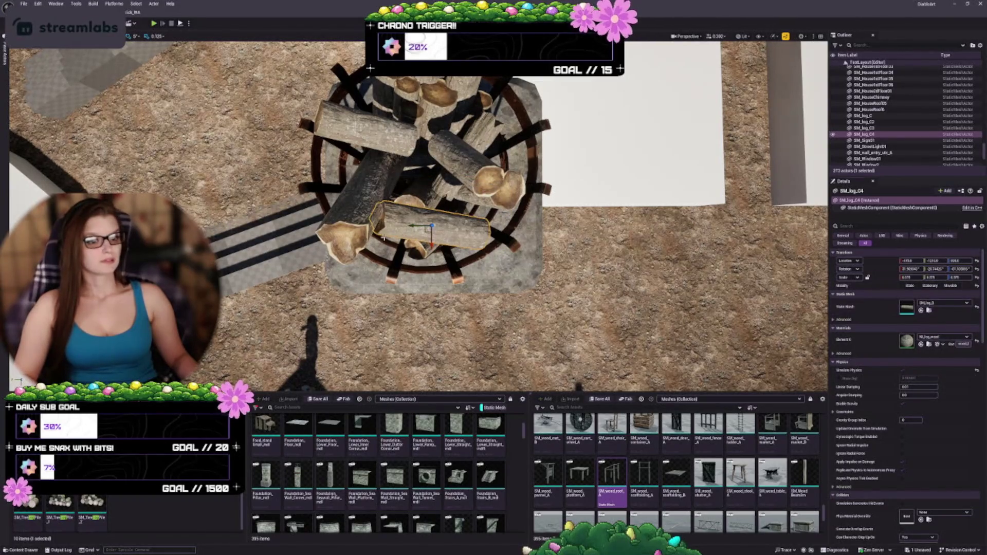
pyautogui.moveTo(416, 251); pyautogui.dragTo(466, 216)
pyautogui.press('w')
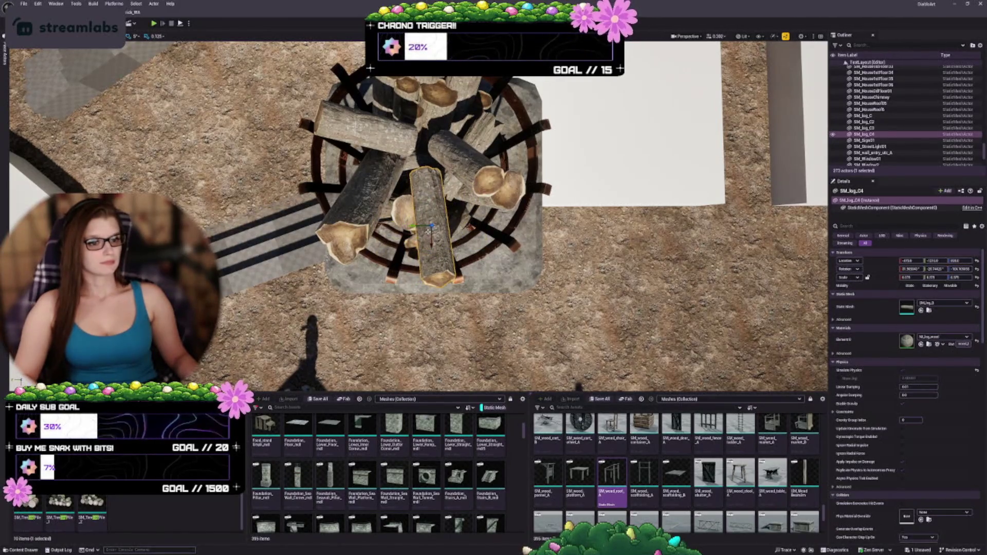
pyautogui.moveTo(441, 215)
pyautogui.mouseDown()
pyautogui.moveTo(465, 210)
pyautogui.moveTo(473, 226)
pyautogui.moveTo(463, 208)
pyautogui.mouseUp()
pyautogui.press('Escape')
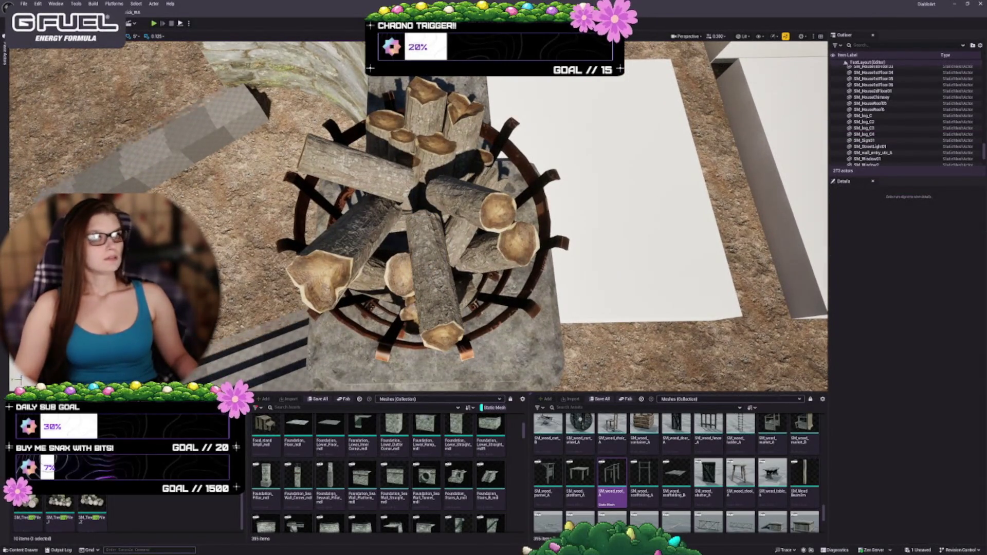
pyautogui.click(189, 23)
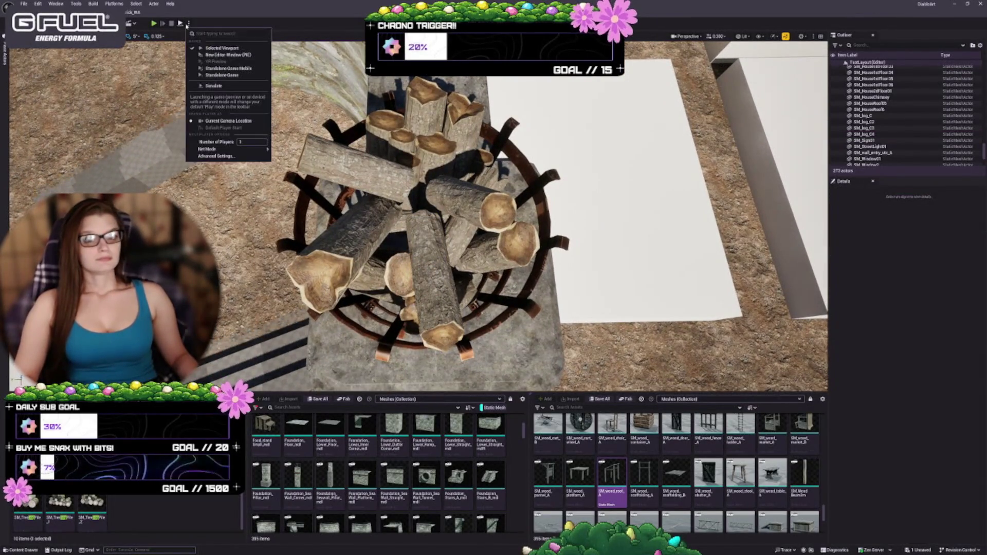
# Simulate the level and drag a fallen log toward the brazier's centre
pyautogui.click(206, 85)
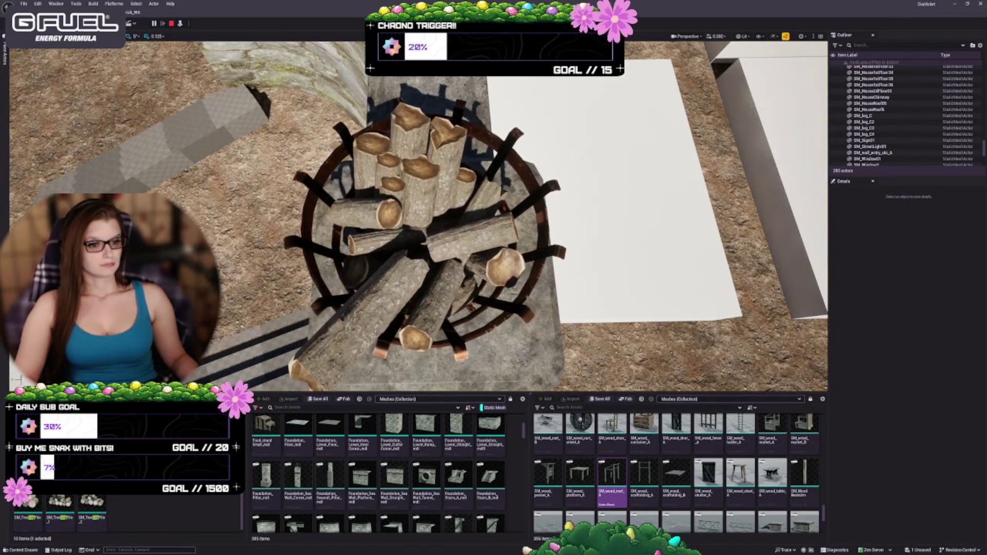
pyautogui.click(368, 313)
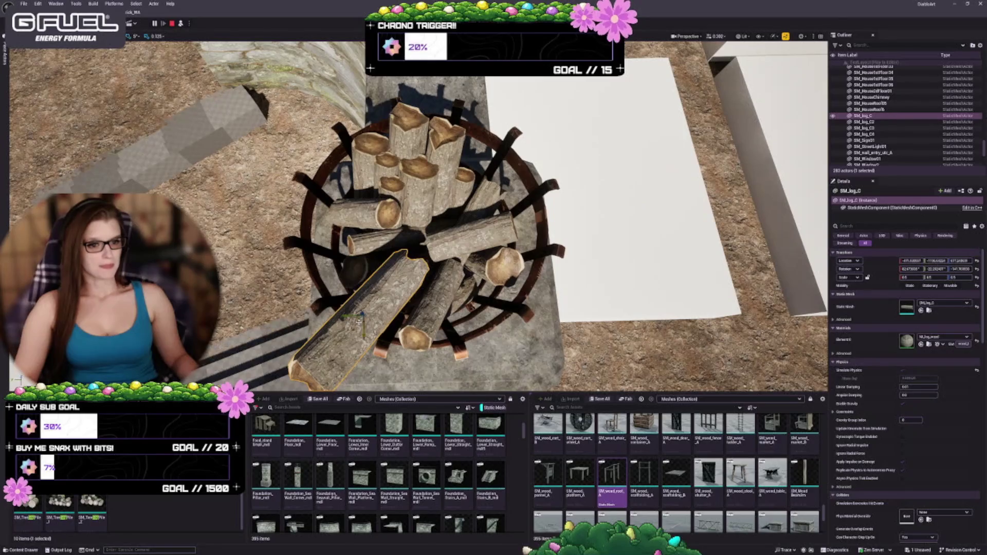
pyautogui.moveTo(359, 323)
pyautogui.mouseDown()
pyautogui.moveTo(363, 295)
pyautogui.moveTo(390, 288)
pyautogui.moveTo(401, 268)
pyautogui.moveTo(404, 211)
pyautogui.moveTo(399, 262)
pyautogui.mouseUp()
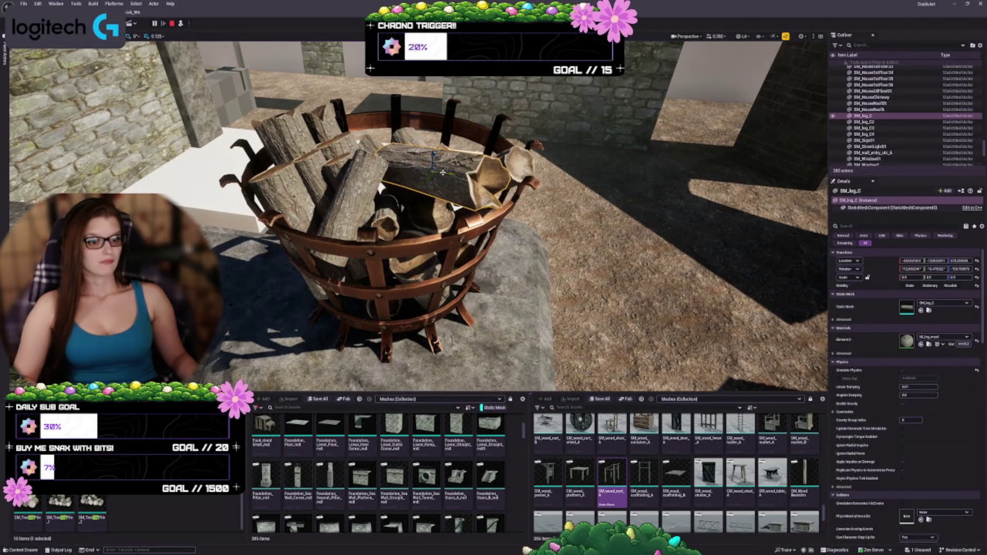
# Rotate the log to stand more upright in the basket
pyautogui.press('e')
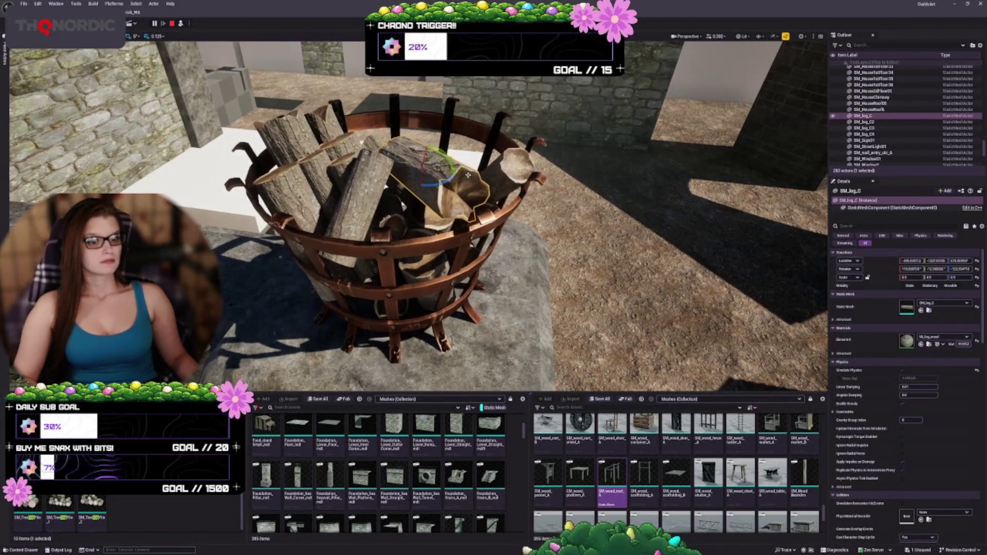
pyautogui.moveTo(468, 175); pyautogui.dragTo(459, 155)
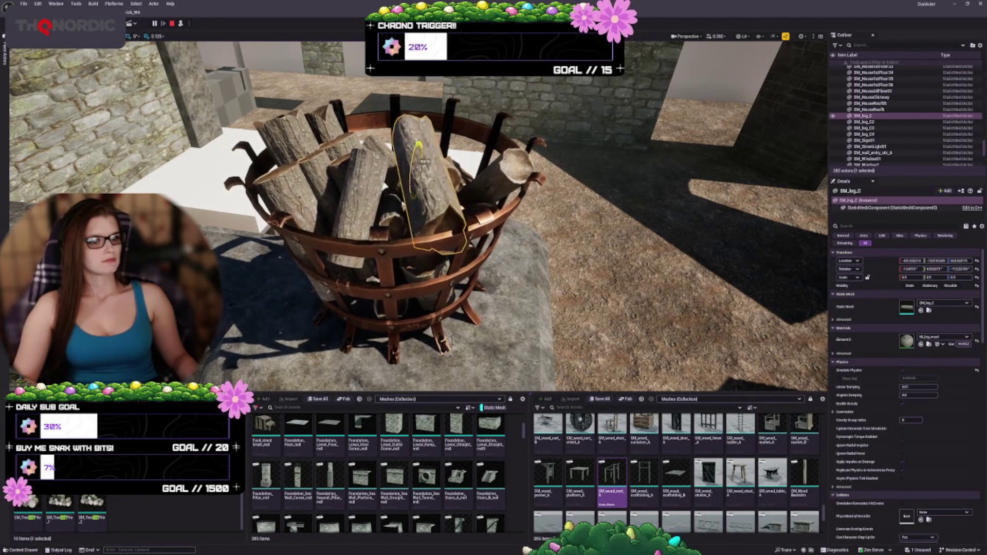
pyautogui.moveTo(432, 185)
pyautogui.mouseDown()
pyautogui.moveTo(355, 285)
pyautogui.moveTo(375, 185)
pyautogui.moveTo(411, 169)
pyautogui.mouseUp()
# Move a lower log toward the left of the basket and tilt it
pyautogui.click(355, 299)
pyautogui.moveTo(347, 284); pyautogui.dragTo(312, 251)
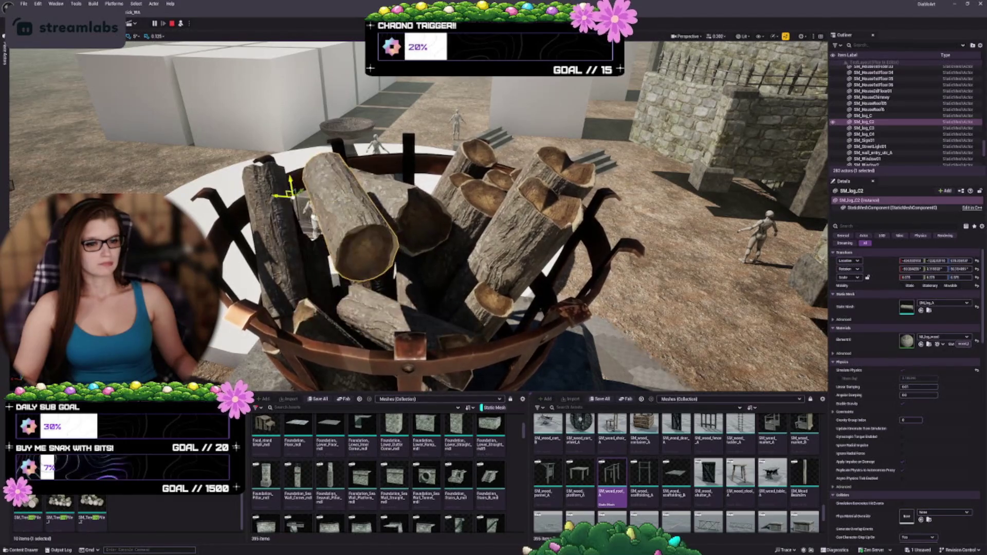
pyautogui.moveTo(291, 195)
pyautogui.mouseDown()
pyautogui.moveTo(314, 221)
pyautogui.moveTo(298, 234)
pyautogui.mouseUp()
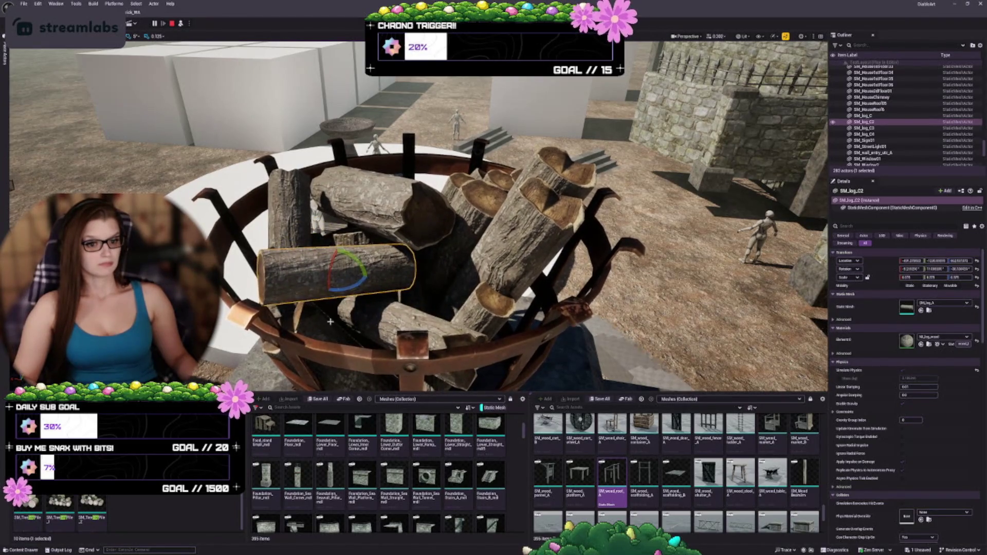
pyautogui.moveTo(342, 265); pyautogui.dragTo(302, 250)
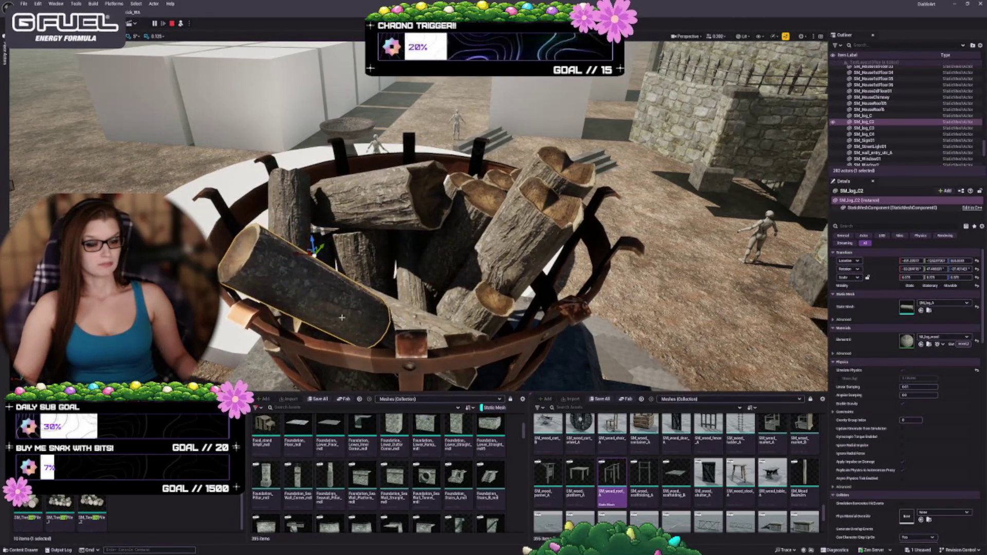
pyautogui.scroll(5, 301, 251)
pyautogui.press('f')
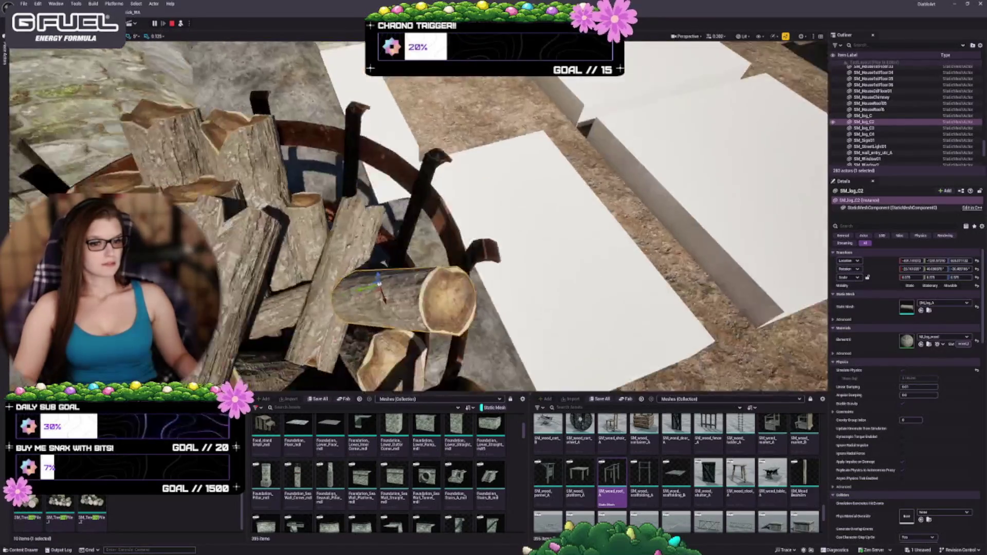
pyautogui.moveTo(424, 229)
pyautogui.mouseDown()
pyautogui.moveTo(445, 196)
pyautogui.moveTo(446, 239)
pyautogui.mouseUp()
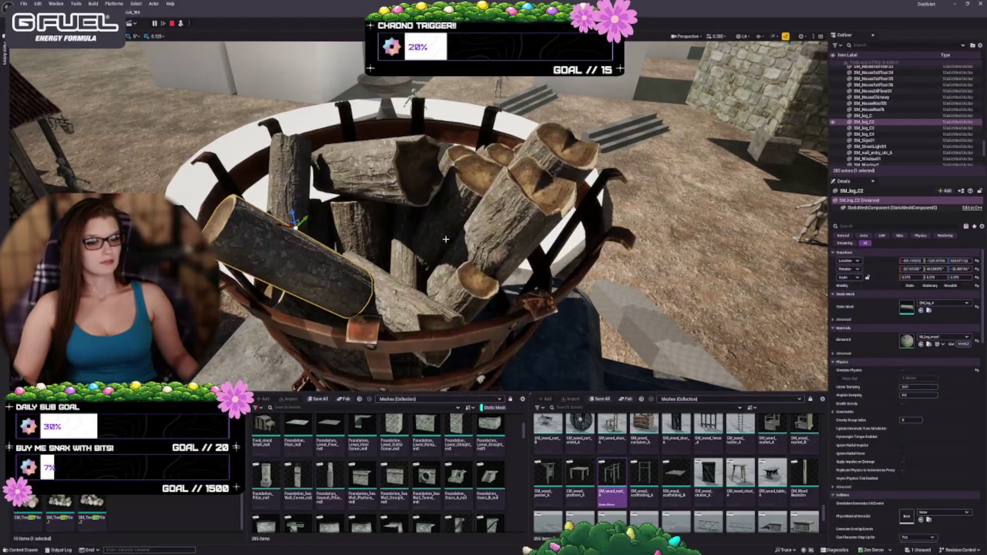
# Reposition SM_log_C and rotate it to lie across the pile
pyautogui.click(213, 246)
pyautogui.moveTo(213, 245)
pyautogui.mouseDown()
pyautogui.moveTo(221, 242)
pyautogui.moveTo(213, 246)
pyautogui.mouseUp()
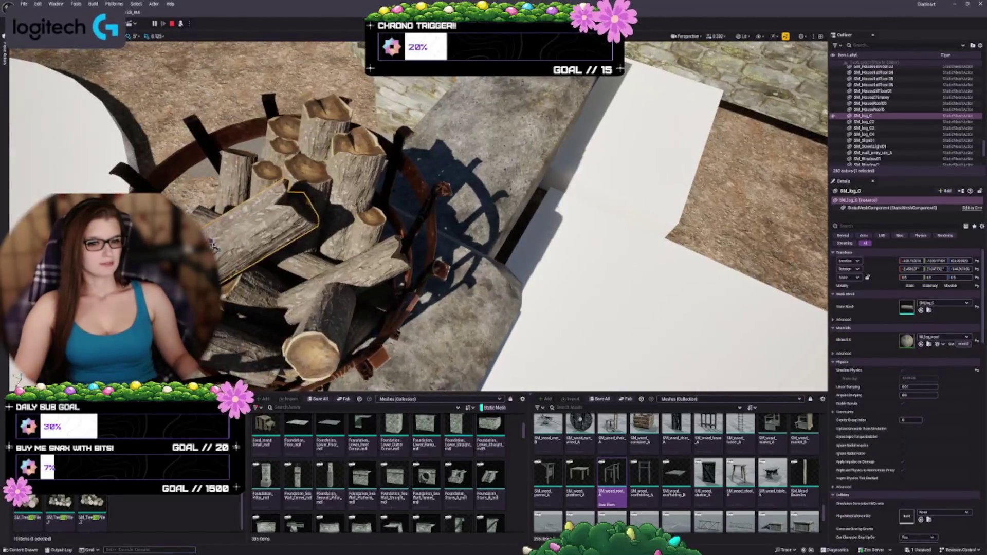
pyautogui.moveTo(271, 237); pyautogui.dragTo(383, 215)
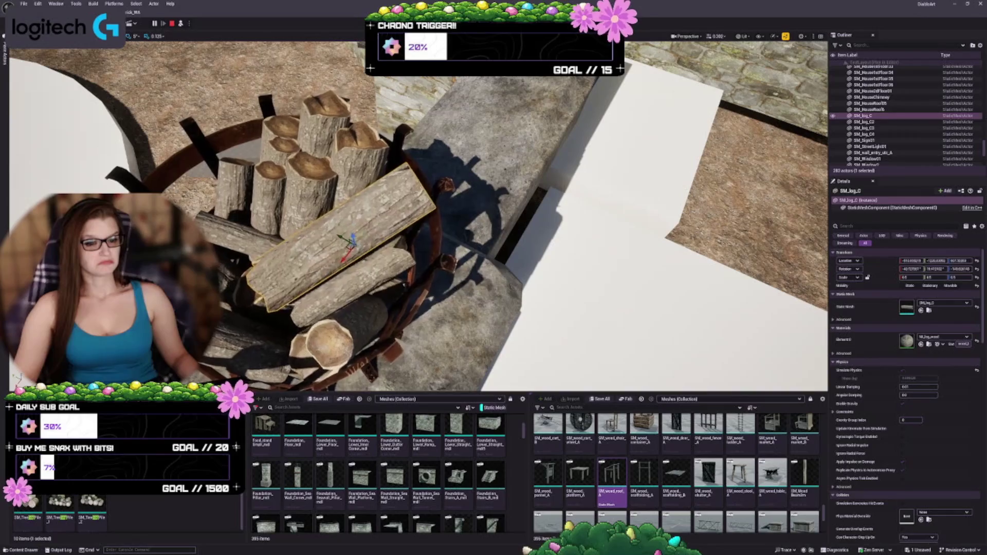
pyautogui.moveTo(426, 287); pyautogui.dragTo(426, 287)
pyautogui.moveTo(414, 128); pyautogui.dragTo(412, 165)
pyautogui.moveTo(412, 216); pyautogui.dragTo(412, 216)
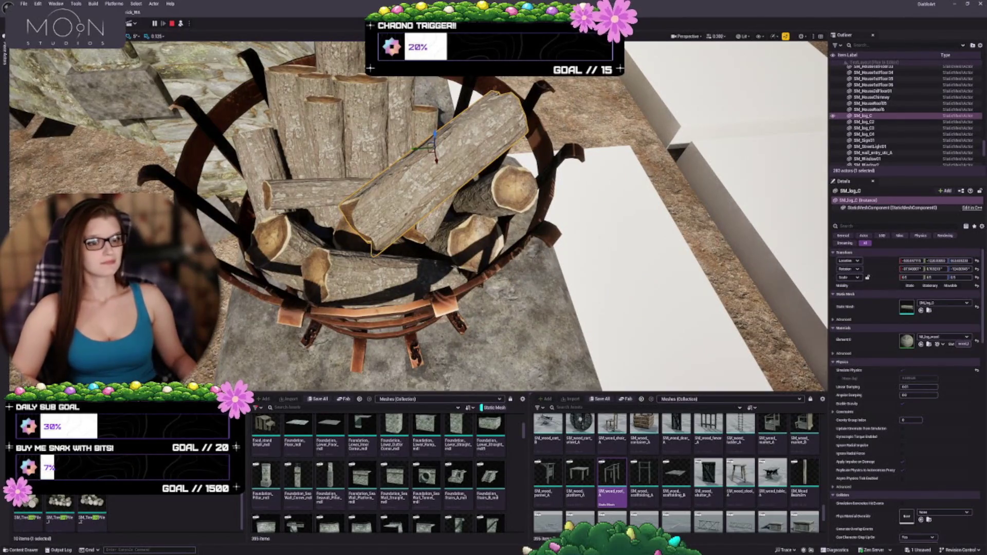
# Select the brazier and logs, keep their simulation changes, and stop simulating
pyautogui.keyDown('ctrl'); pyautogui.click(378, 262); pyautogui.keyUp('ctrl')
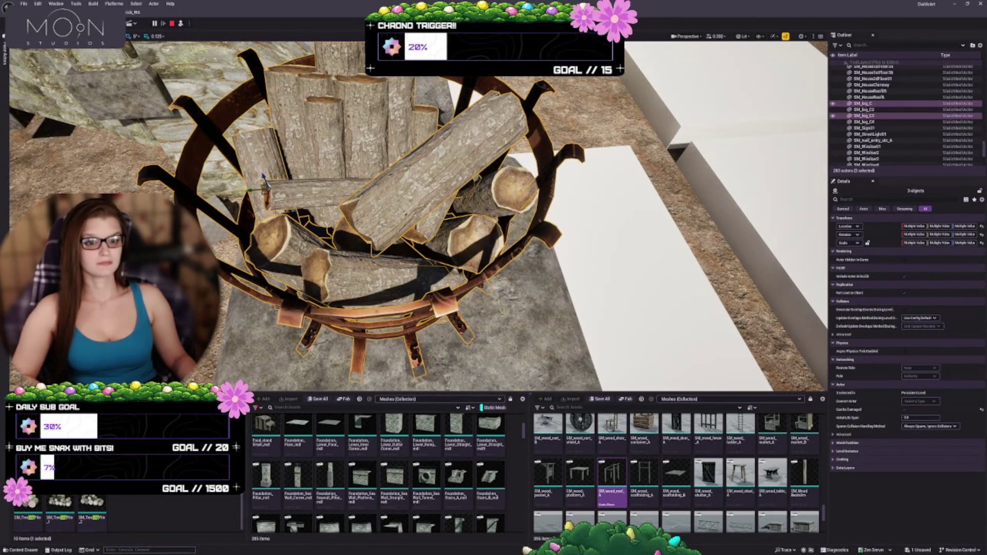
pyautogui.keyDown('ctrl'); pyautogui.click(260, 170); pyautogui.keyUp('ctrl')
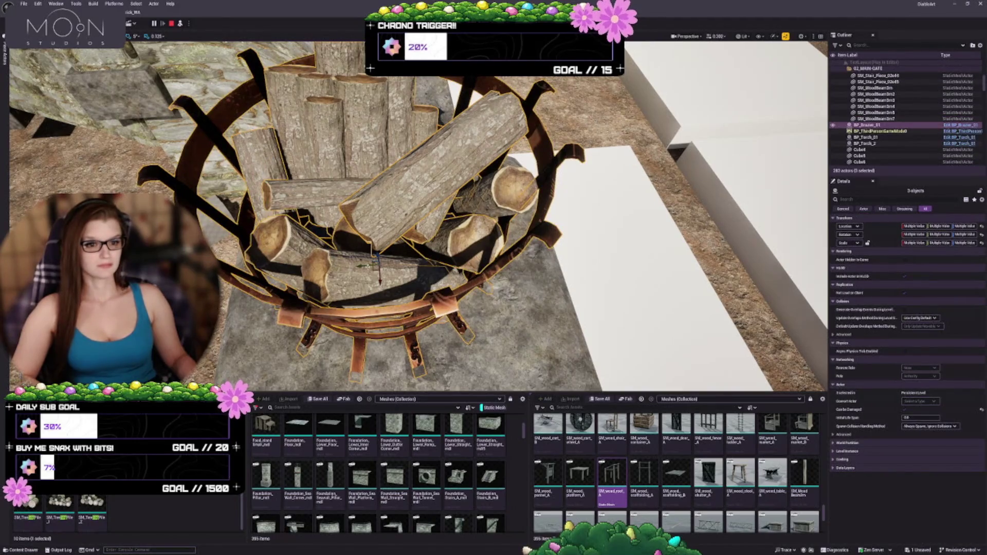
pyautogui.keyDown('ctrl'); pyautogui.click(363, 267); pyautogui.keyUp('ctrl')
pyautogui.keyDown('ctrl'); pyautogui.click(506, 190); pyautogui.keyUp('ctrl')
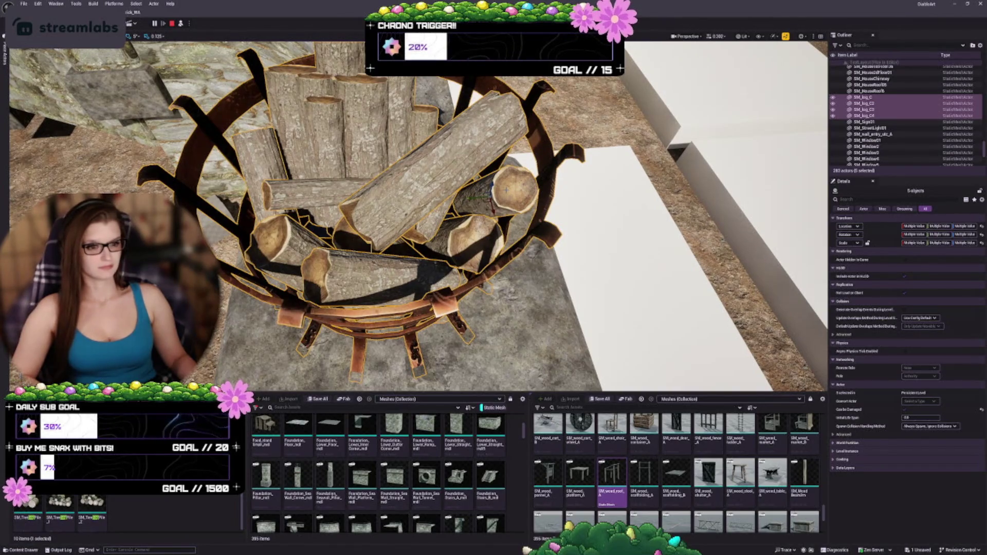
pyautogui.moveTo(507, 190)
pyautogui.mouseDown()
pyautogui.moveTo(453, 165)
pyautogui.moveTo(380, 200)
pyautogui.mouseUp()
pyautogui.scroll(10, 420, 216)
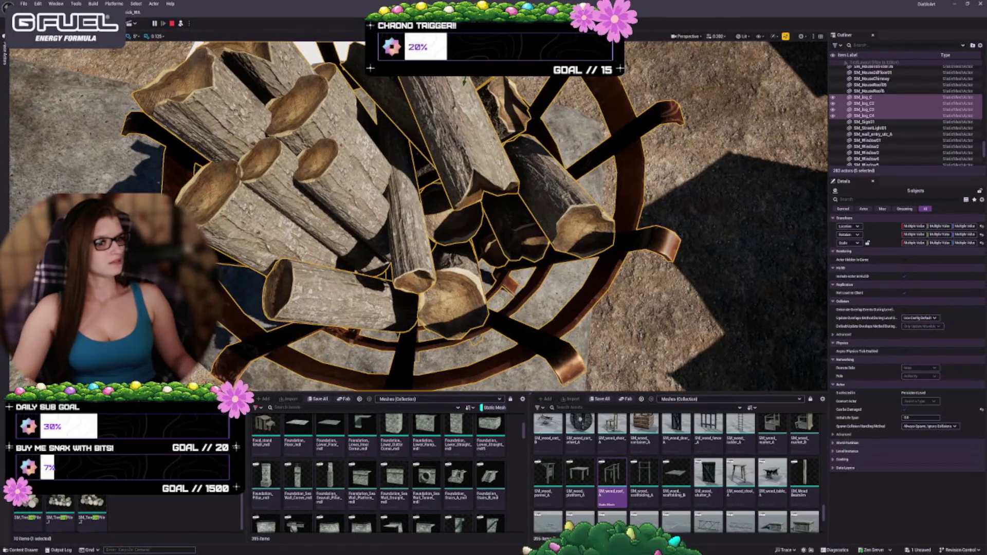
pyautogui.moveTo(381, 201); pyautogui.dragTo(359, 217)
pyautogui.rightClick(441, 177)
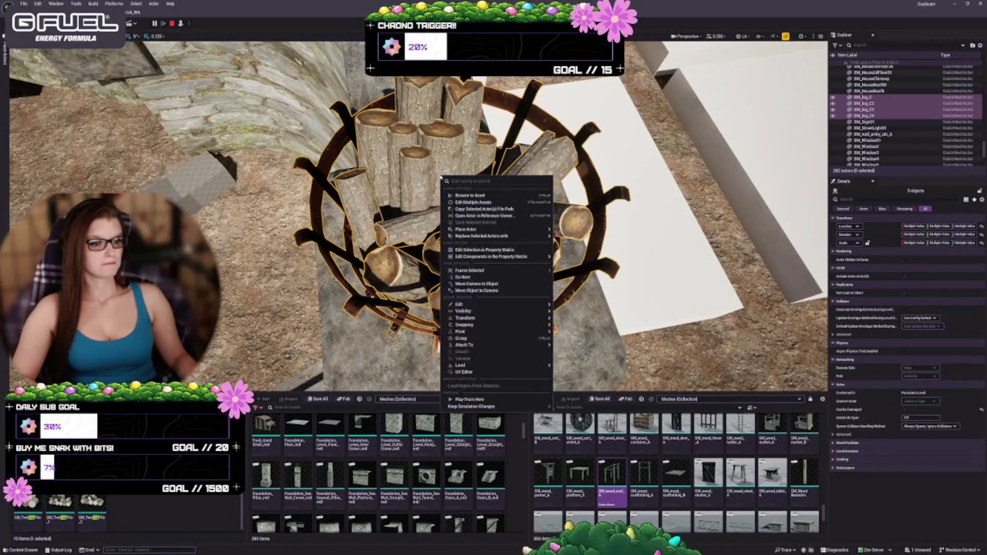
pyautogui.click(471, 406)
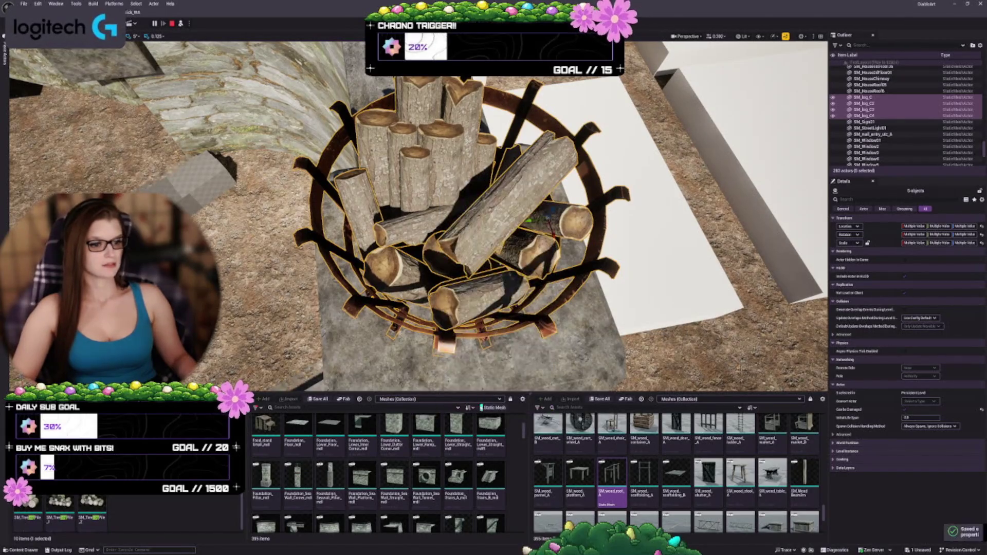
pyautogui.press('Escape')
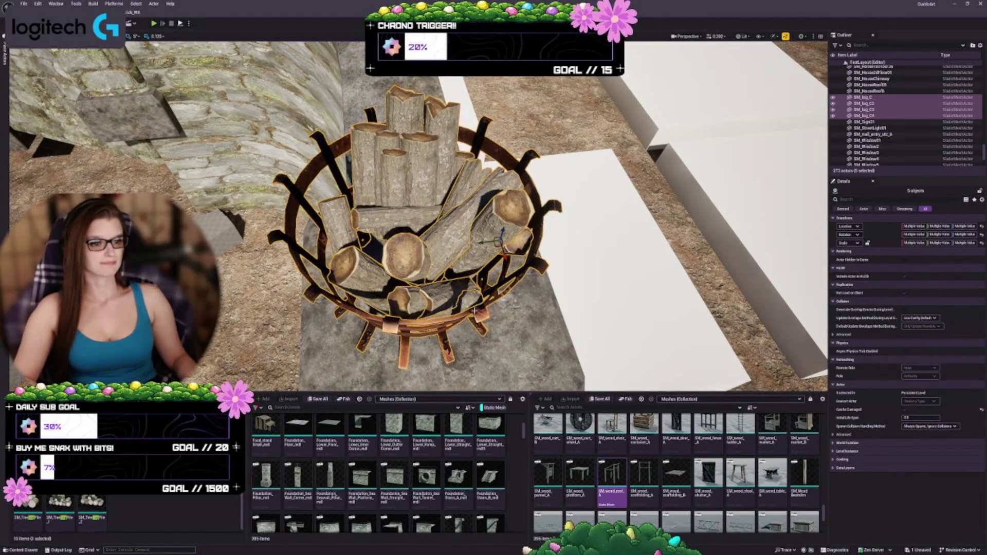
# Keep only the four log pieces selected, dropping the brazier, and dismiss the blueprint options list
pyautogui.moveTo(416, 216)
pyautogui.mouseDown()
pyautogui.moveTo(417, 311)
pyautogui.moveTo(464, 292)
pyautogui.moveTo(210, 119)
pyautogui.mouseUp()
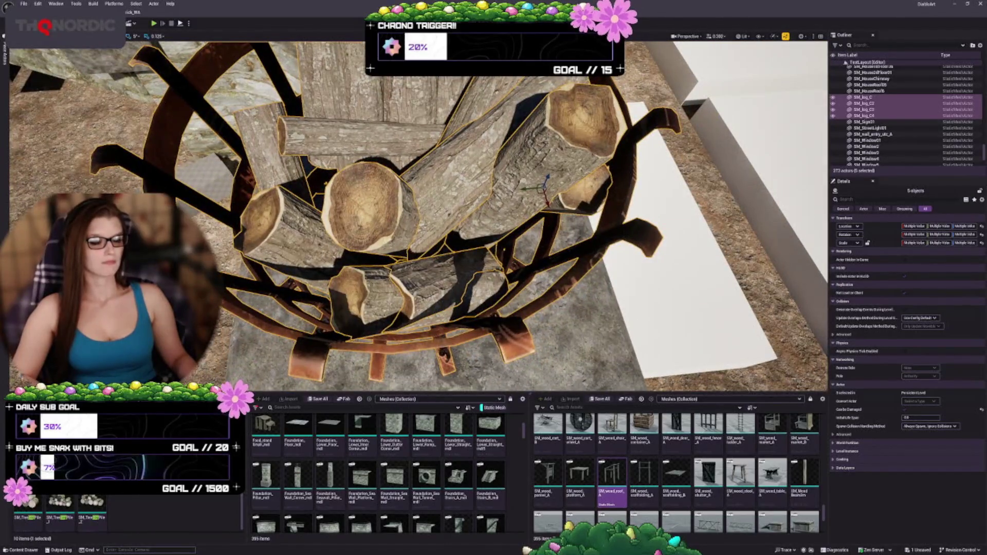
pyautogui.keyDown('ctrl'); pyautogui.click(207, 109); pyautogui.keyUp('ctrl')
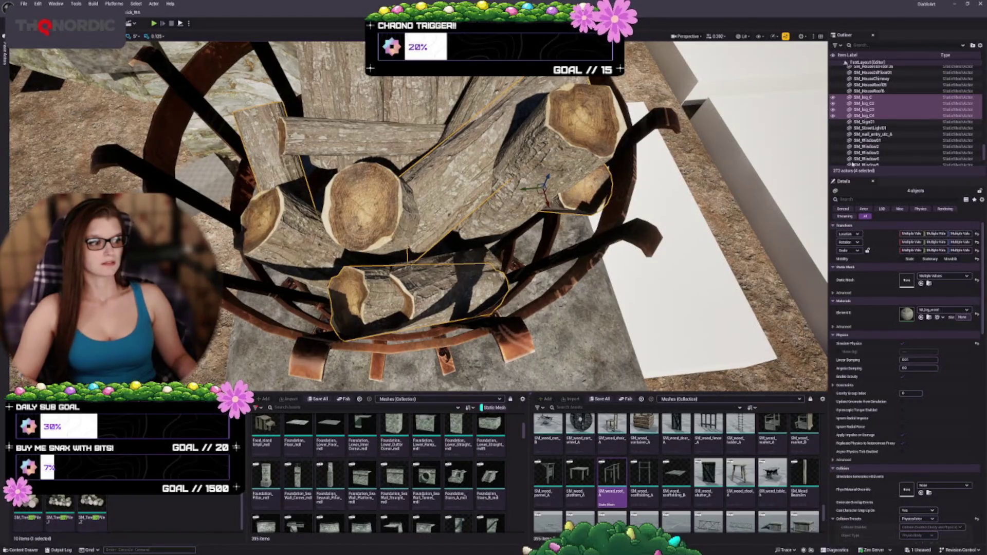
pyautogui.scroll(3, 864, 149)
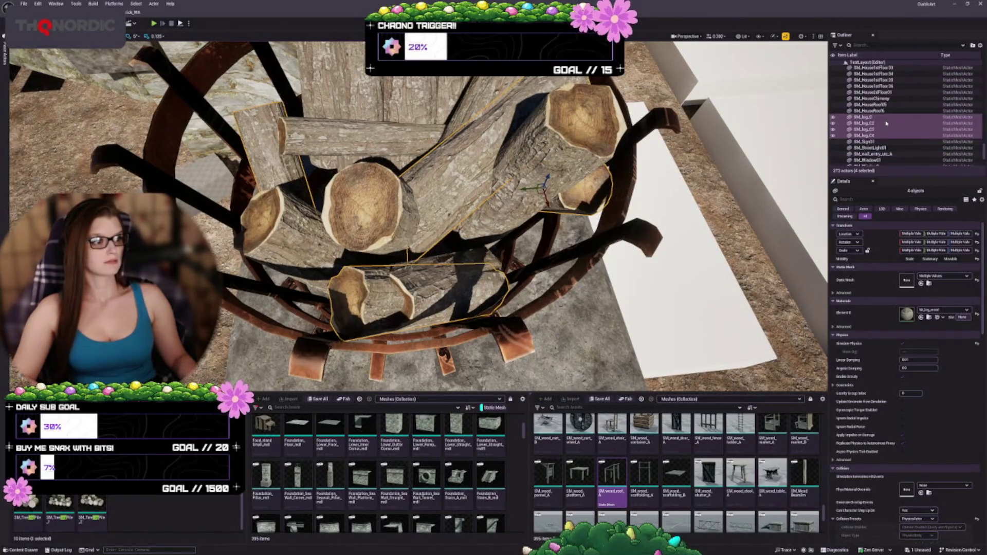
pyautogui.scroll(-2, 887, 123)
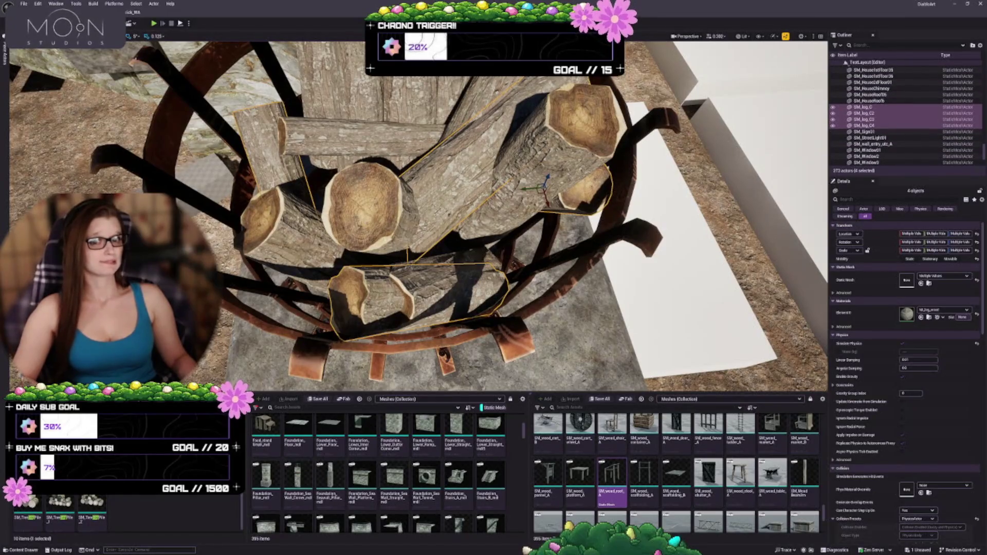
pyautogui.click(130, 23)
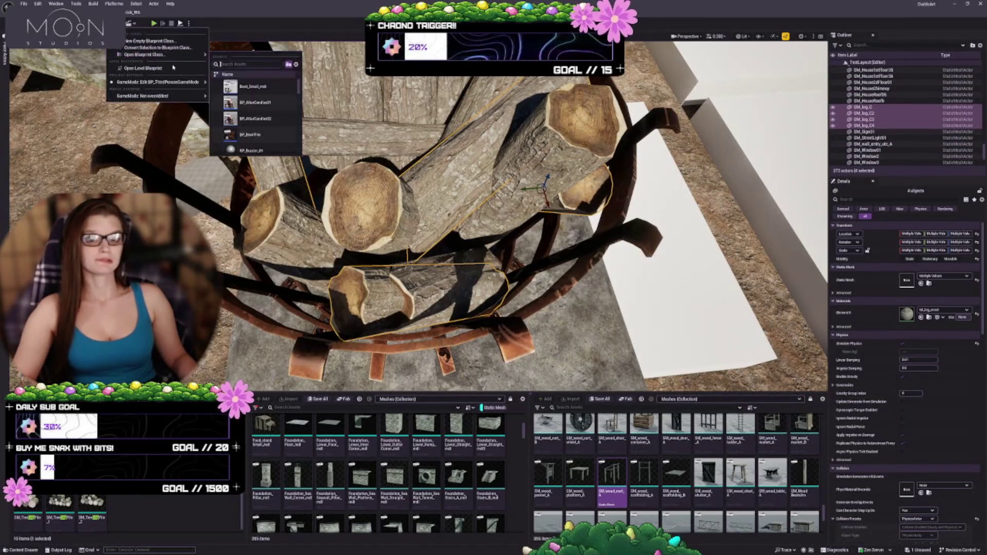
pyautogui.moveTo(166, 101)
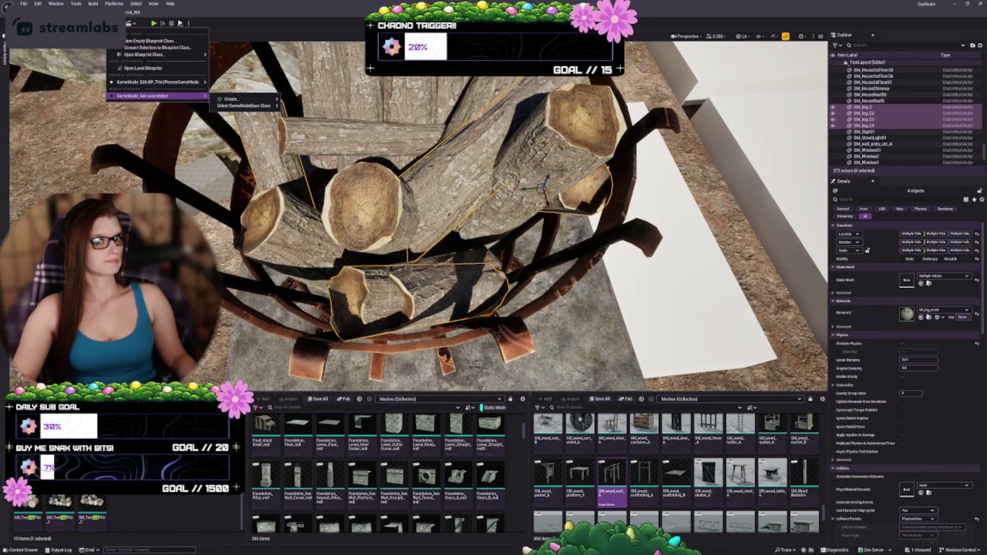
pyautogui.press('Escape')
# Attach the selected logs to BP_Brazier_01, then select the brazier in the Outliner
pyautogui.rightClick(870, 118)
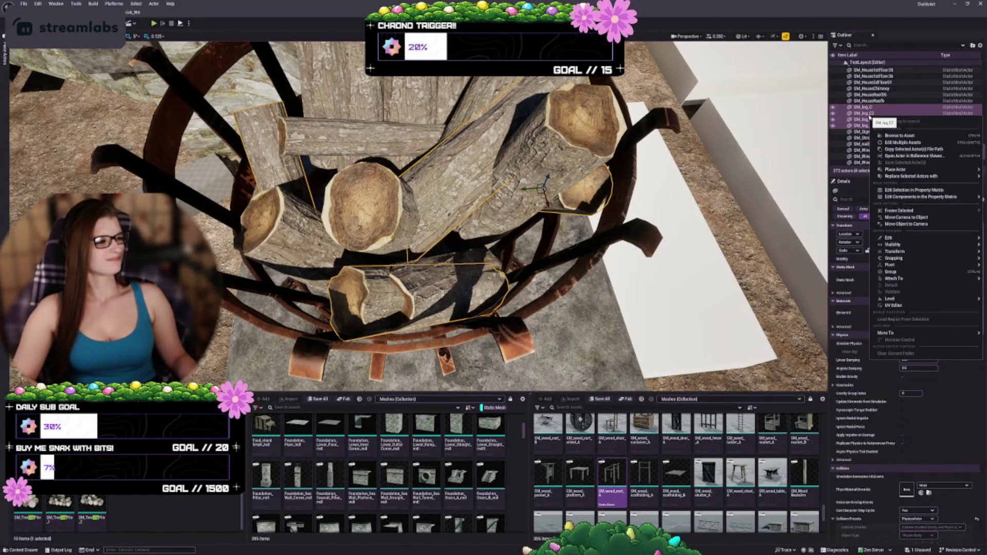
pyautogui.moveTo(904, 279)
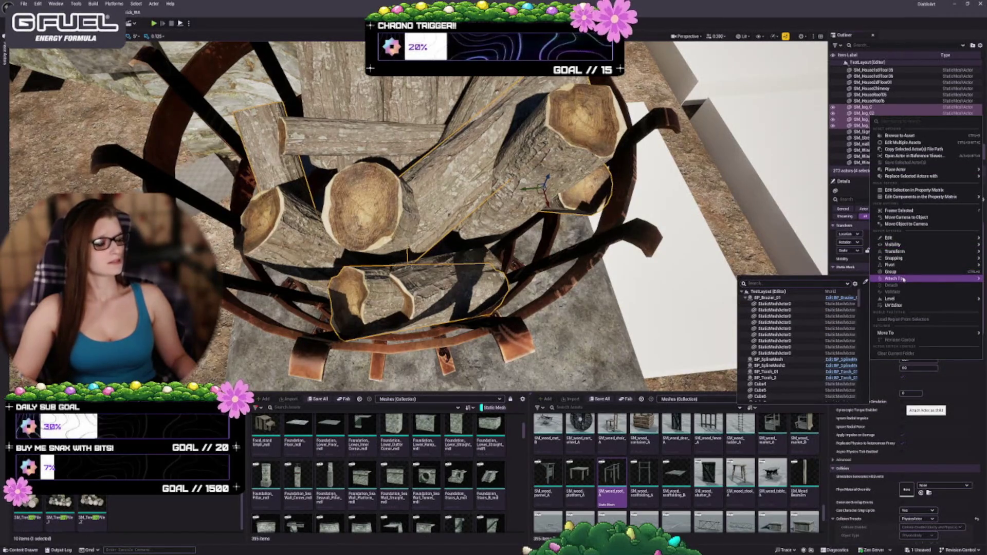
pyautogui.click(767, 298)
pyautogui.scroll(15, 889, 117)
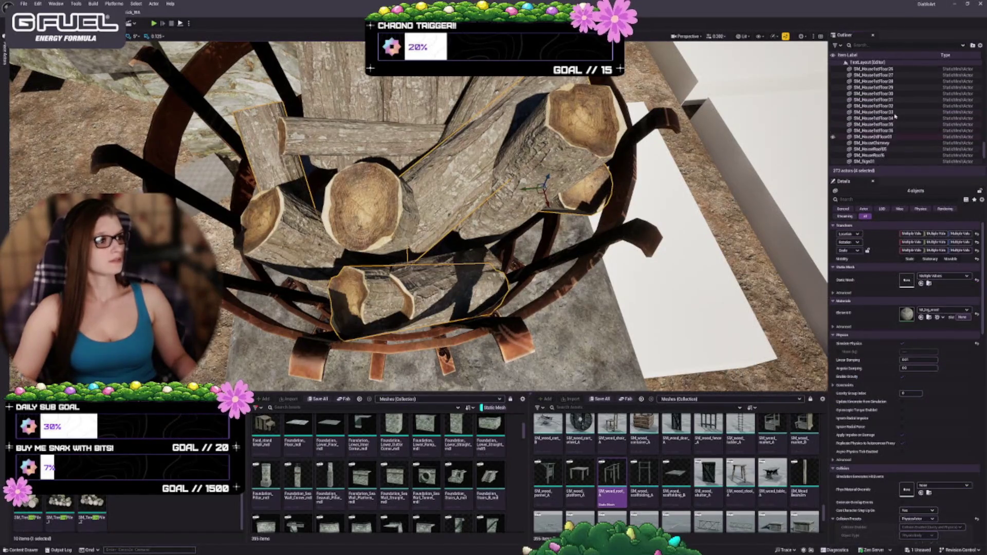
pyautogui.scroll(10, 889, 116)
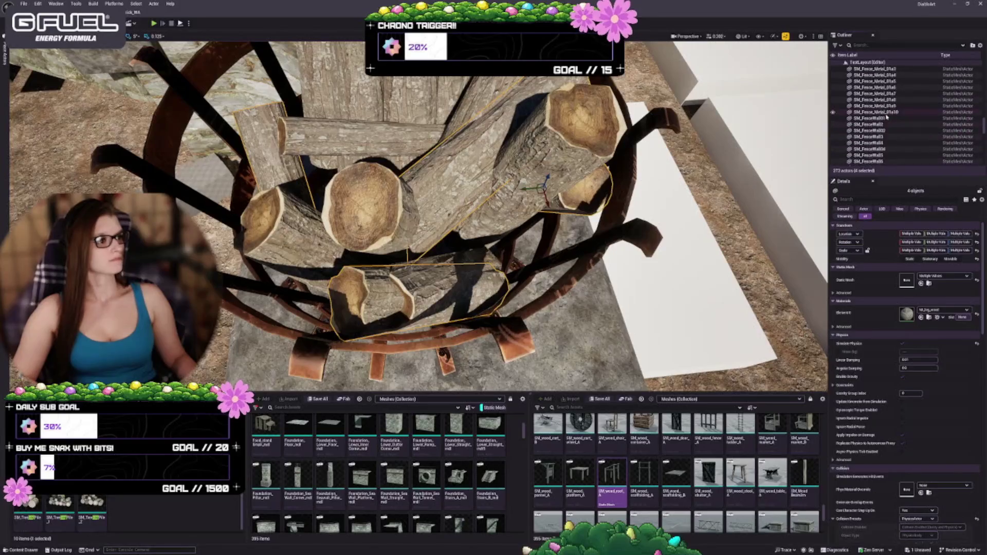
pyautogui.click(629, 164)
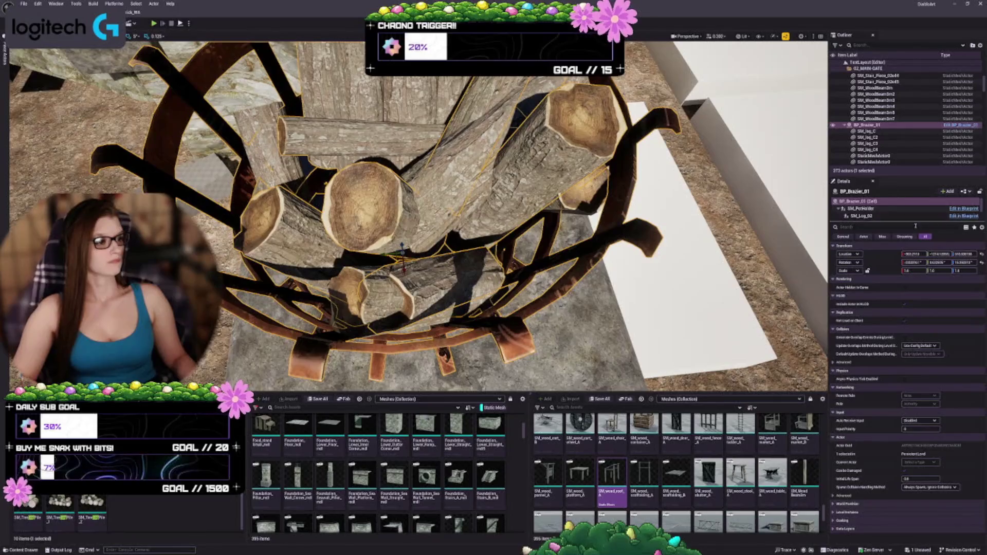
pyautogui.click(882, 227)
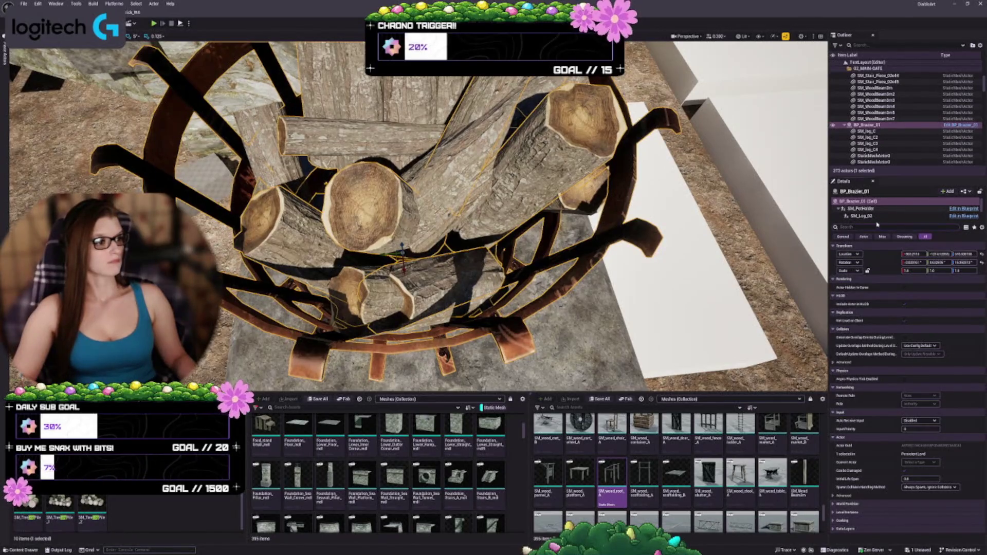
pyautogui.moveTo(875, 222); pyautogui.dragTo(879, 286)
pyautogui.click(868, 133)
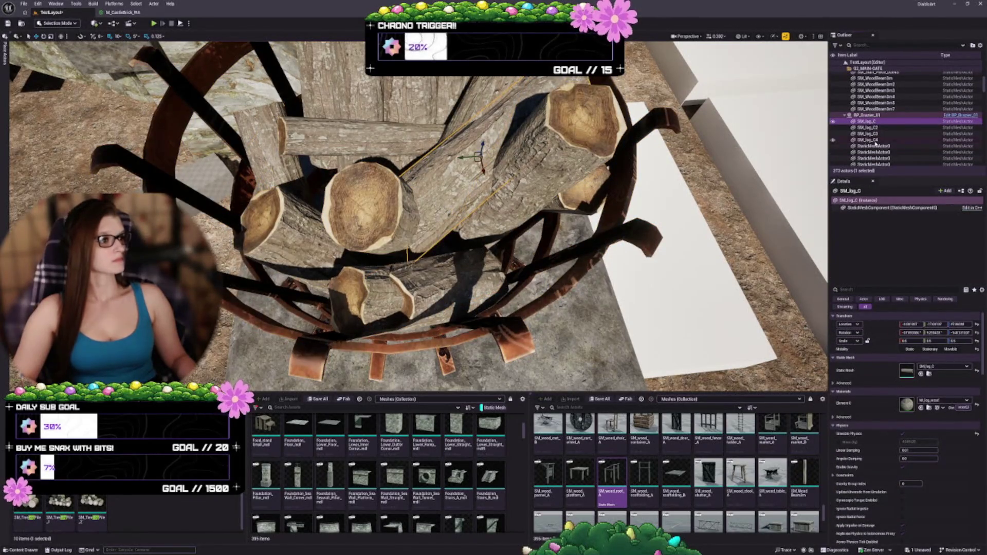
pyautogui.keyDown('shift'); pyautogui.click(873, 140); pyautogui.keyUp('shift')
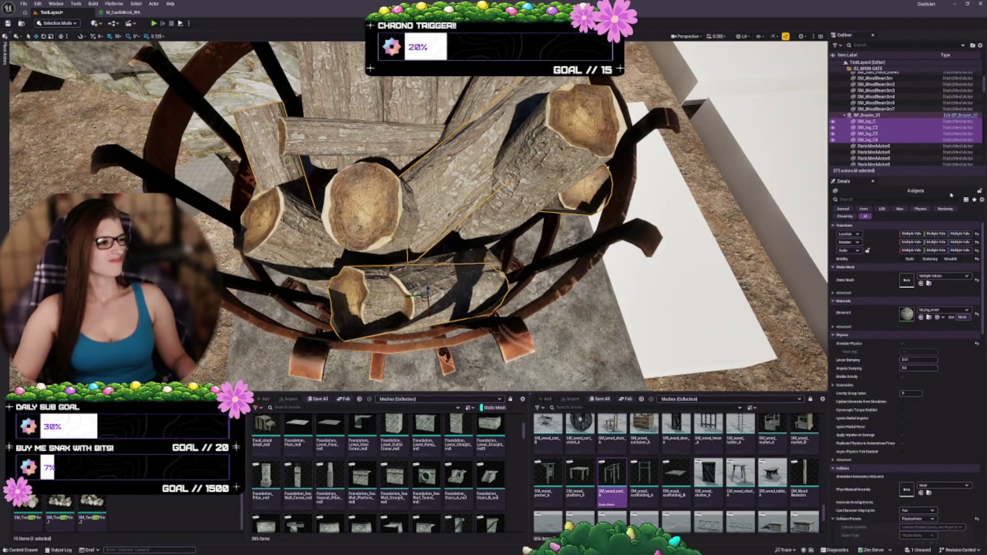
pyautogui.click(873, 122)
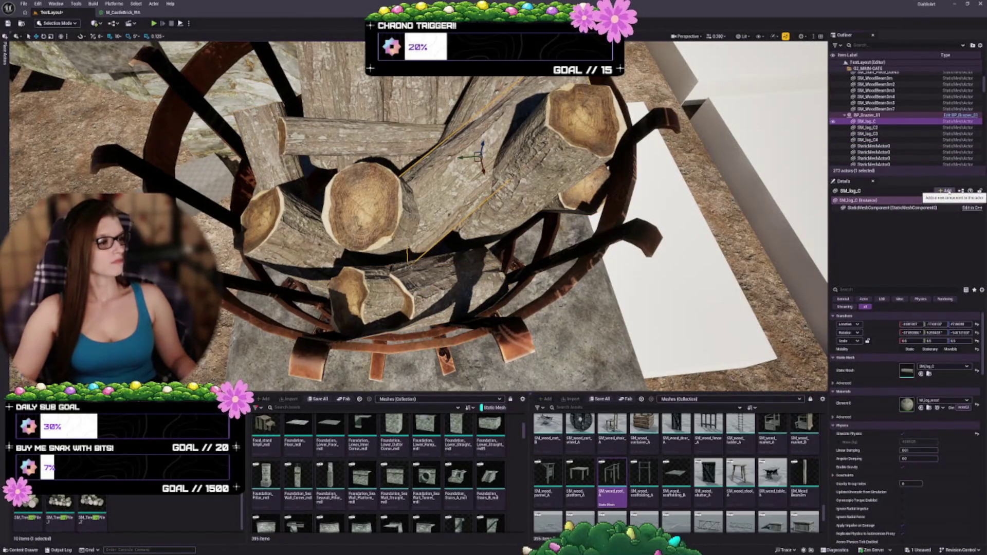
pyautogui.click(961, 192)
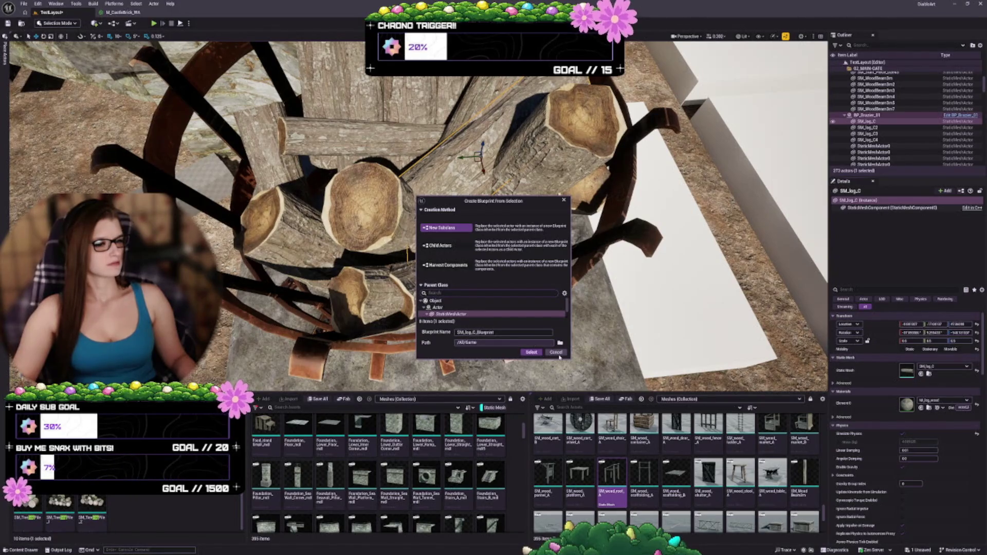
pyautogui.click(557, 354)
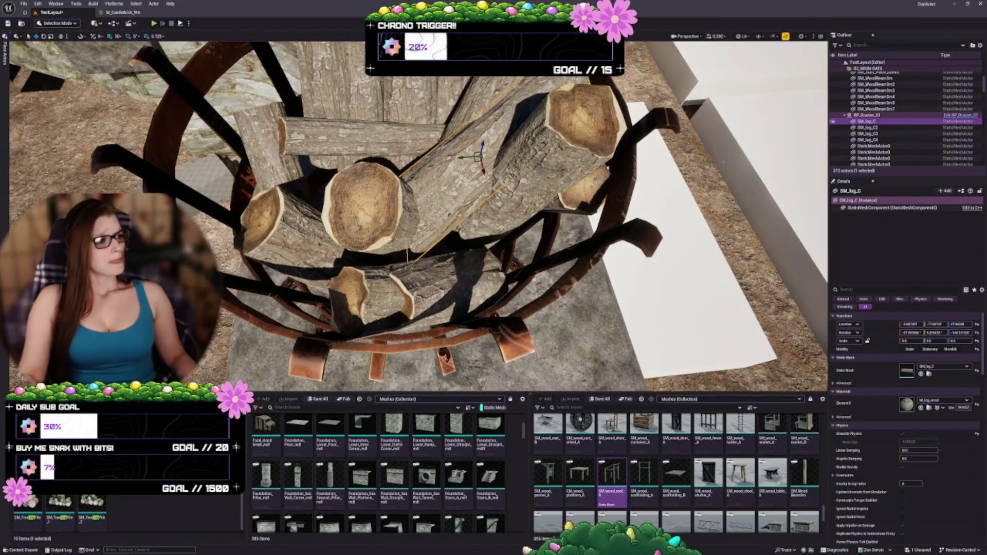
pyautogui.click(874, 116)
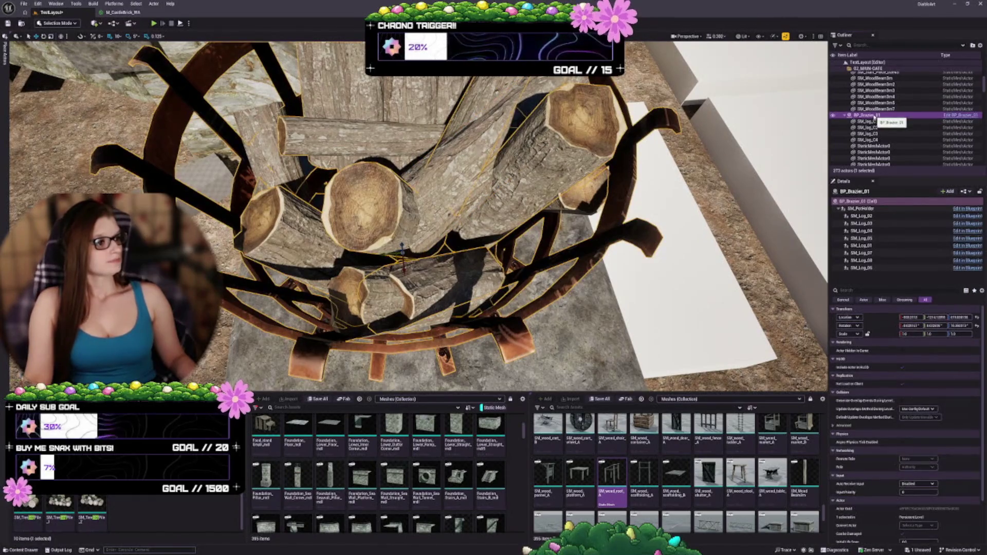
pyautogui.rightClick(874, 117)
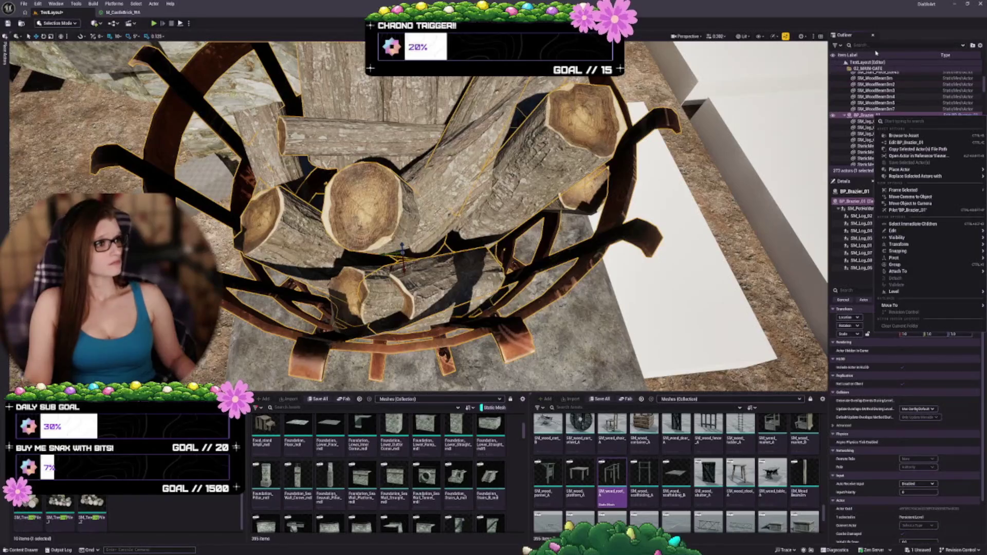
pyautogui.click(864, 10)
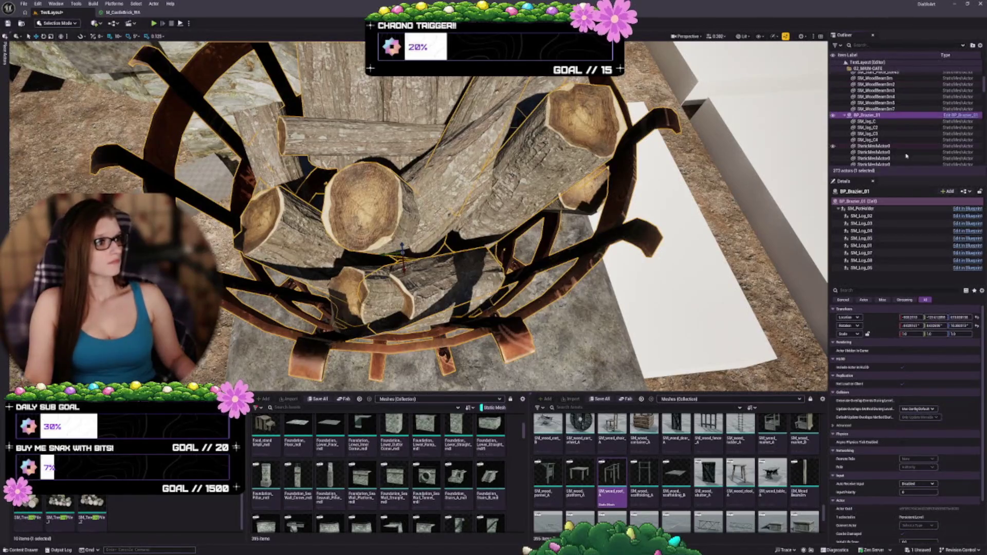
pyautogui.click(965, 191)
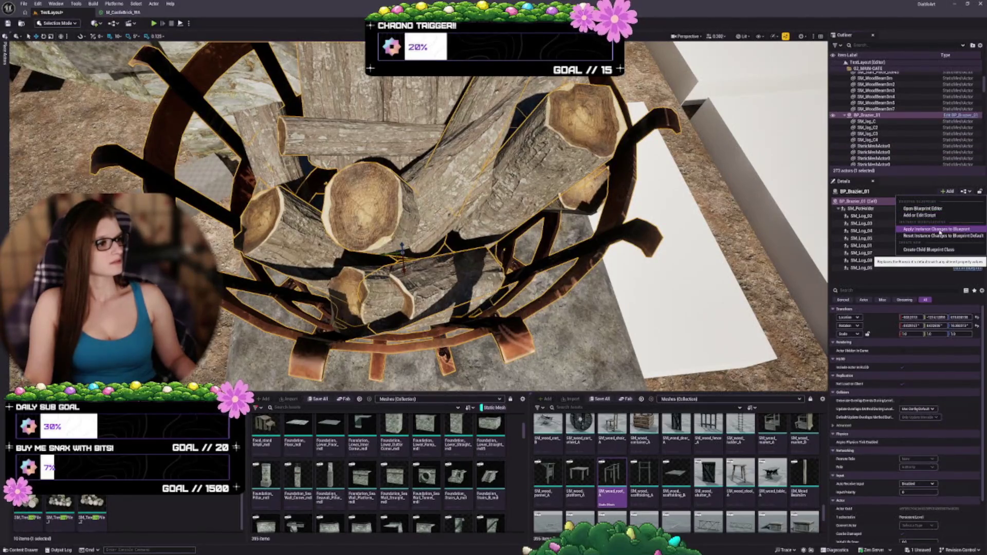
pyautogui.click(940, 232)
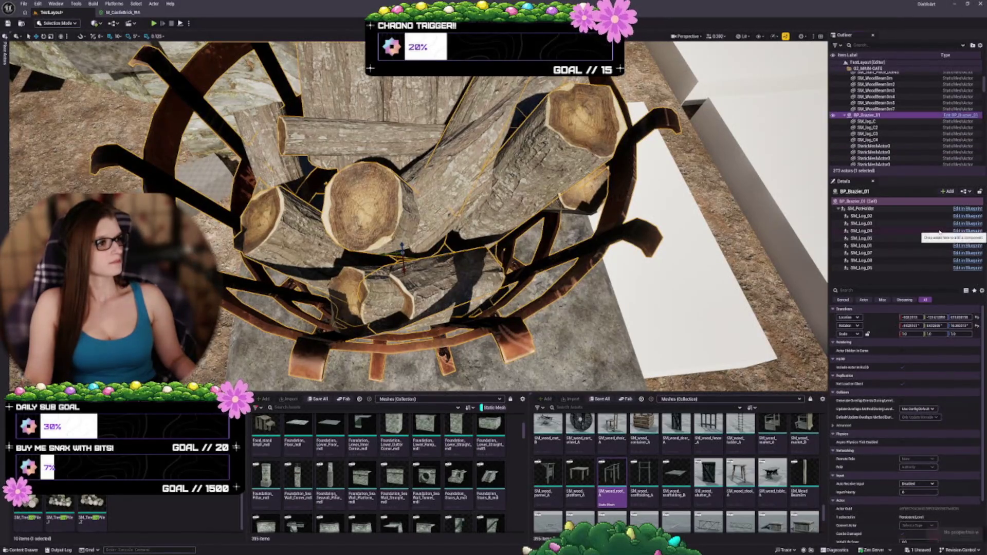
pyautogui.click(875, 121)
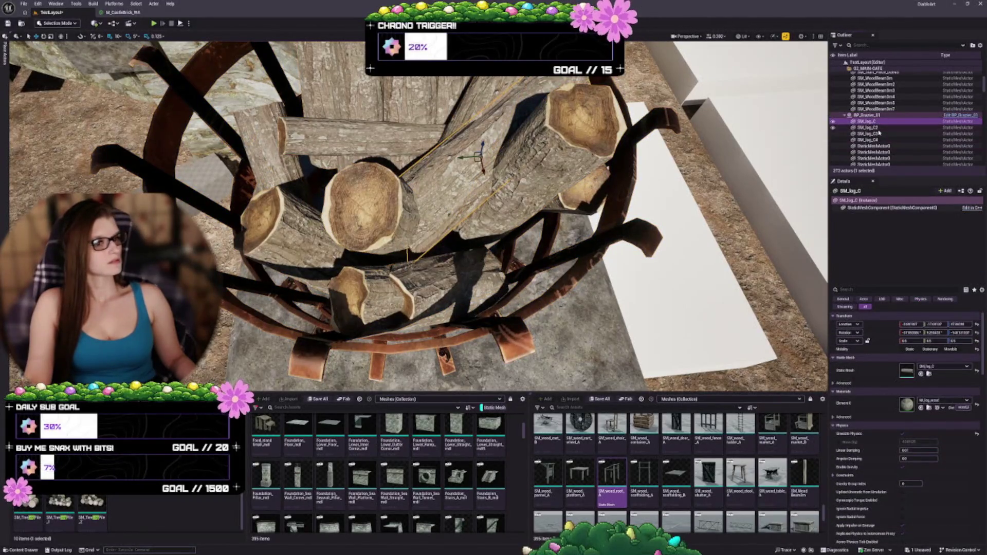
# Drag SM_log_C and SM_log_C2 onto BP_Brazier_01, cancelling an accidental blueprint conversion
pyautogui.moveTo(869, 116); pyautogui.dragTo(869, 117)
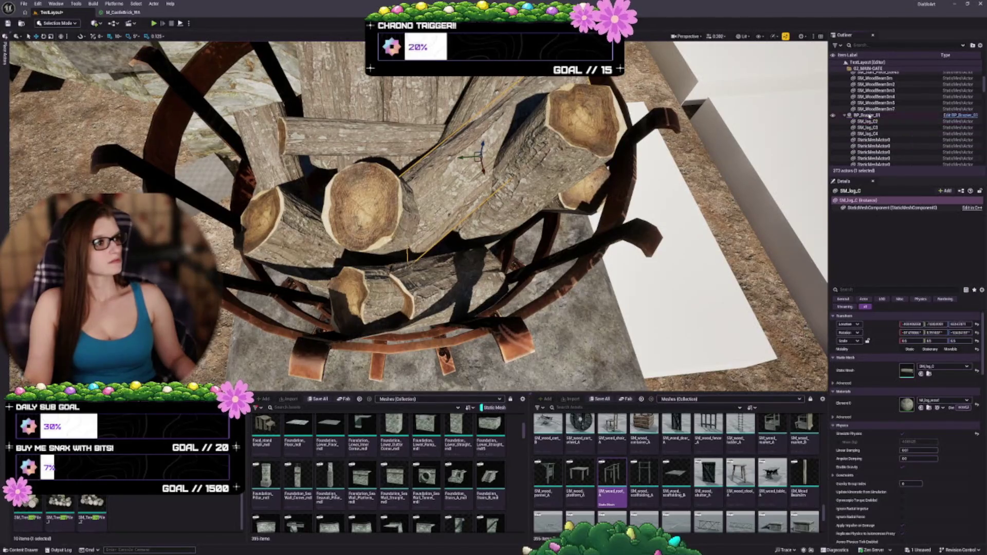
pyautogui.click(875, 122)
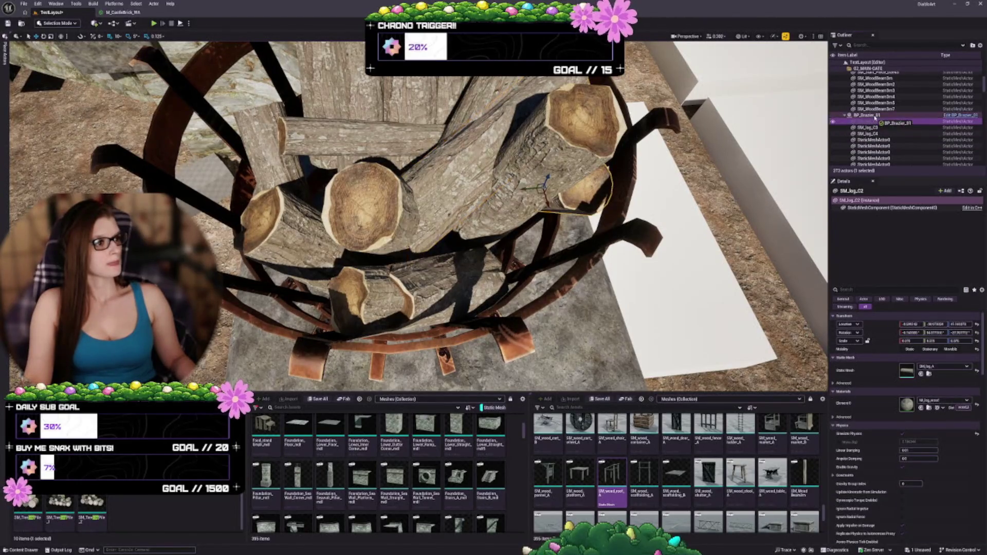
pyautogui.moveTo(877, 123); pyautogui.dragTo(876, 117)
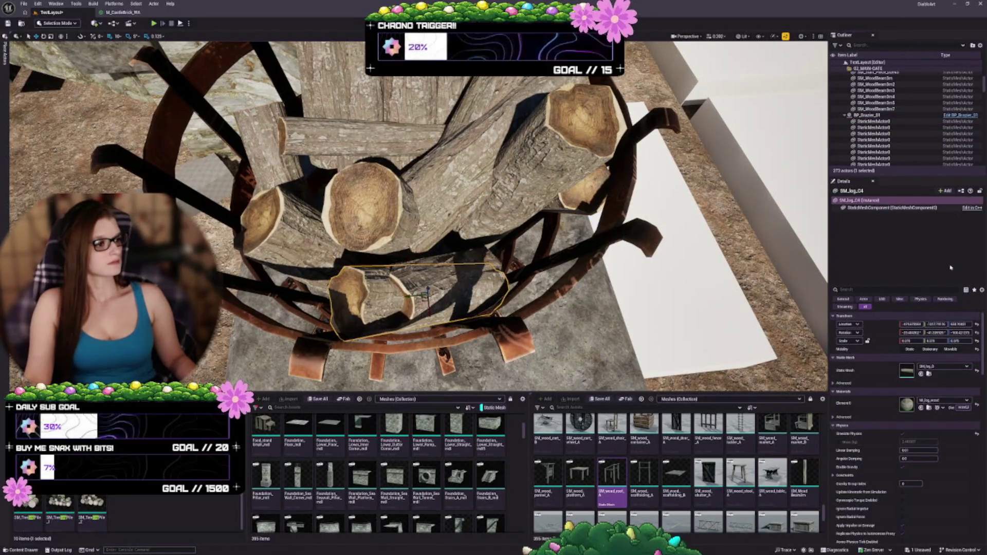
pyautogui.click(960, 191)
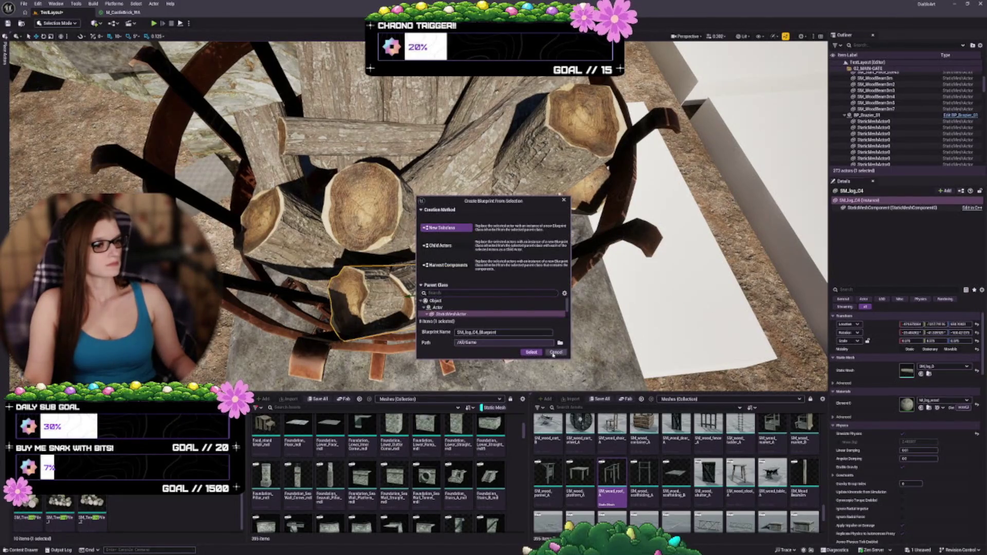
pyautogui.click(554, 353)
pyautogui.click(869, 115)
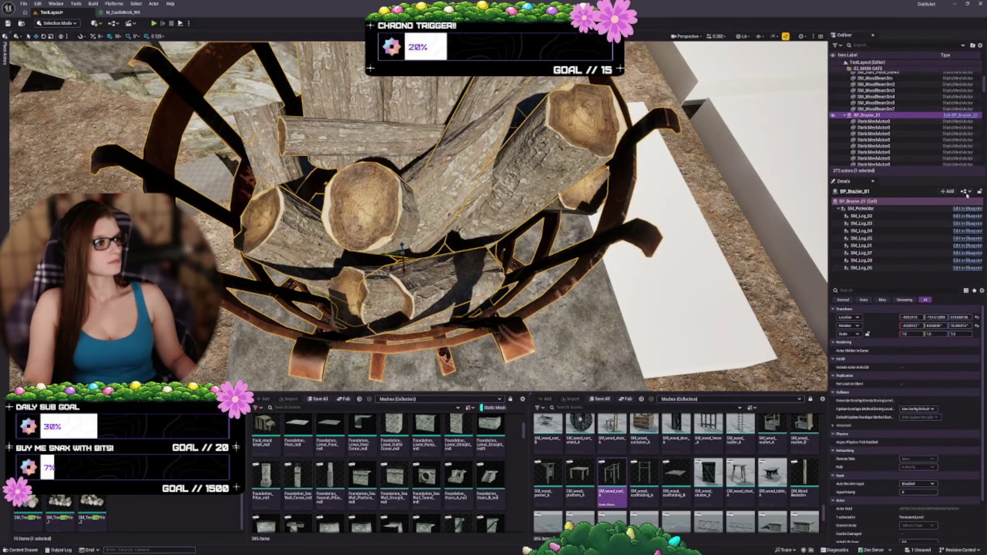
# Copy the selection and save the level
pyautogui.hotkey('ctrl', 'c')
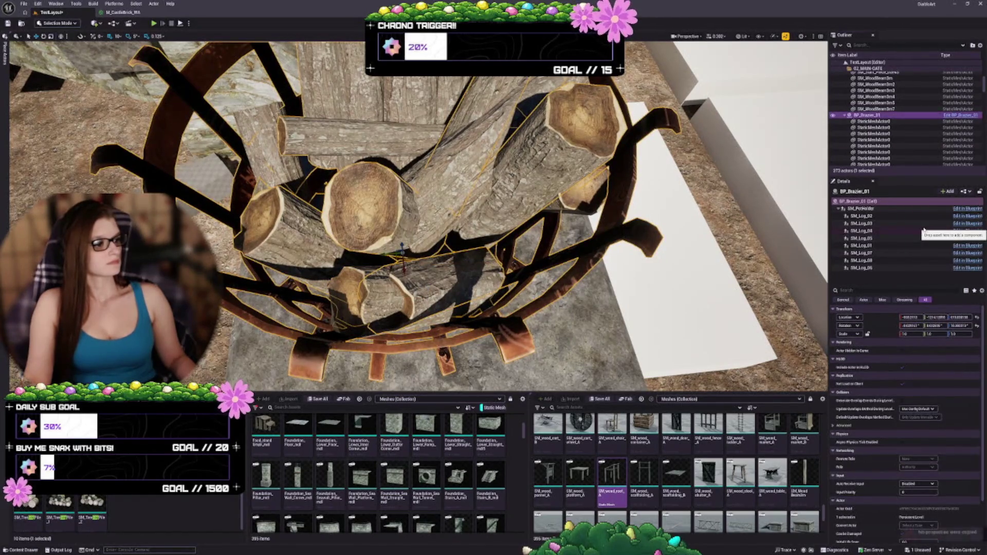
pyautogui.scroll(2, 412, 216)
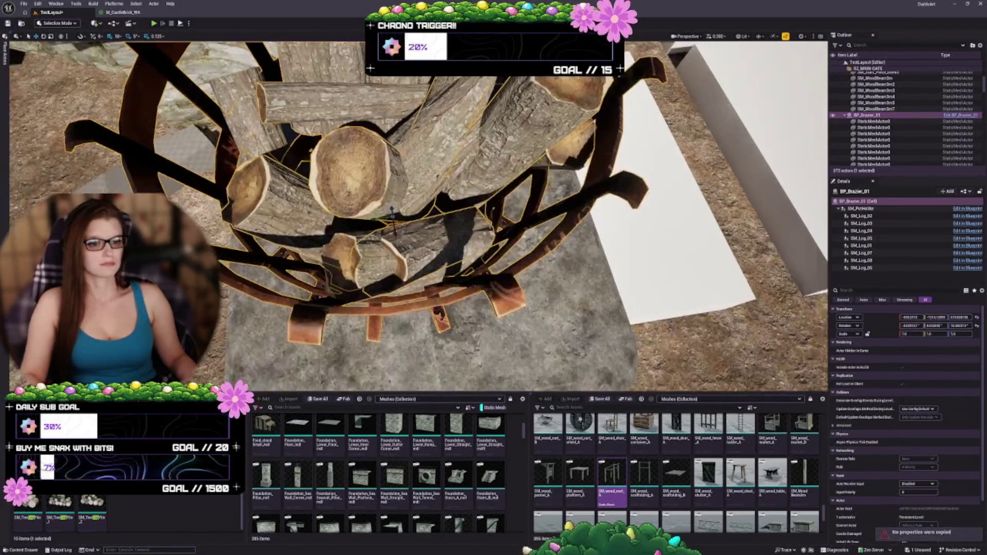
pyautogui.scroll(2, 411, 216)
pyautogui.hotkey('ctrl', 's')
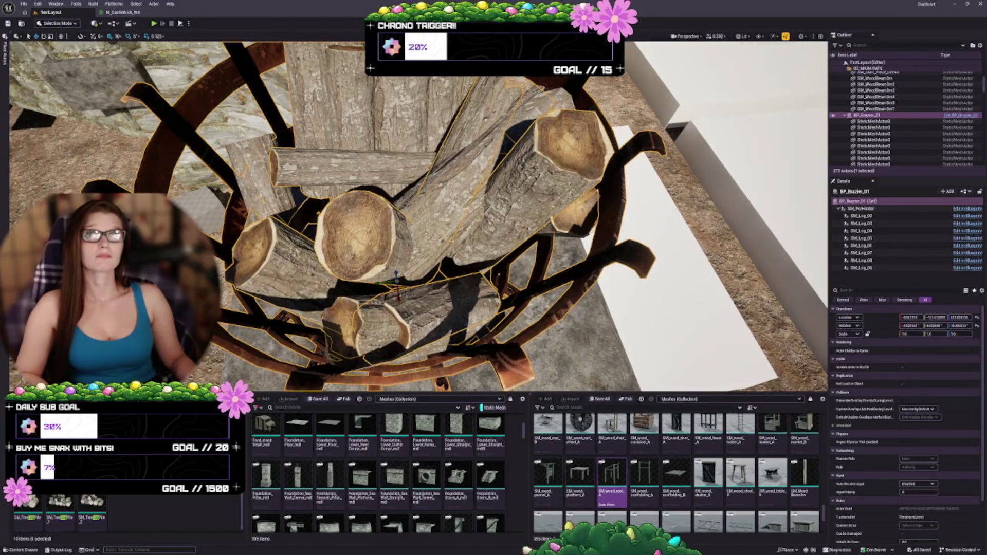
pyautogui.scroll(-3, 905, 144)
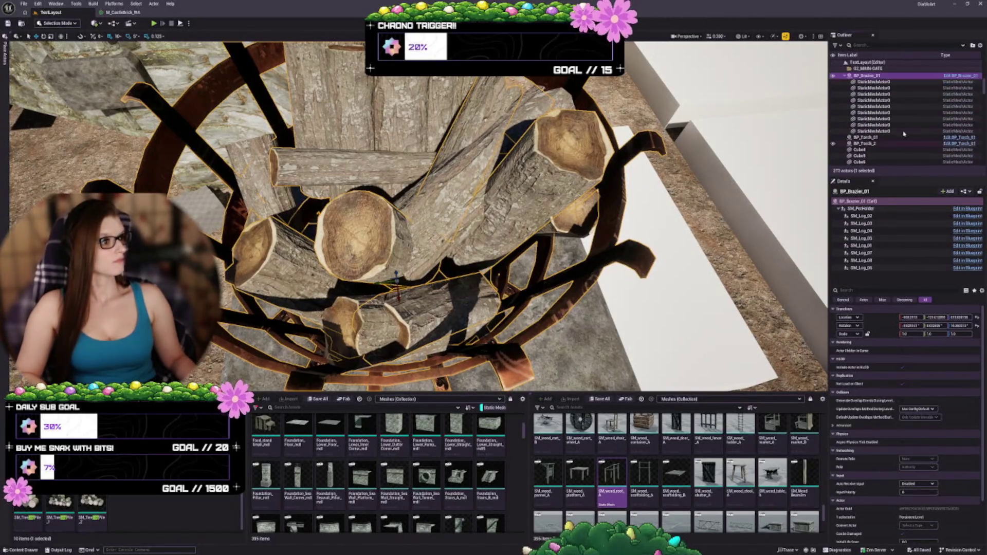
pyautogui.scroll(2, 905, 139)
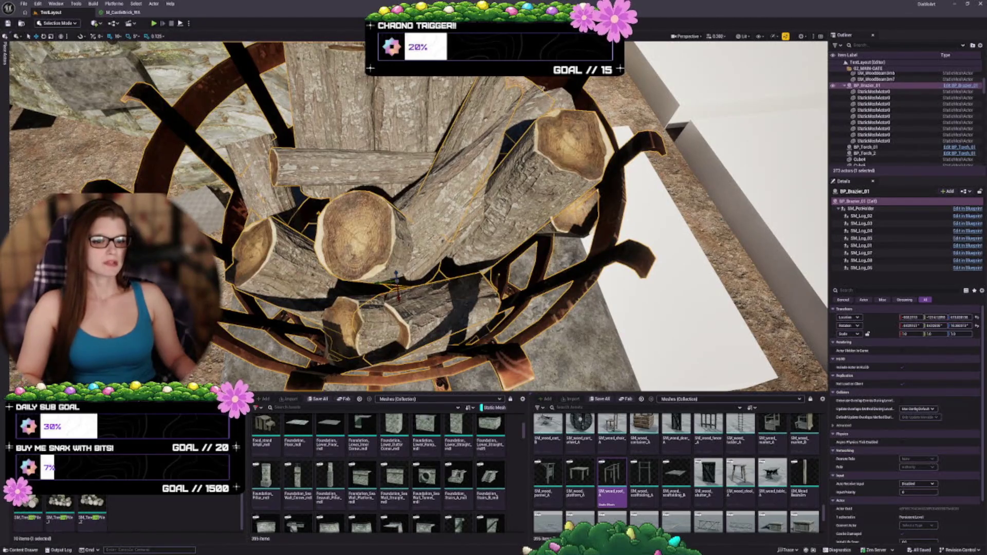
# Select all four log packs, SM_log_C through SM_log_C4, in the Outliner
pyautogui.moveTo(379, 189)
pyautogui.mouseDown()
pyautogui.moveTo(408, 224)
pyautogui.moveTo(493, 233)
pyautogui.mouseUp()
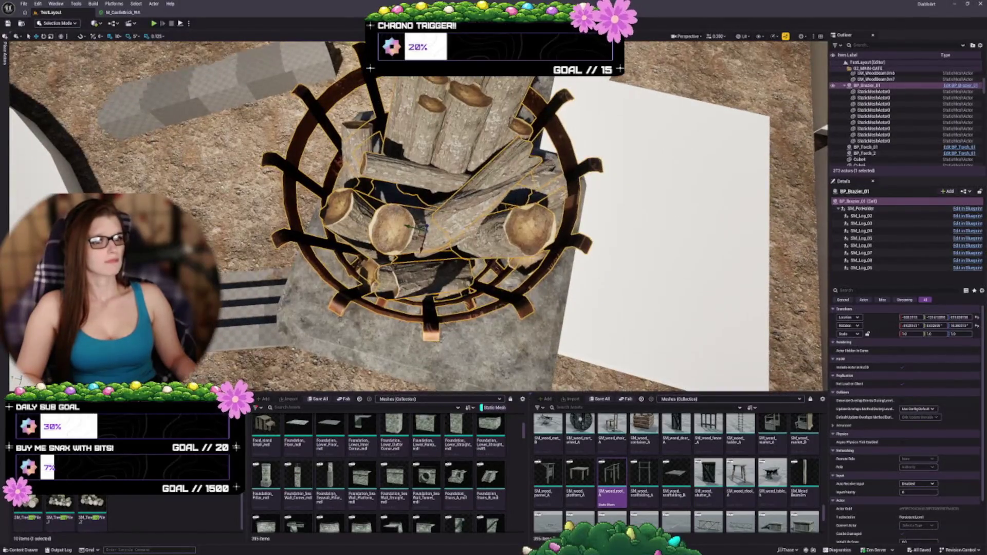
pyautogui.click(357, 155)
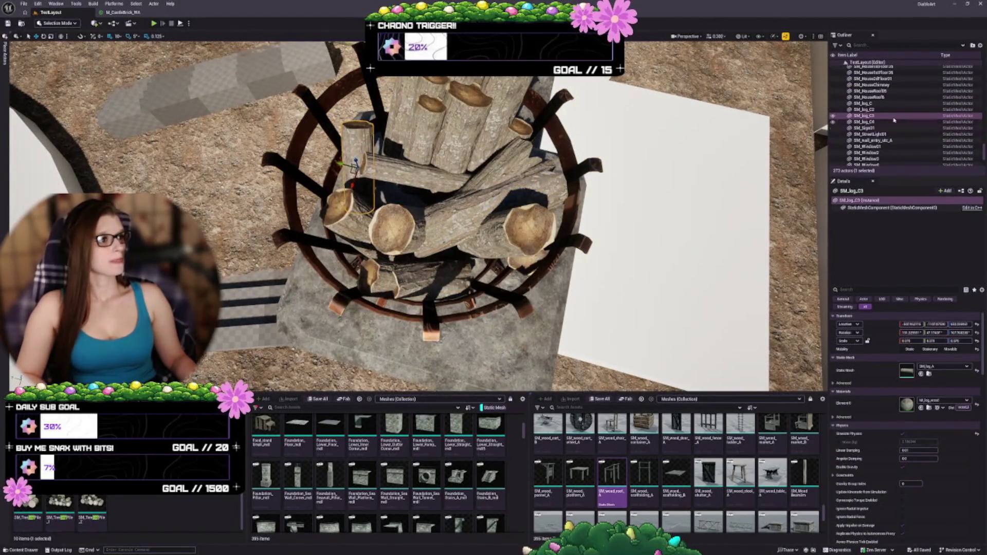
pyautogui.scroll(2, 908, 137)
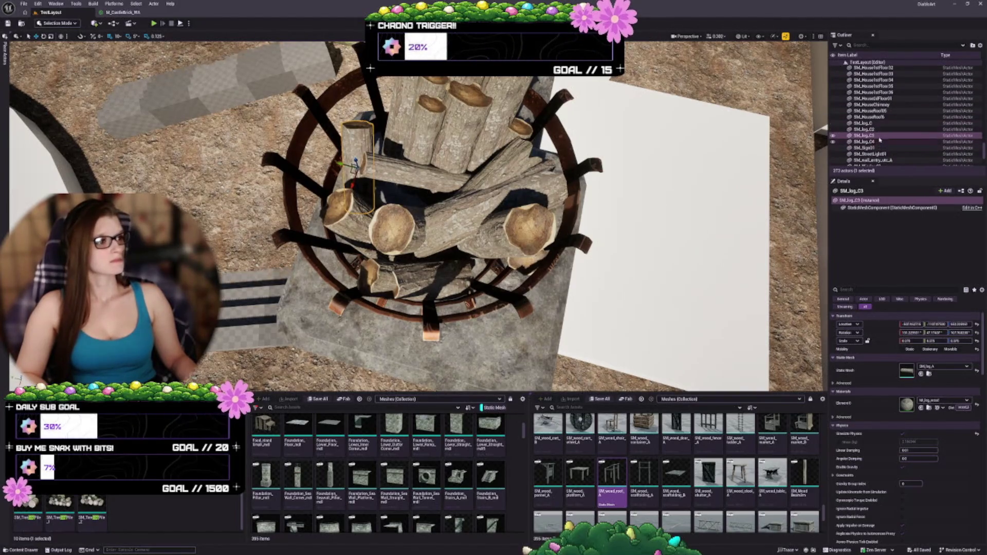
pyautogui.scroll(2, 880, 139)
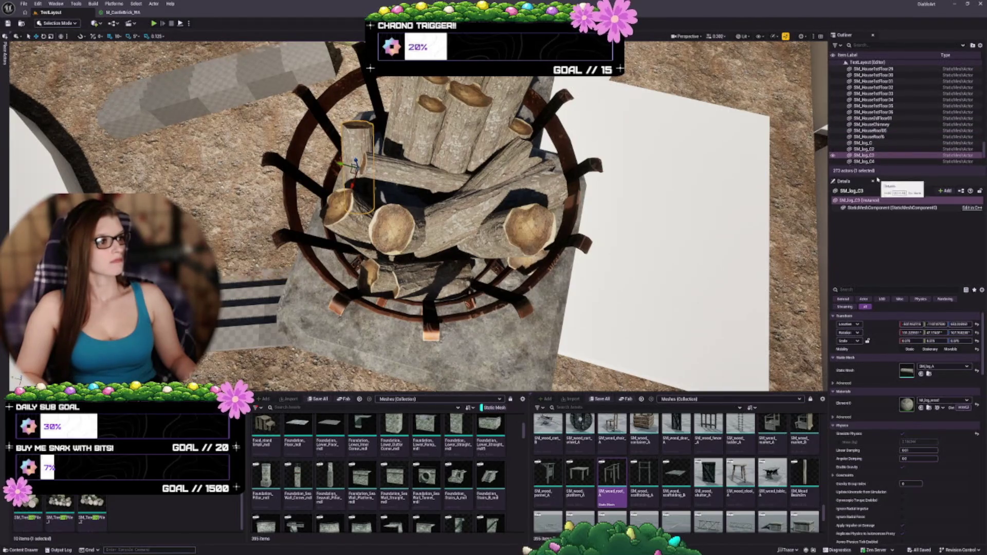
pyautogui.moveTo(876, 383); pyautogui.dragTo(877, 389)
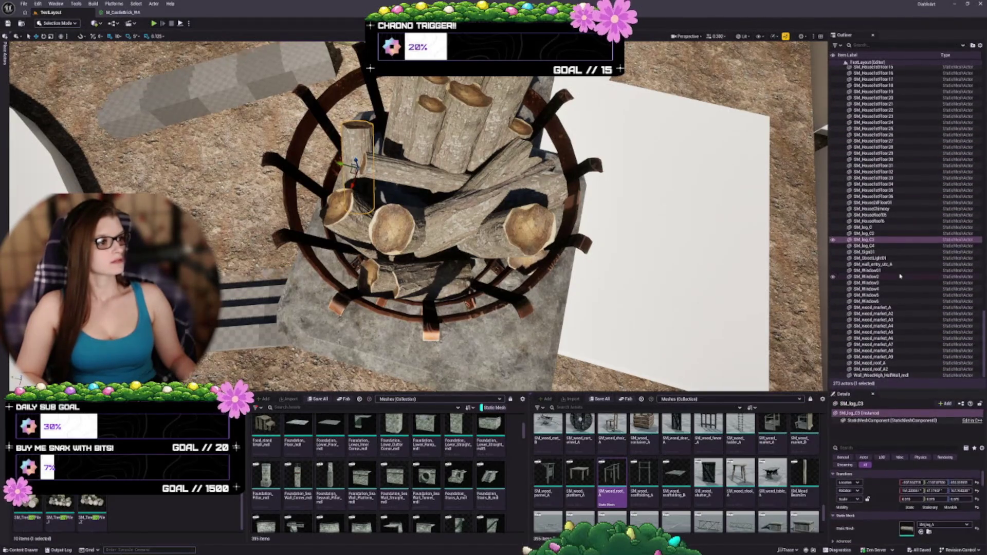
pyautogui.click(866, 246)
pyautogui.scroll(5, 894, 328)
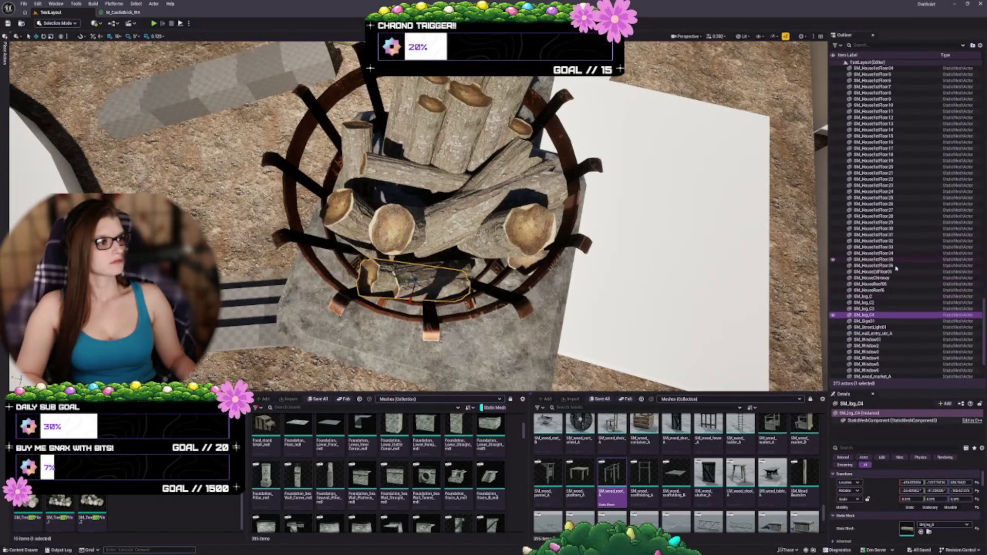
pyautogui.keyDown('shift'); pyautogui.click(877, 336); pyautogui.keyUp('shift')
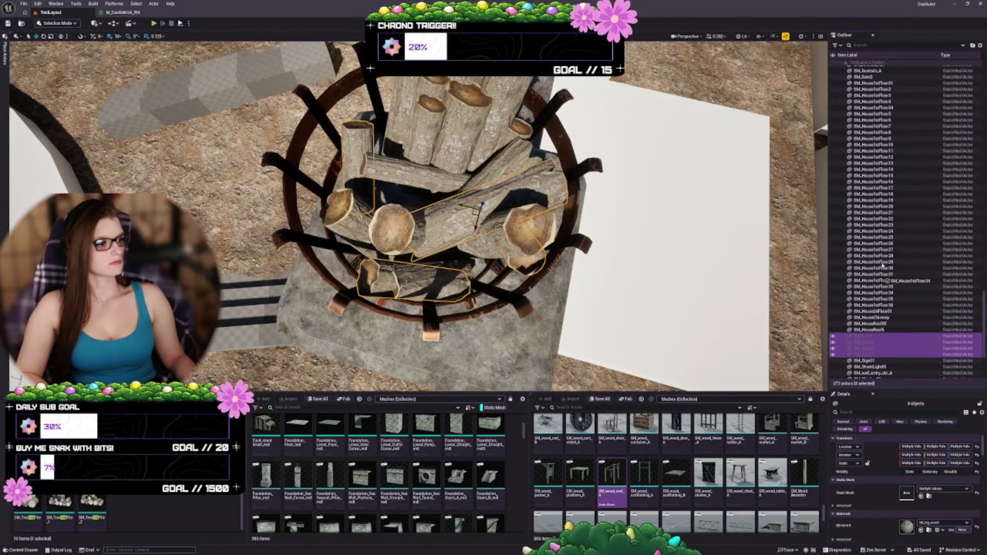
pyautogui.scroll(11, 882, 266)
pyautogui.scroll(20, 874, 142)
# Select just SM_log_C2, save the level, and enlarge the properties area to show its transform
pyautogui.moveTo(874, 142)
pyautogui.mouseDown()
pyautogui.moveTo(871, 176)
pyautogui.moveTo(866, 167)
pyautogui.mouseUp()
pyautogui.scroll(15, 876, 142)
pyautogui.scroll(1, 877, 143)
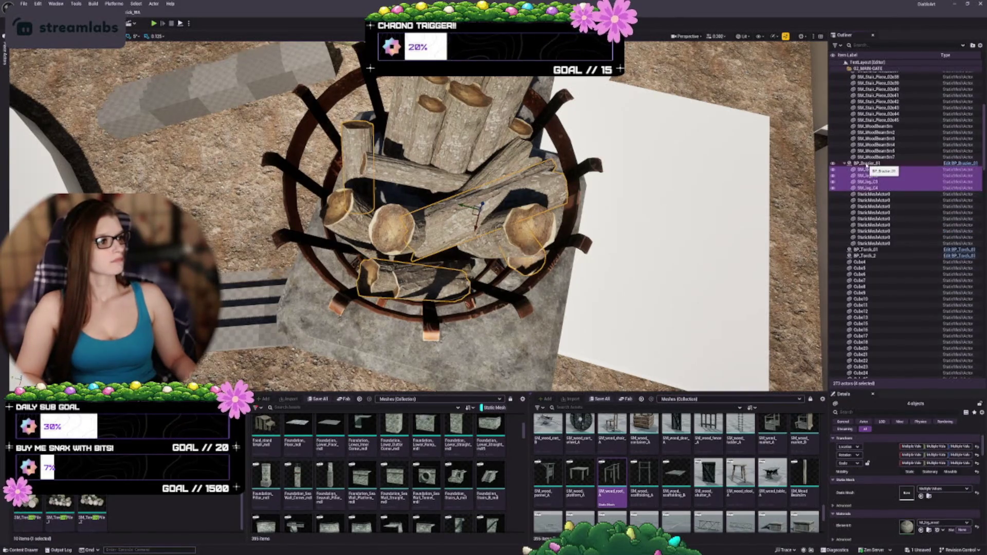
pyautogui.click(873, 176)
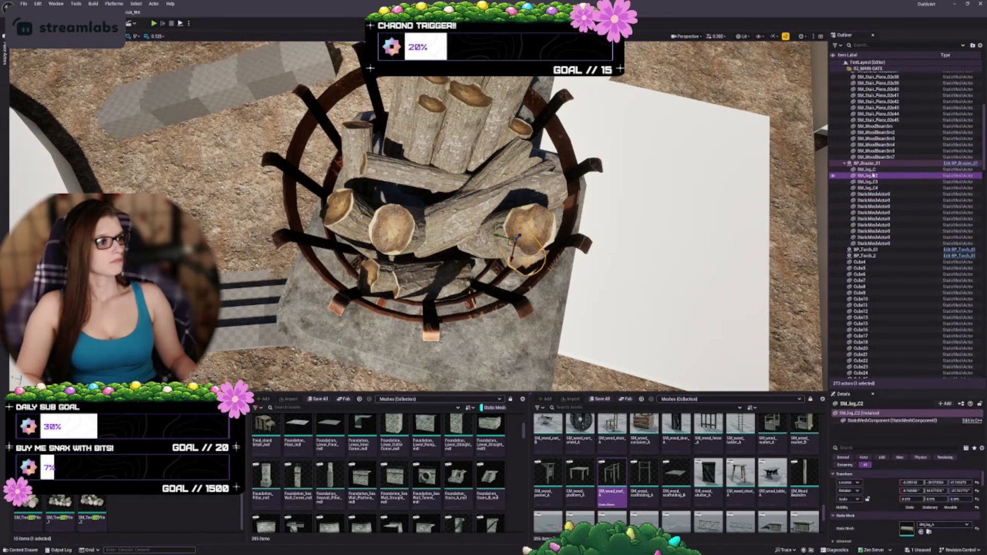
pyautogui.hotkey('ctrl', 's')
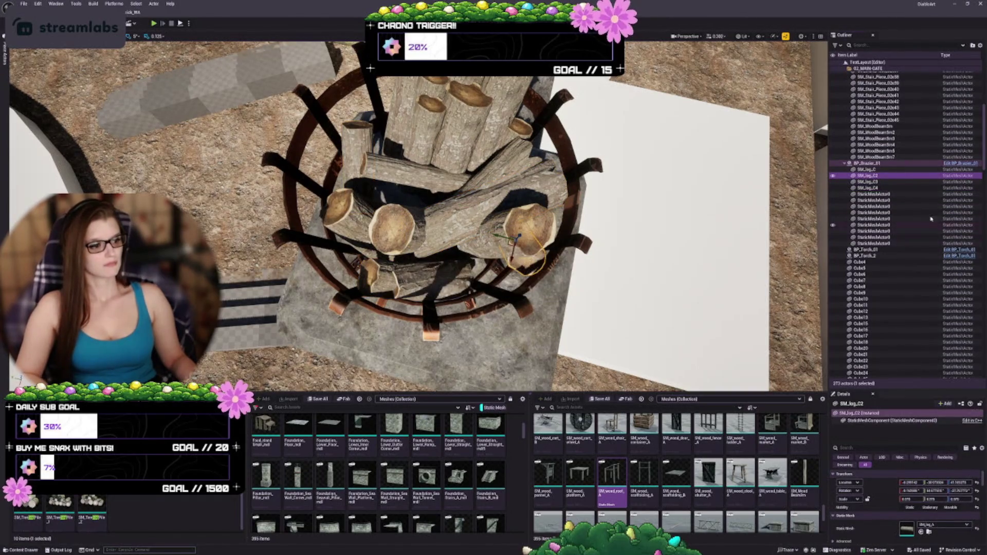
pyautogui.moveTo(892, 381); pyautogui.dragTo(893, 194)
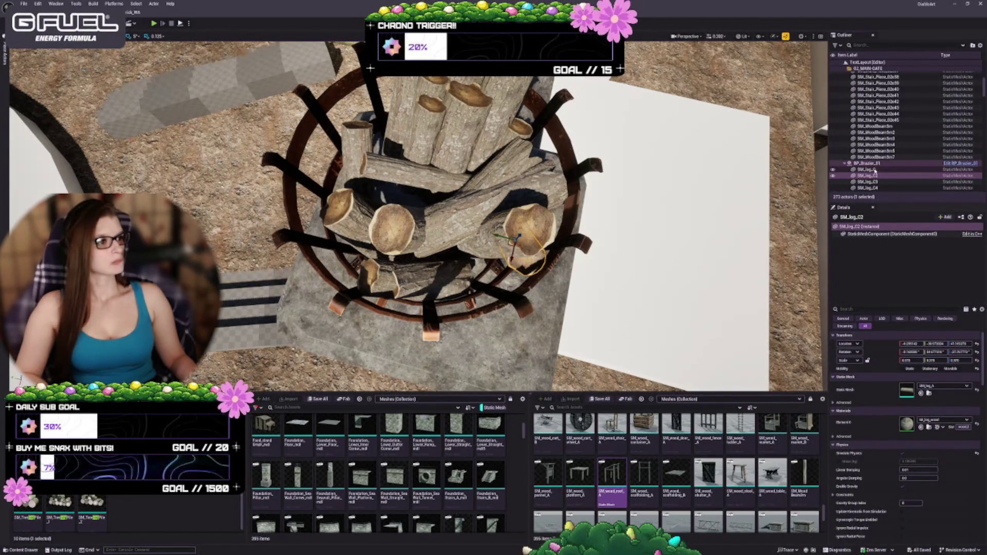
pyautogui.click(874, 164)
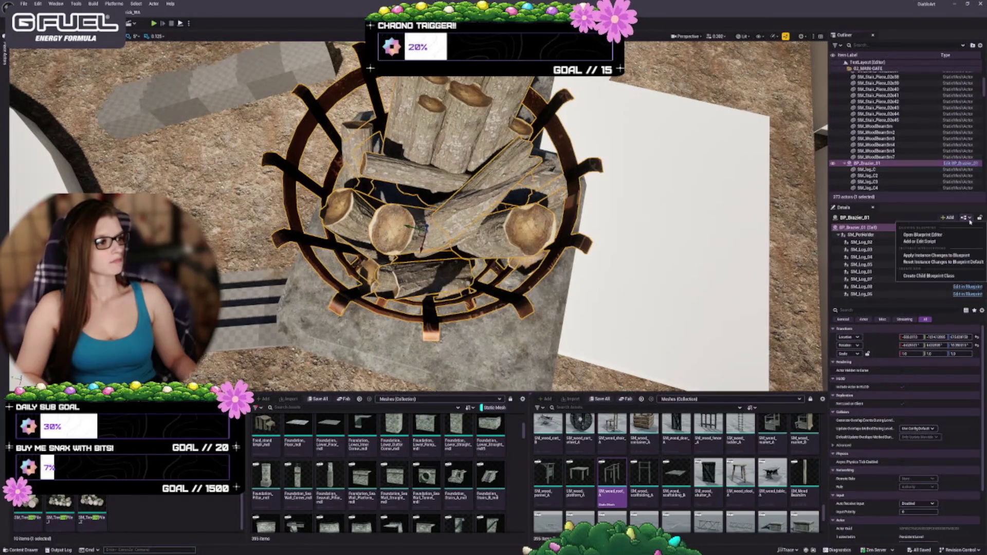
pyautogui.hotkey('ctrl', 'c')
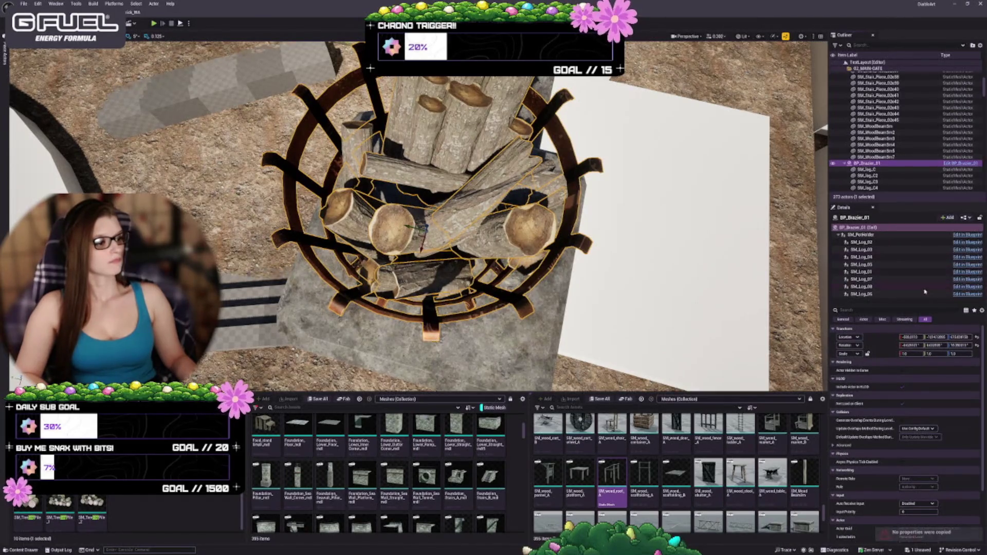
pyautogui.scroll(-2, 855, 146)
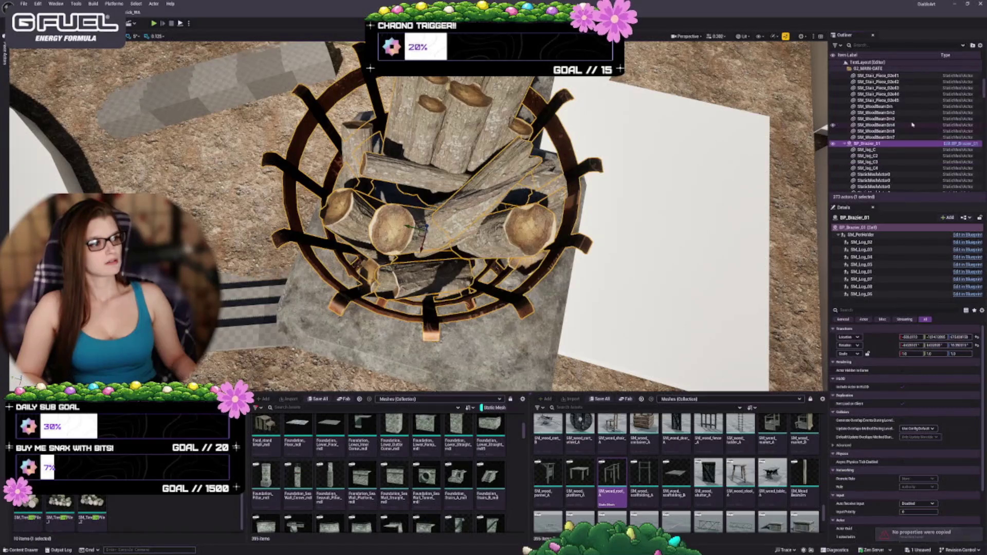
pyautogui.click(856, 142)
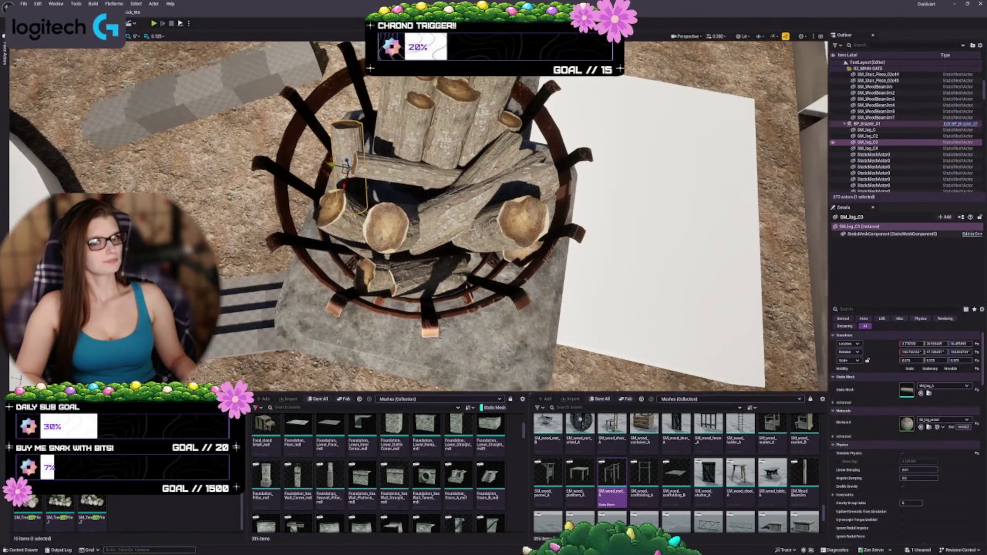
pyautogui.press('Escape')
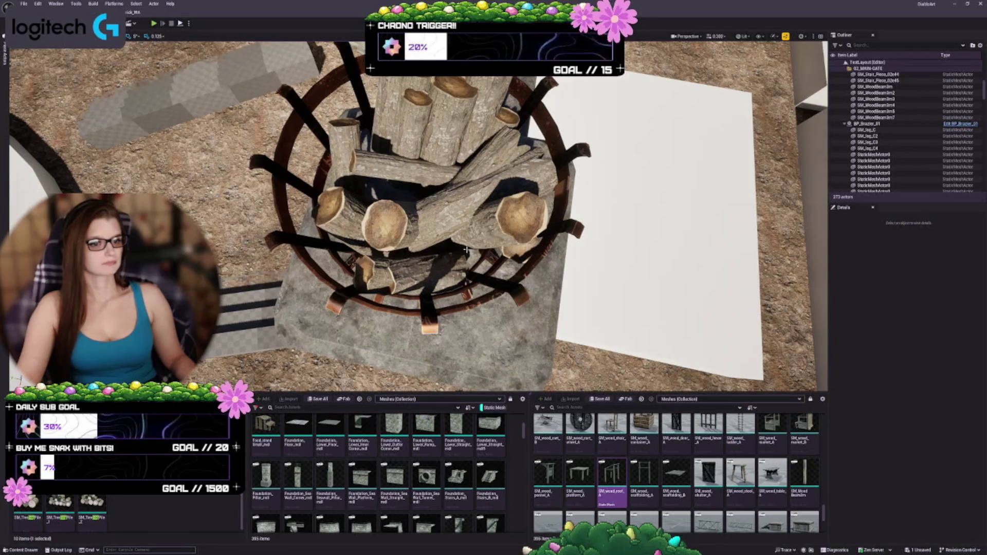
pyautogui.click(414, 226)
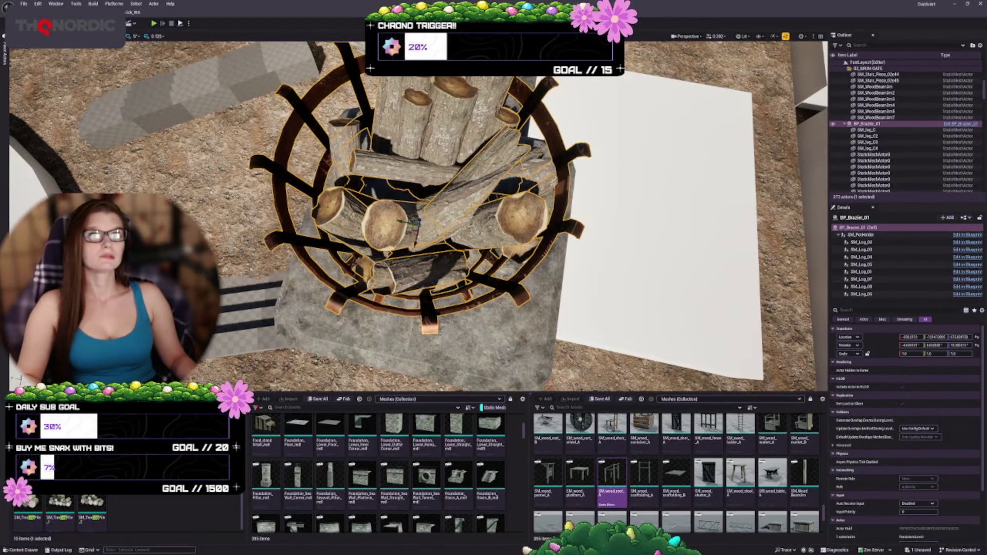
pyautogui.scroll(-3, 887, 145)
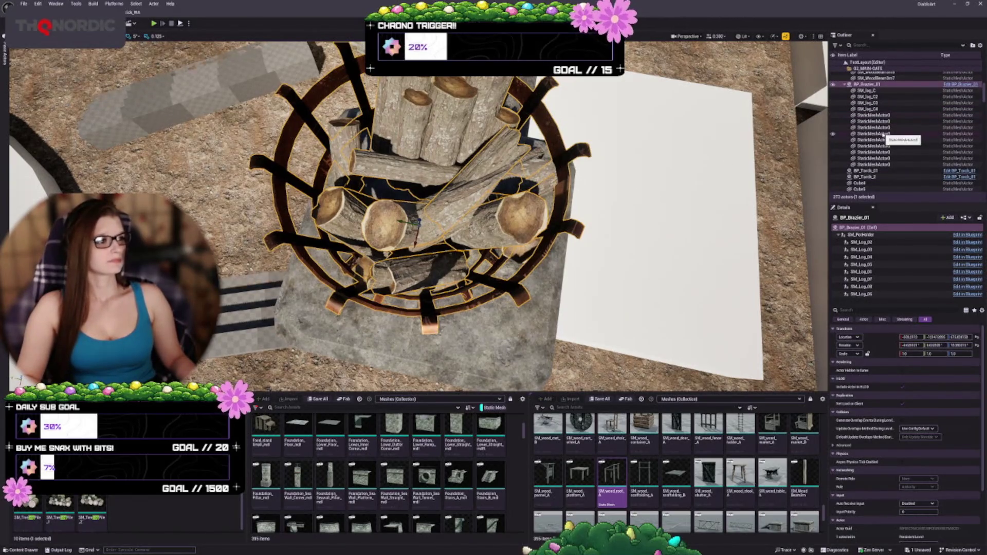
pyautogui.click(867, 91)
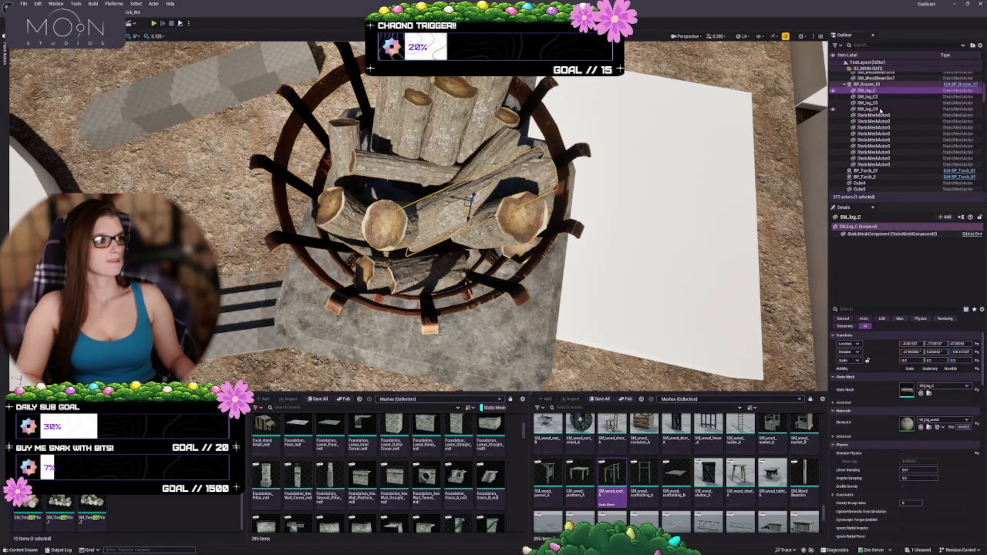
pyautogui.keyDown('shift'); pyautogui.click(869, 109); pyautogui.keyUp('shift')
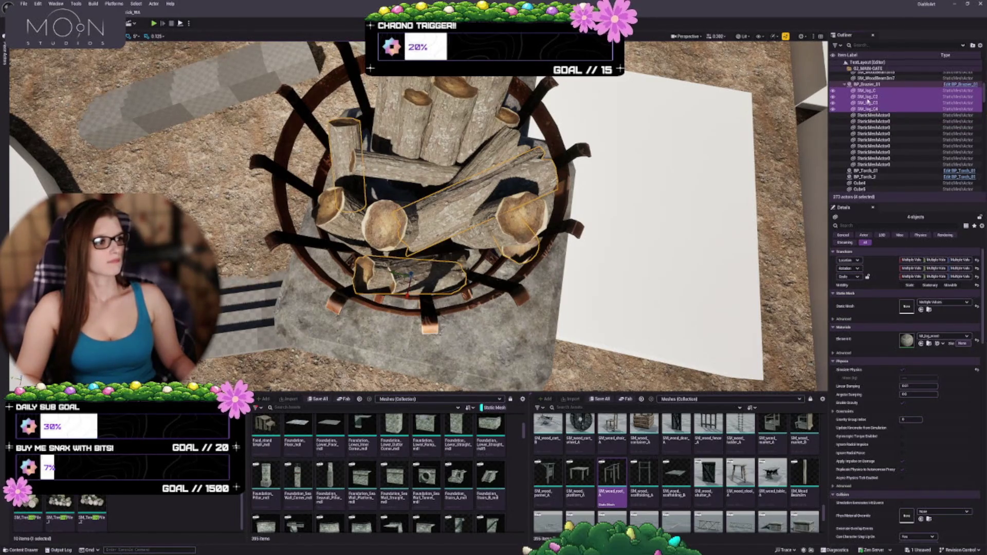
# Copy the four log packs SM_Log_C–SM_Log_C4 via Edit > Copy, then undo the last component change
pyautogui.rightClick(868, 101)
pyautogui.moveTo(895, 248)
pyautogui.moveTo(904, 225)
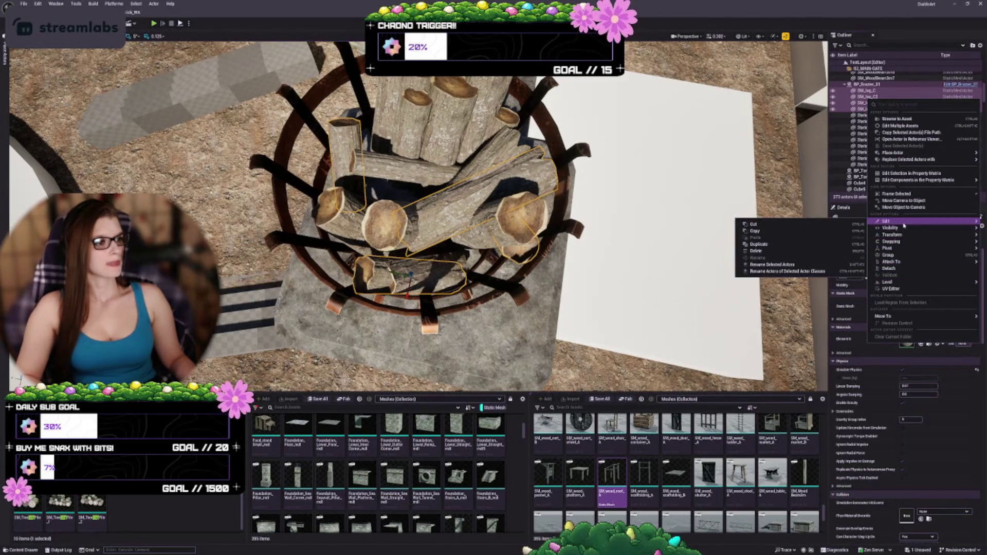
pyautogui.click(760, 232)
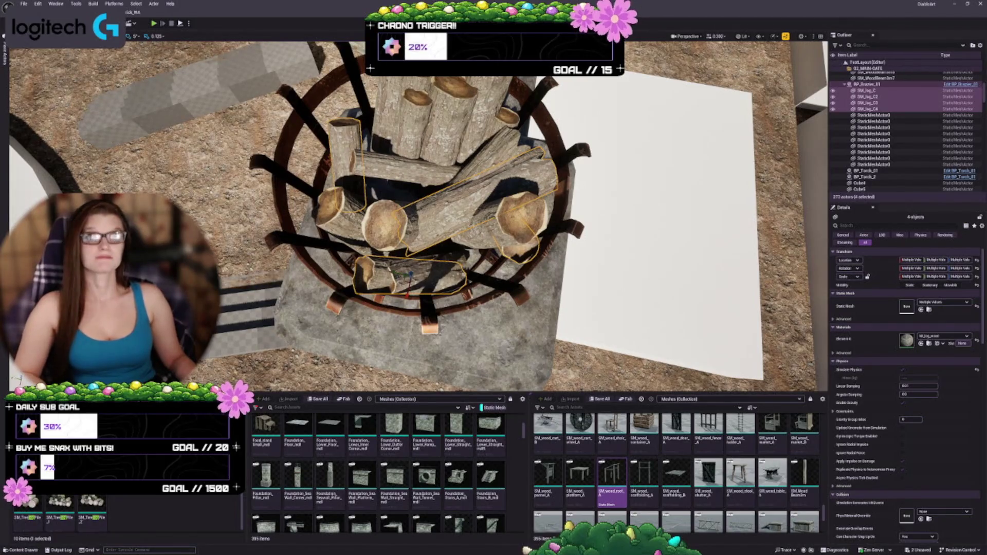
pyautogui.hotkey('ctrl', 'z')
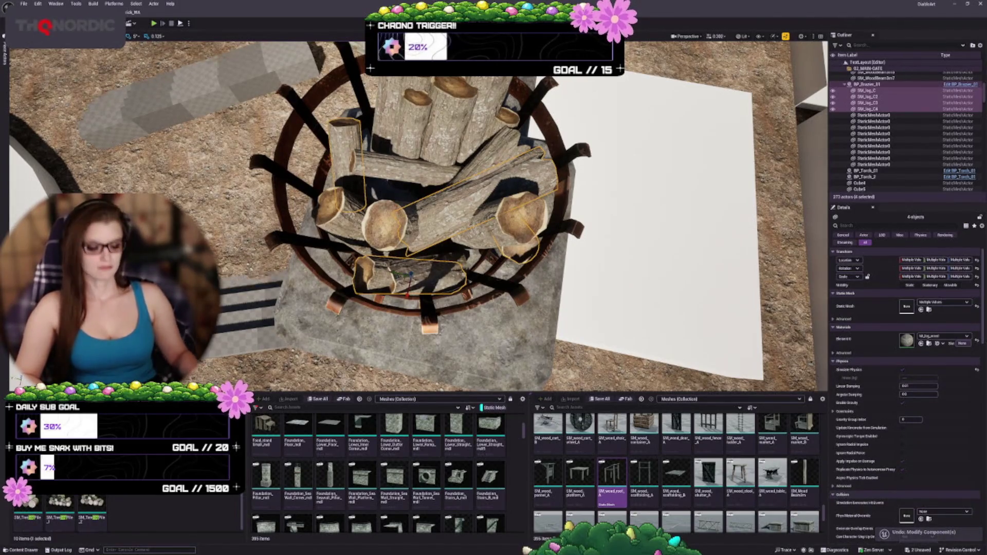
pyautogui.scroll(-3, 420, 203)
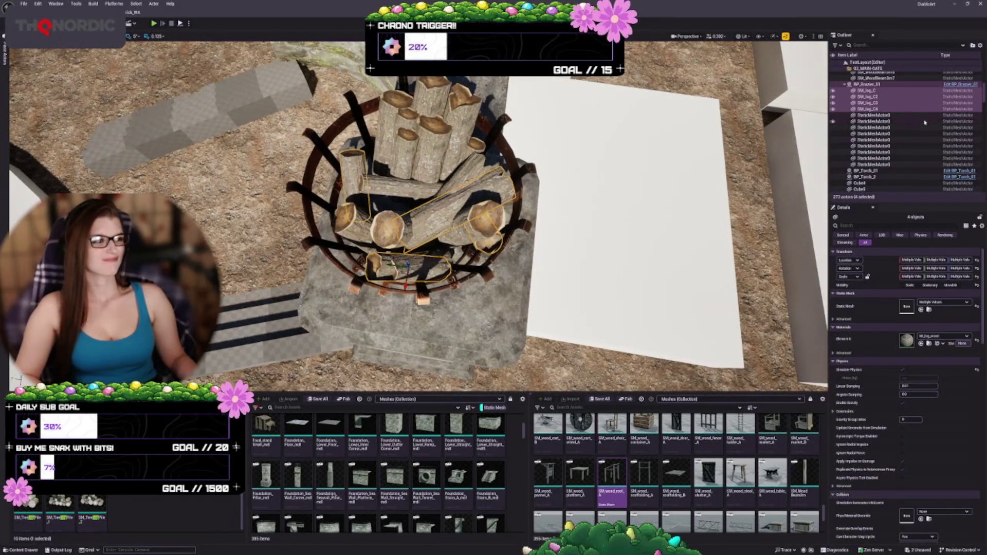
# Delete the white Cube15 plane from the level
pyautogui.click(880, 91)
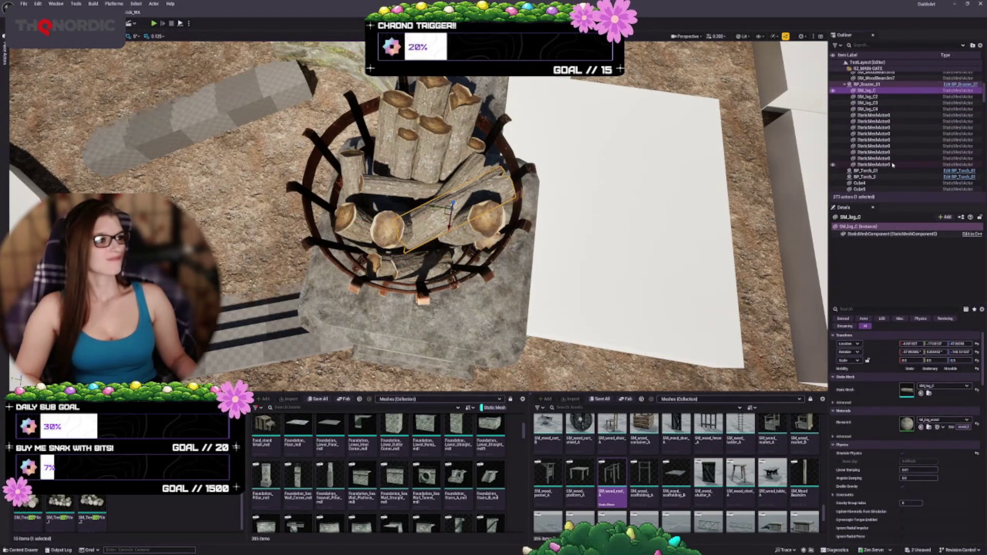
pyautogui.hotkey('ctrl', 'z')
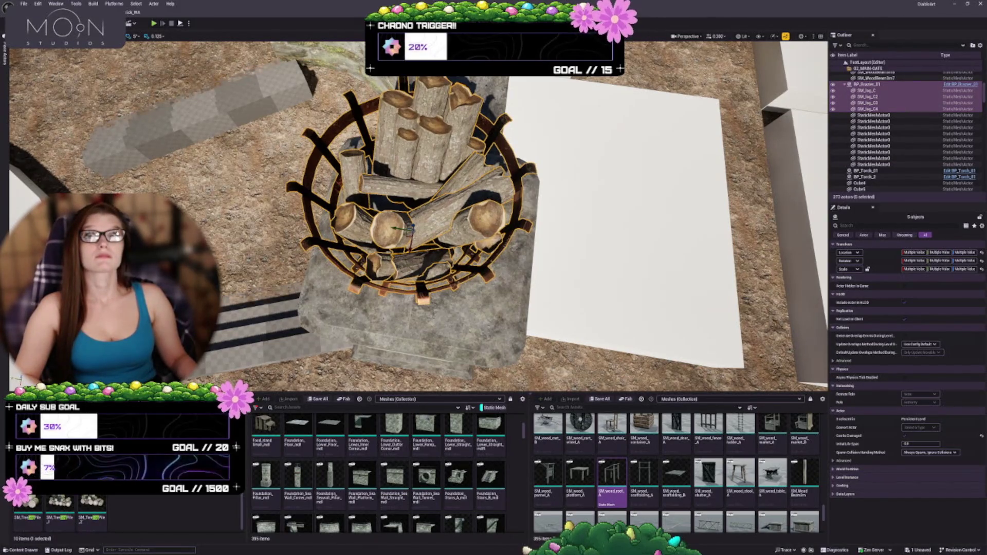
pyautogui.moveTo(643, 309); pyautogui.dragTo(607, 288)
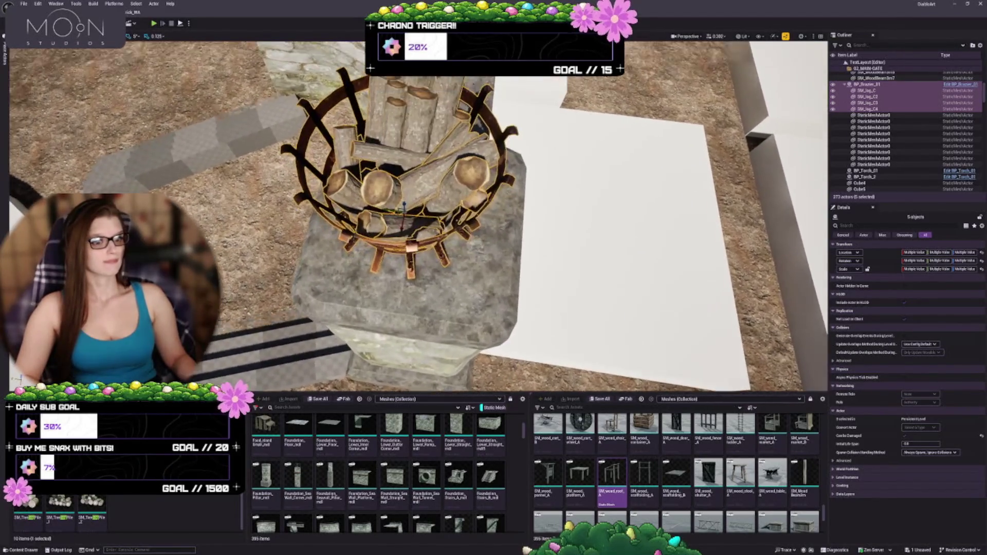
pyautogui.click(493, 138)
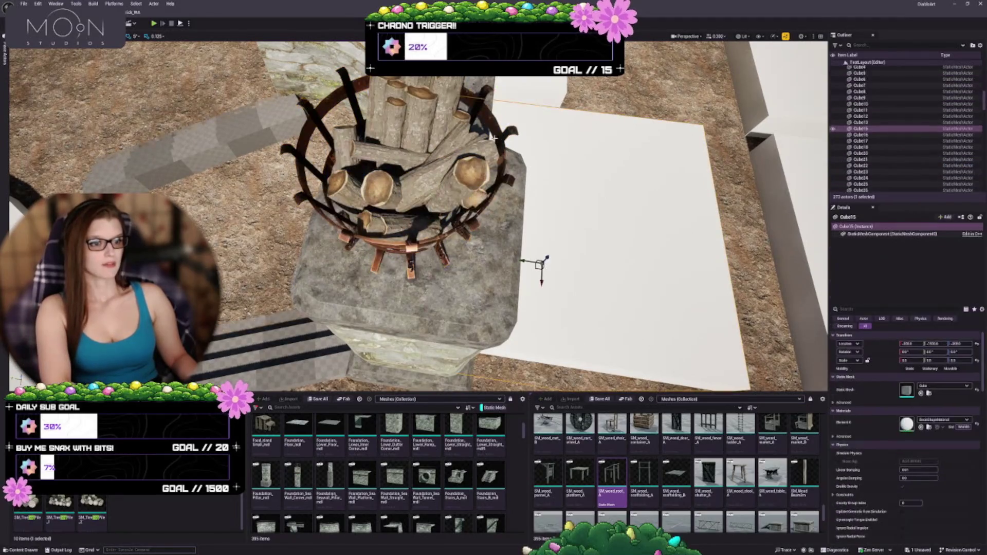
pyautogui.press('Delete')
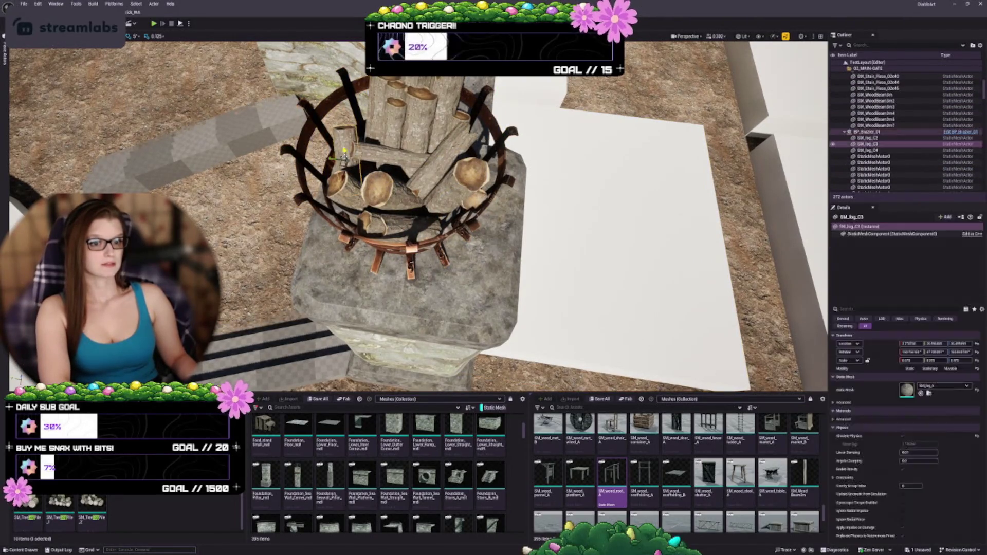
# Delete the stray SM_log_C2 and SM_Log_C4 logs
pyautogui.click(401, 185)
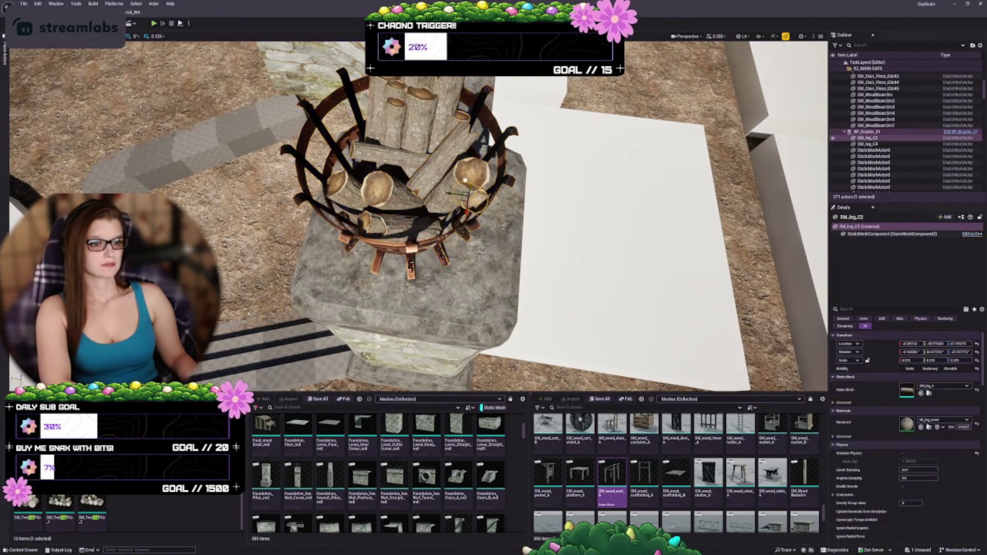
pyautogui.press('Delete')
pyautogui.click(401, 195)
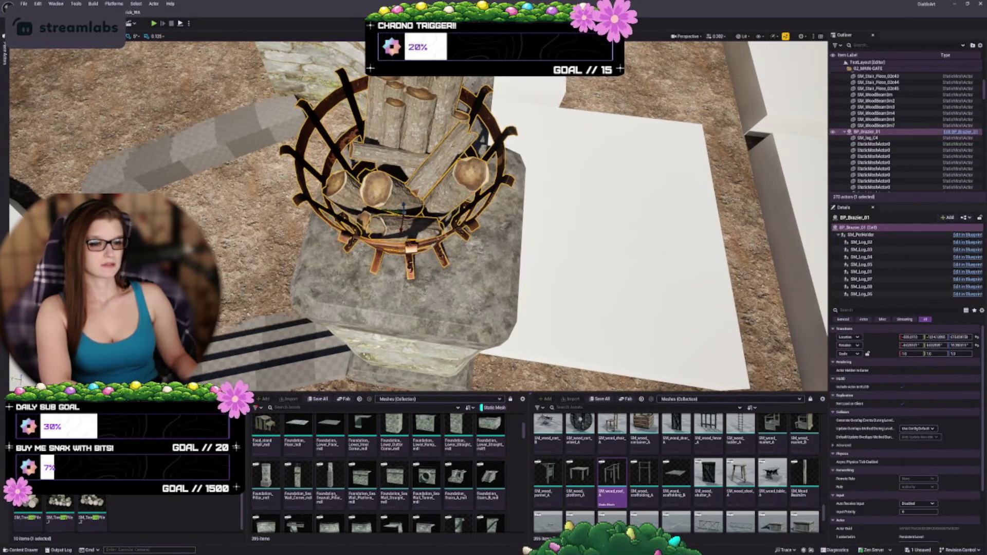
pyautogui.click(885, 138)
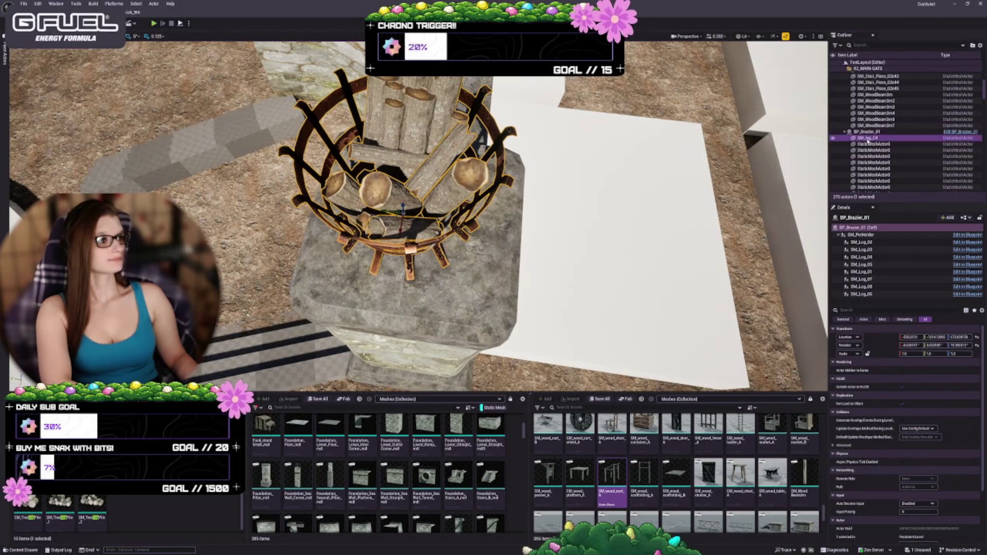
pyautogui.press('Delete')
# Delete the BP_Brazier_01 actor with its attached logs from the level
pyautogui.click(874, 132)
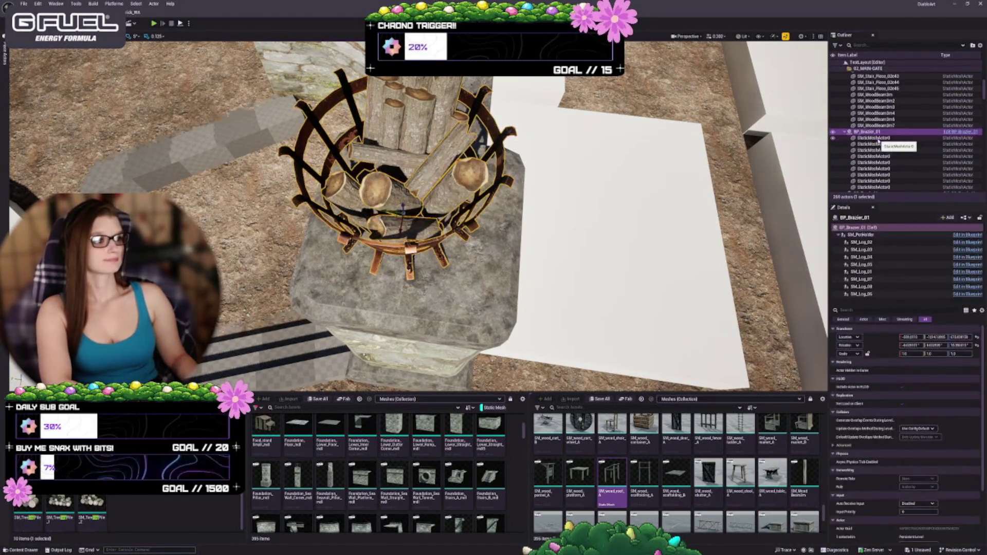
pyautogui.click(880, 242)
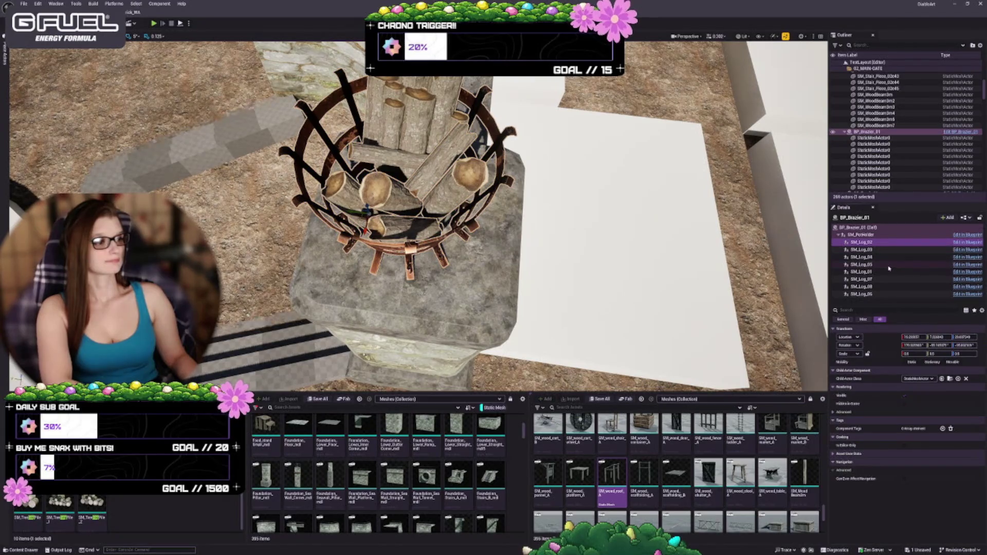
pyautogui.click(874, 132)
pyautogui.press('Delete')
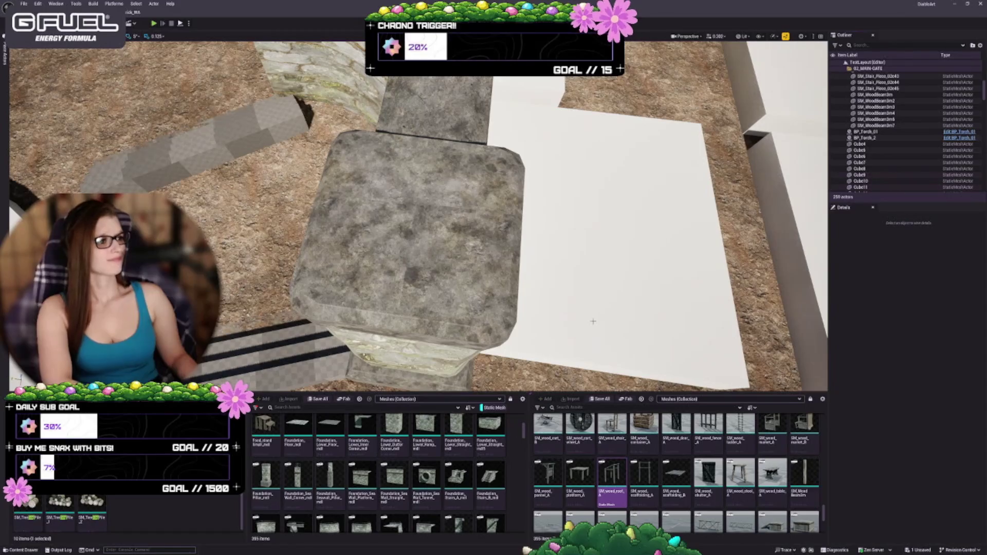
# Force-delete the BP_Brazier_01 blueprint asset in the Content Browser and save all changed content
pyautogui.click(136, 504)
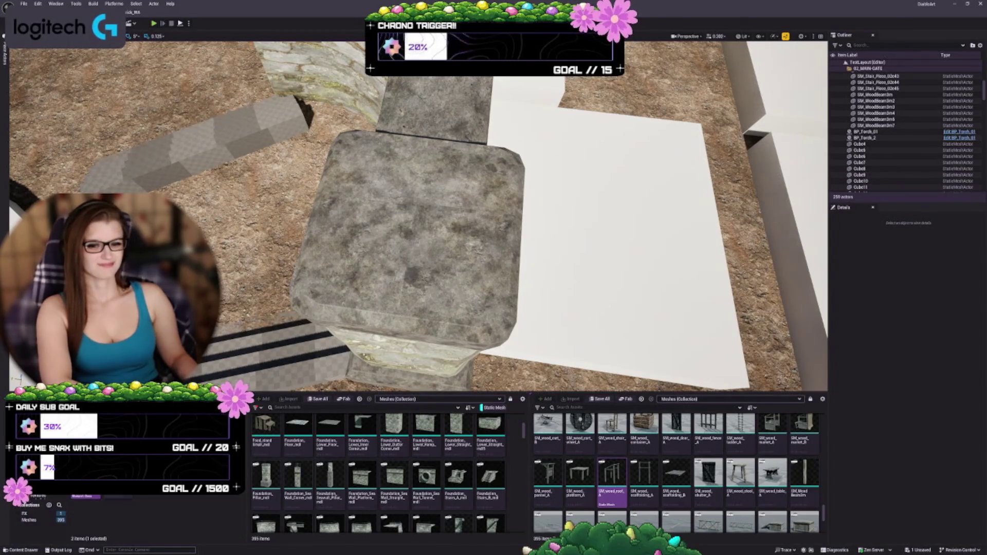
pyautogui.press('Delete')
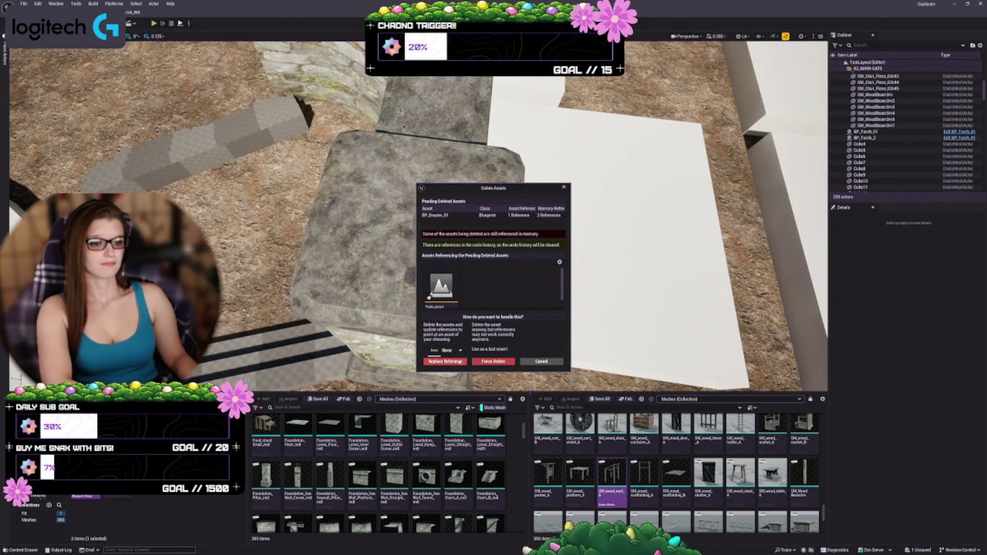
pyautogui.click(486, 362)
pyautogui.click(319, 399)
pyautogui.press('Return')
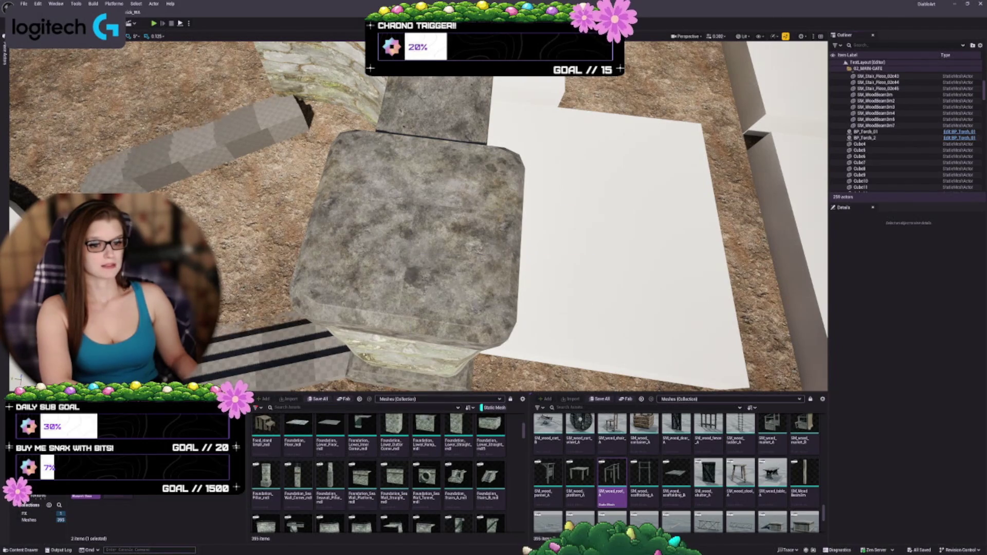
pyautogui.press('Delete')
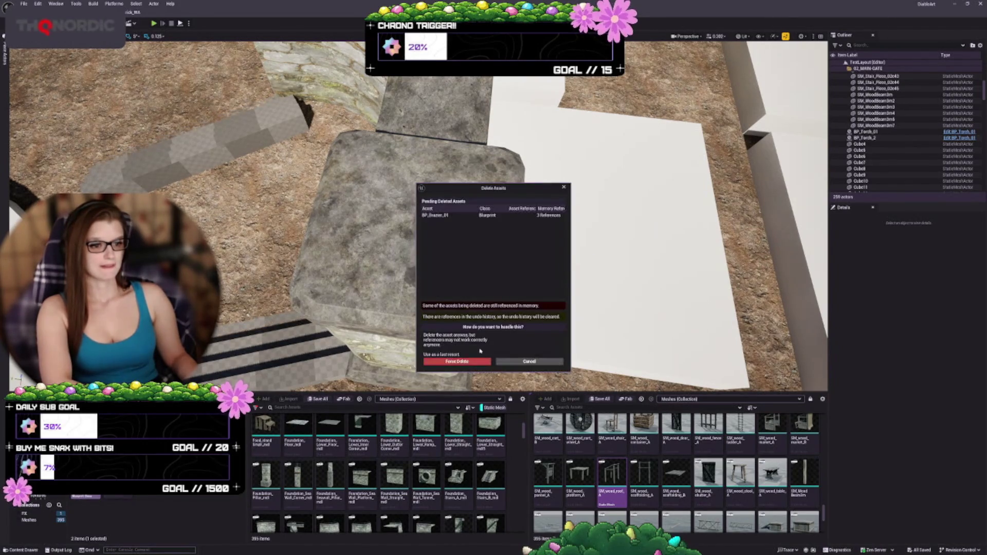
pyautogui.click(478, 362)
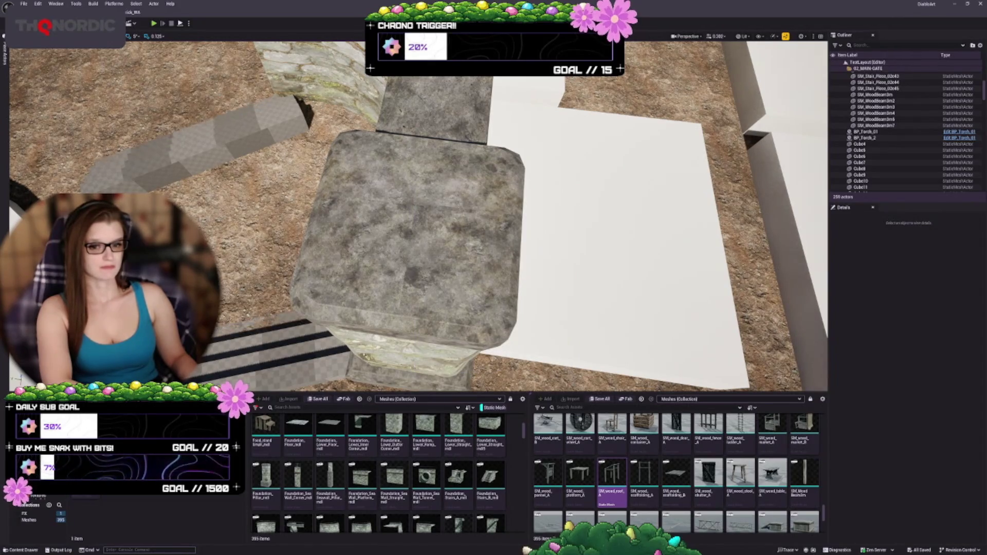
pyautogui.scroll(-1, 420, 432)
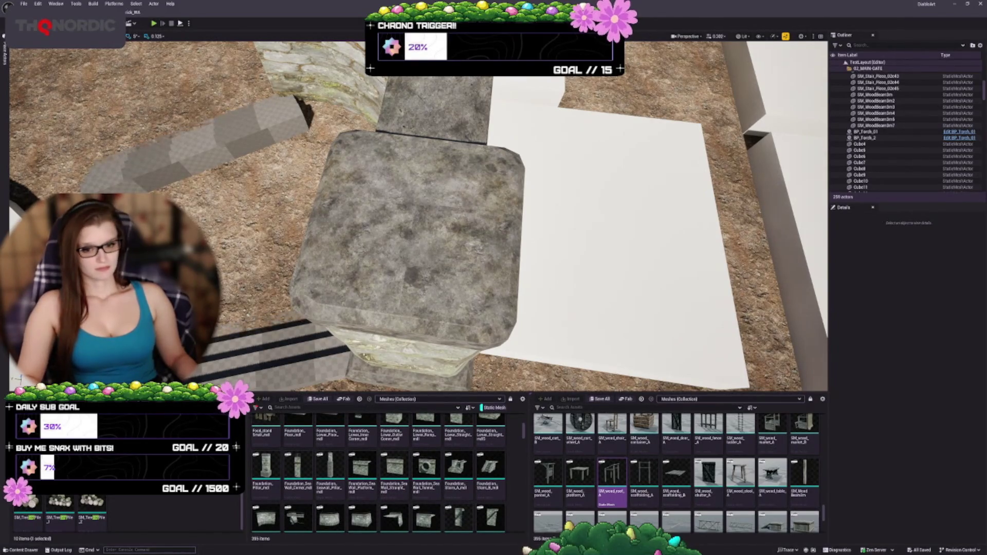
# Show the Sources Panel and browse the whole Content folder, collapsing the DiabloArt tree
pyautogui.click(29, 514)
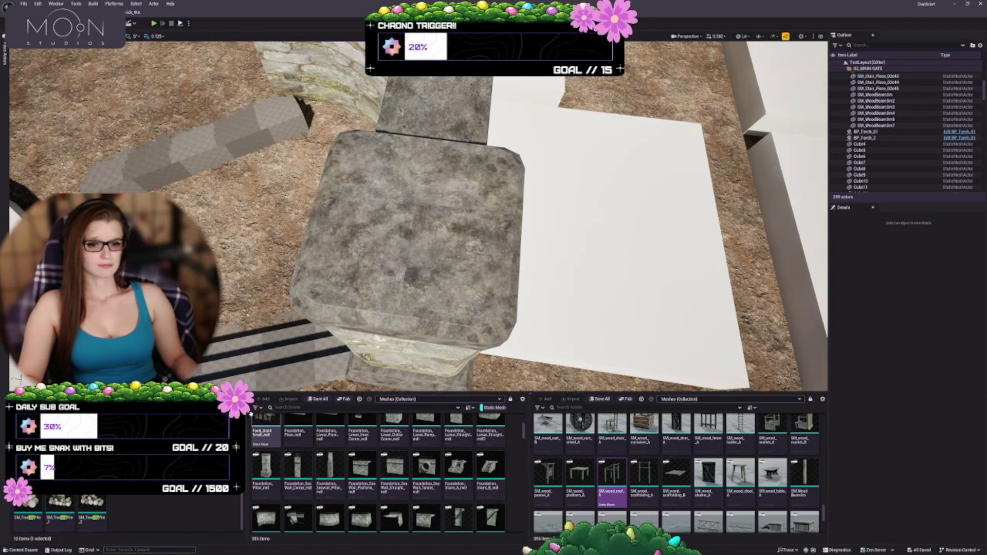
pyautogui.click(257, 408)
pyautogui.click(260, 409)
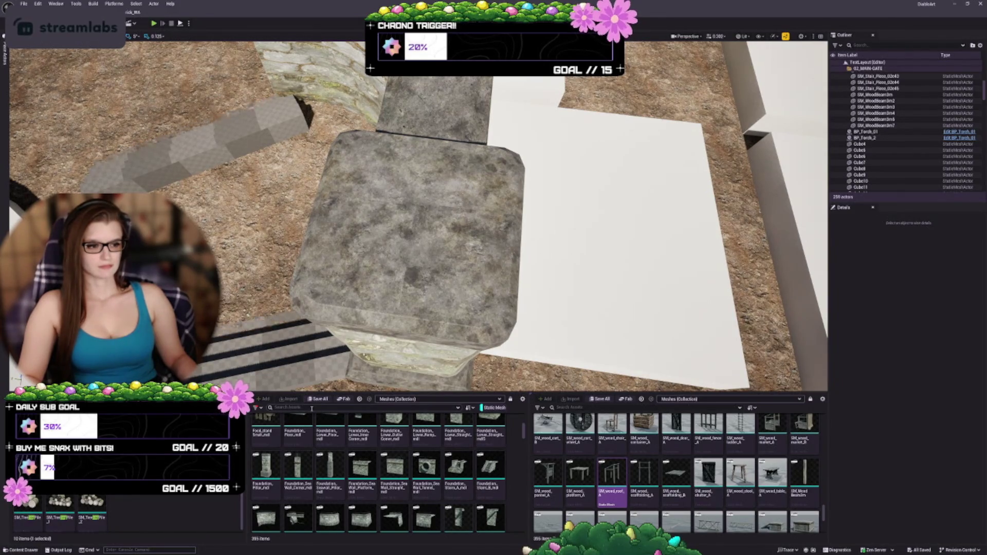
pyautogui.click(257, 407)
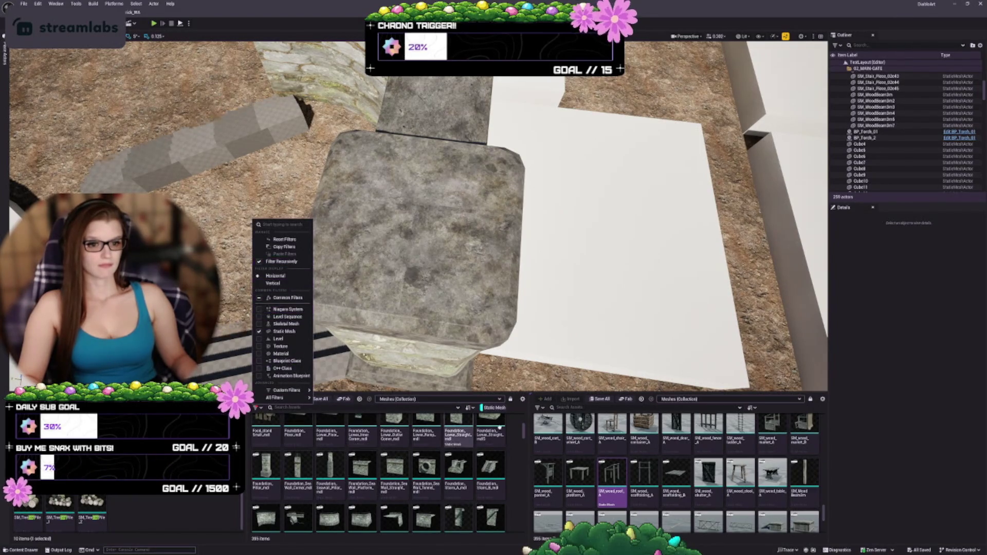
pyautogui.click(522, 399)
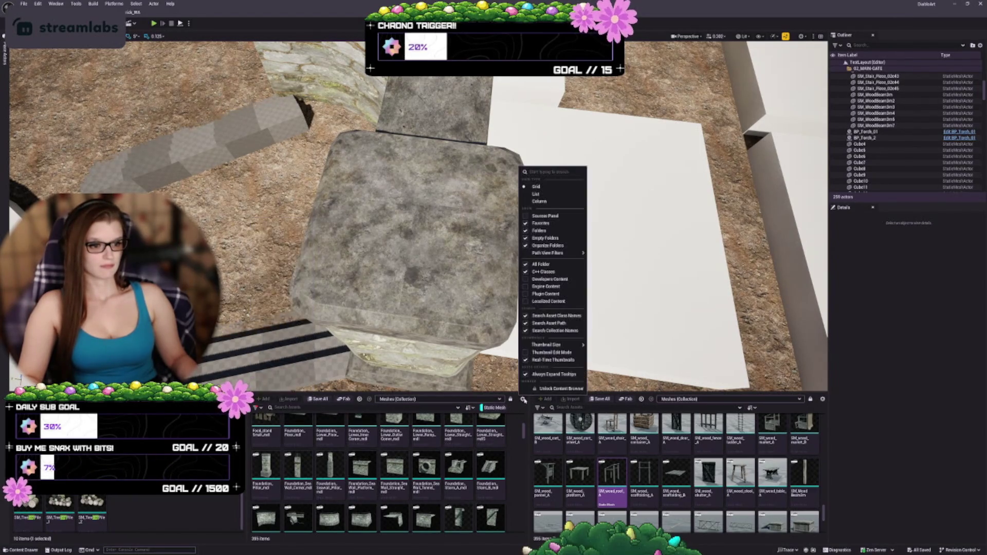
pyautogui.click(545, 216)
pyautogui.click(270, 423)
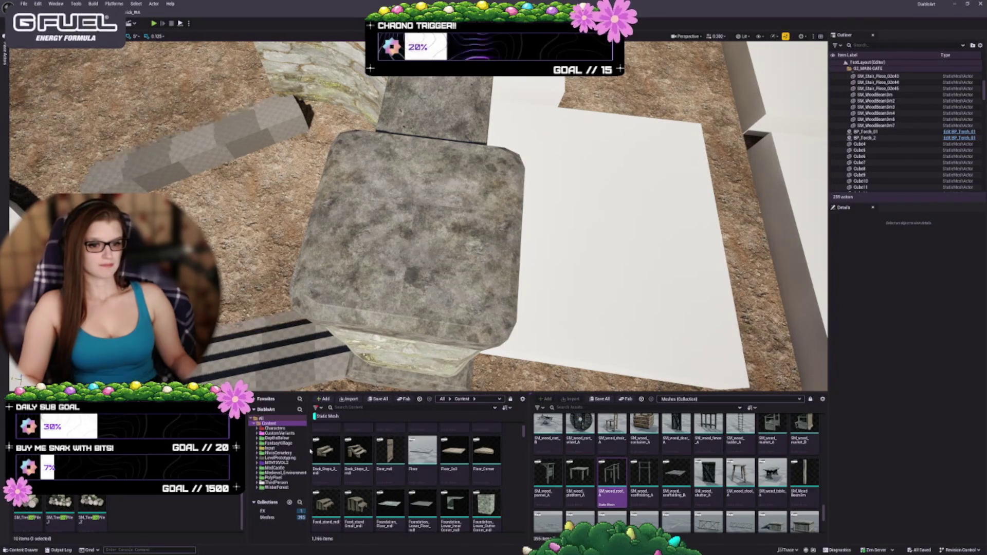
pyautogui.moveTo(304, 447)
pyautogui.mouseDown()
pyautogui.moveTo(272, 438)
pyautogui.moveTo(304, 437)
pyautogui.mouseUp()
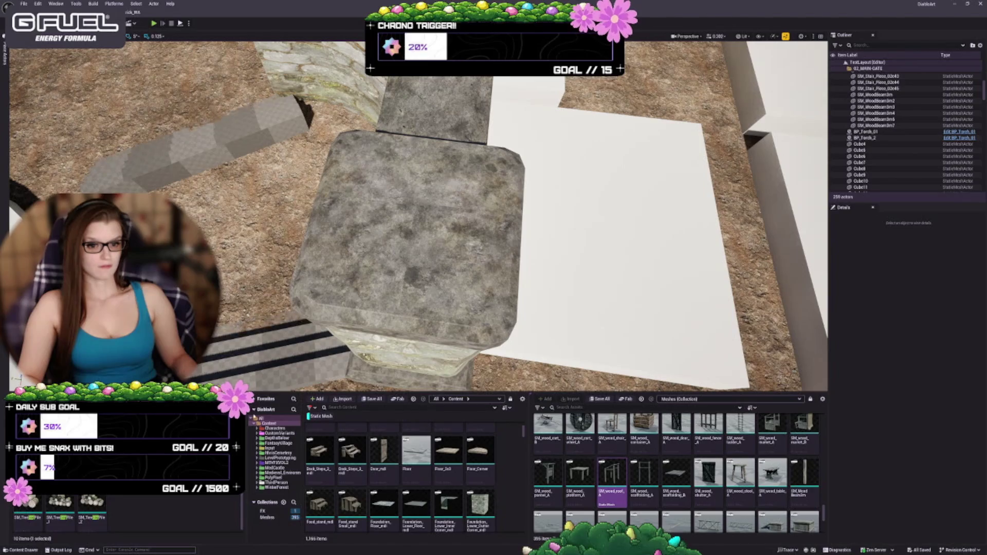
pyautogui.click(255, 411)
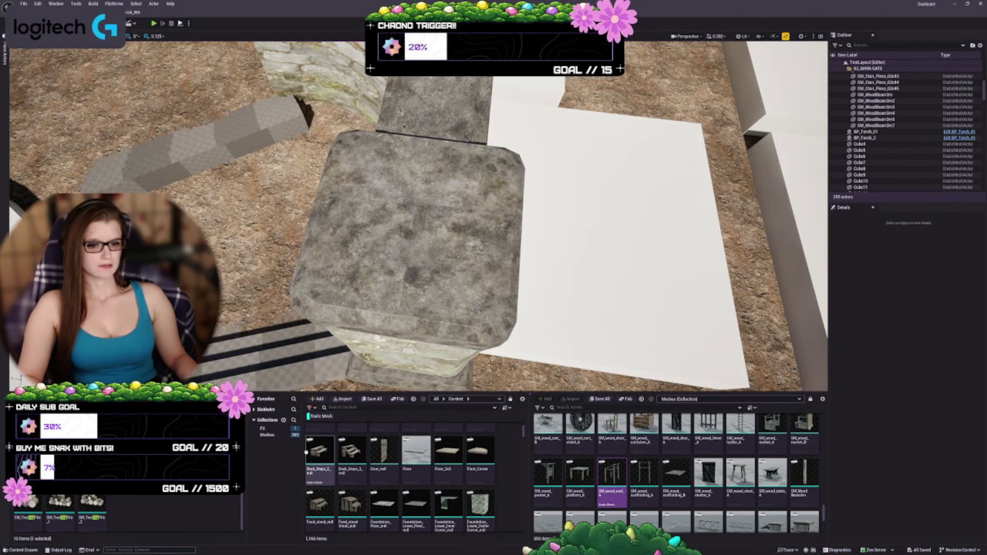
# Hide the folder tree and search the Content Browser for 'pot'
pyautogui.click(523, 401)
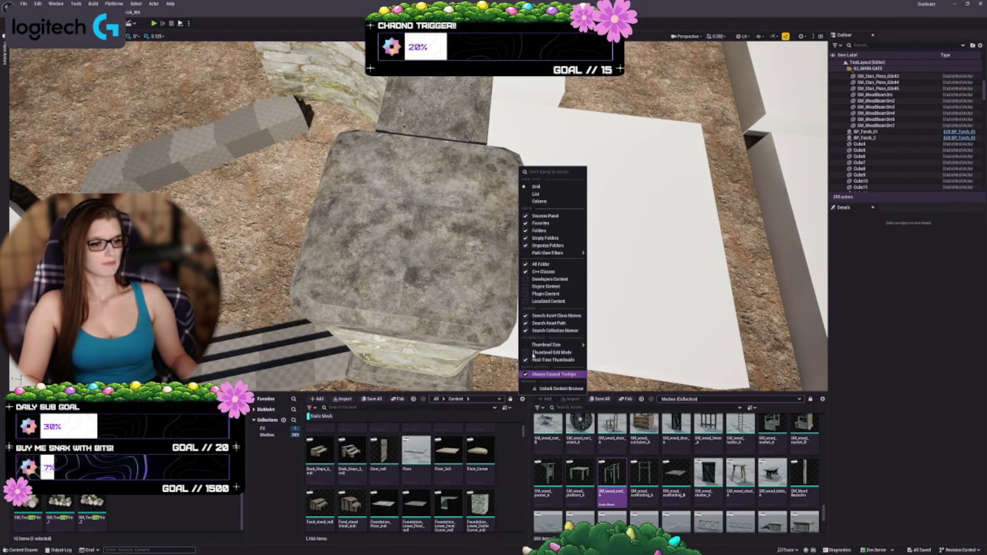
pyautogui.click(525, 217)
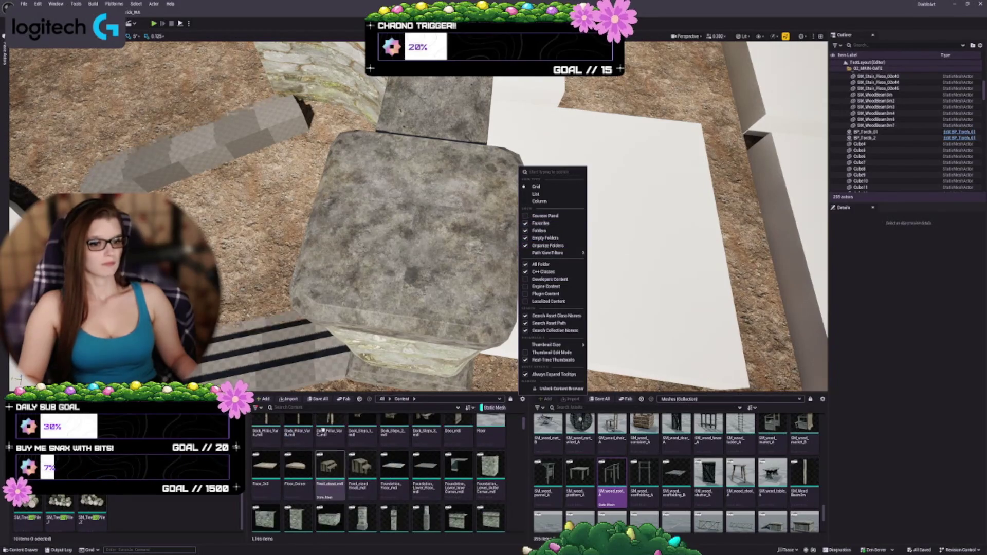
pyautogui.click(386, 407)
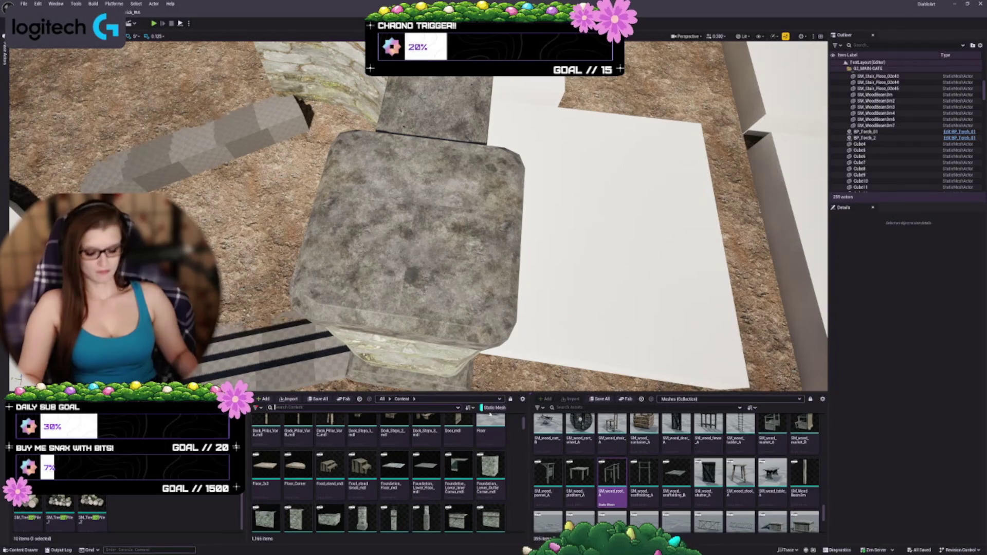
pyautogui.write('pot')
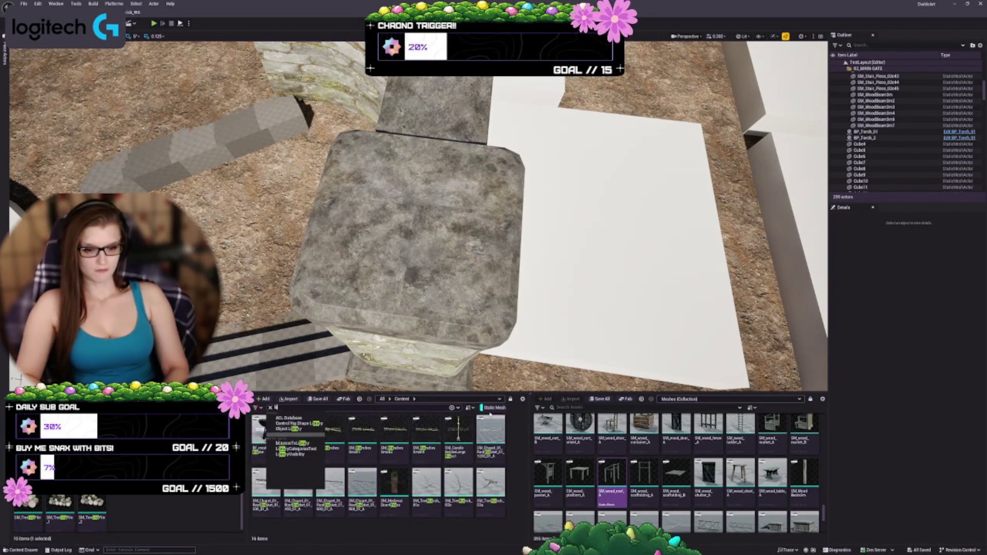
# Place the SM_PotHolder fire basket on the fountain platform and frame the view close to it
pyautogui.moveTo(412, 216)
pyautogui.mouseDown()
pyautogui.moveTo(329, 227)
pyautogui.moveTo(282, 211)
pyautogui.moveTo(262, 263)
pyautogui.mouseUp()
pyautogui.moveTo(298, 432); pyautogui.dragTo(413, 221)
pyautogui.click(471, 211)
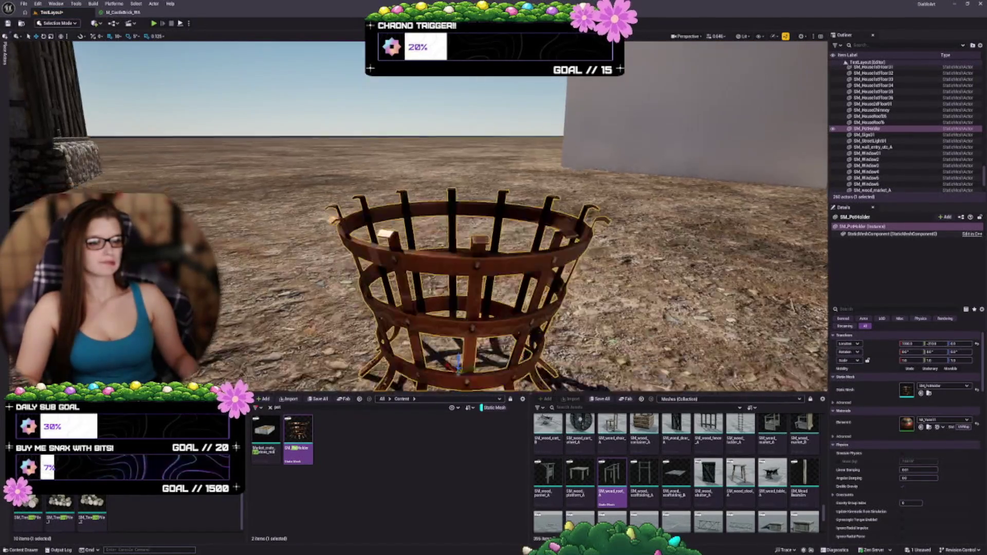
pyautogui.moveTo(416, 216); pyautogui.dragTo(421, 160)
pyautogui.press('Escape')
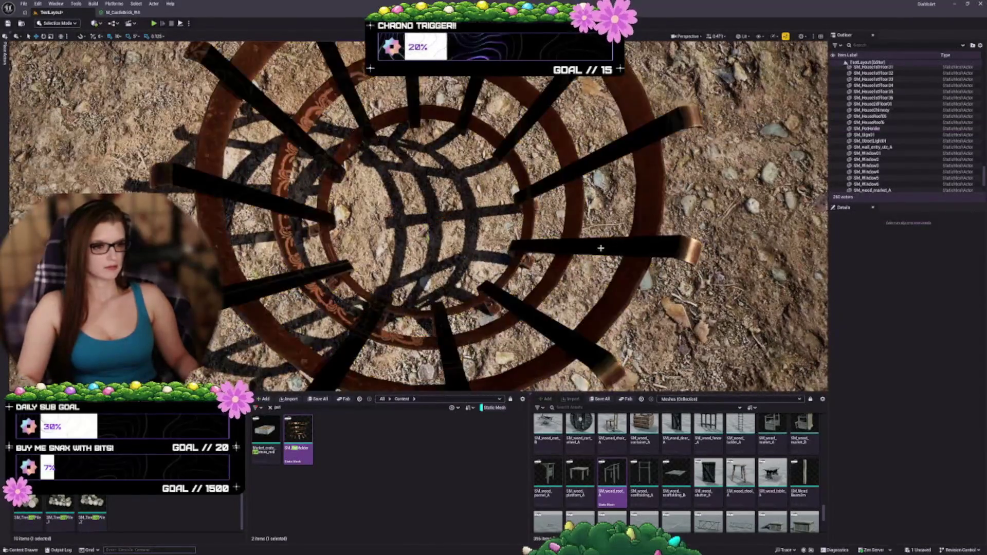
pyautogui.press('Right')
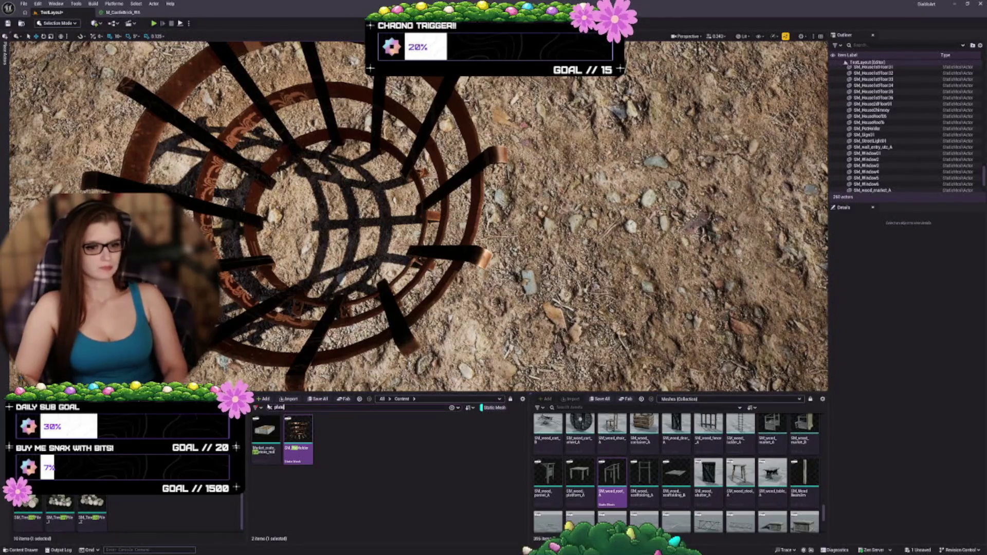
# Duplicate the pot holder and swap the copy's mesh to SM_PlateLargeWood
pyautogui.write('e')
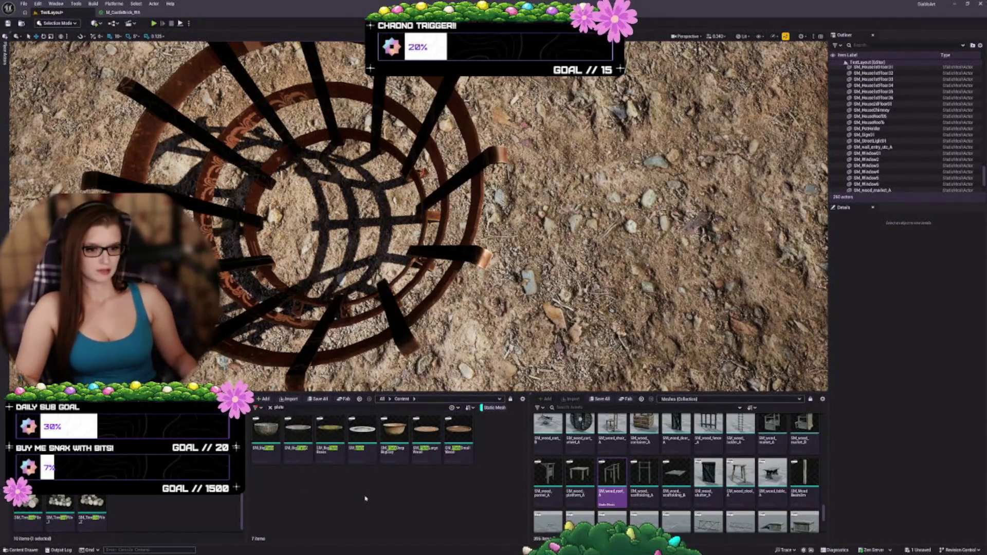
pyautogui.scroll(3, 394, 255)
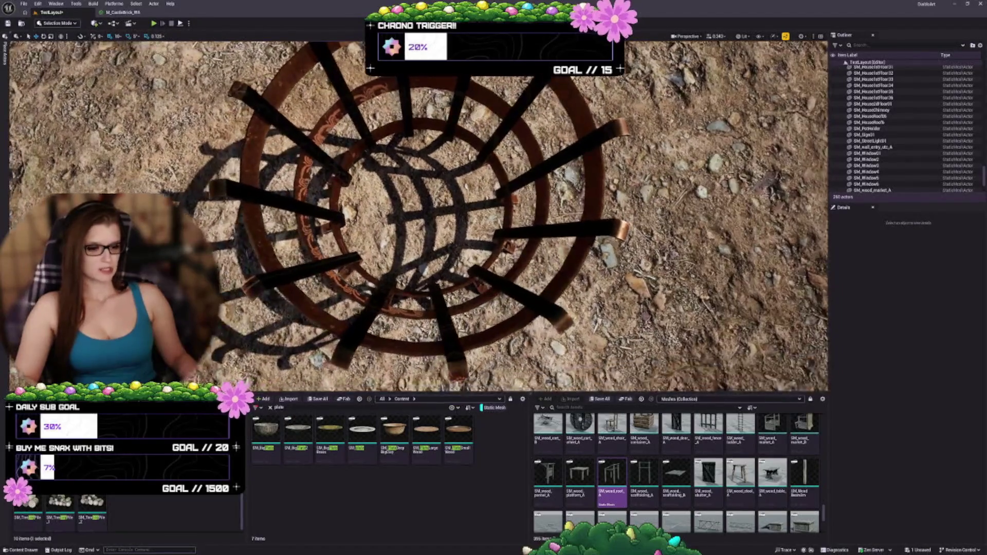
pyautogui.click(427, 211)
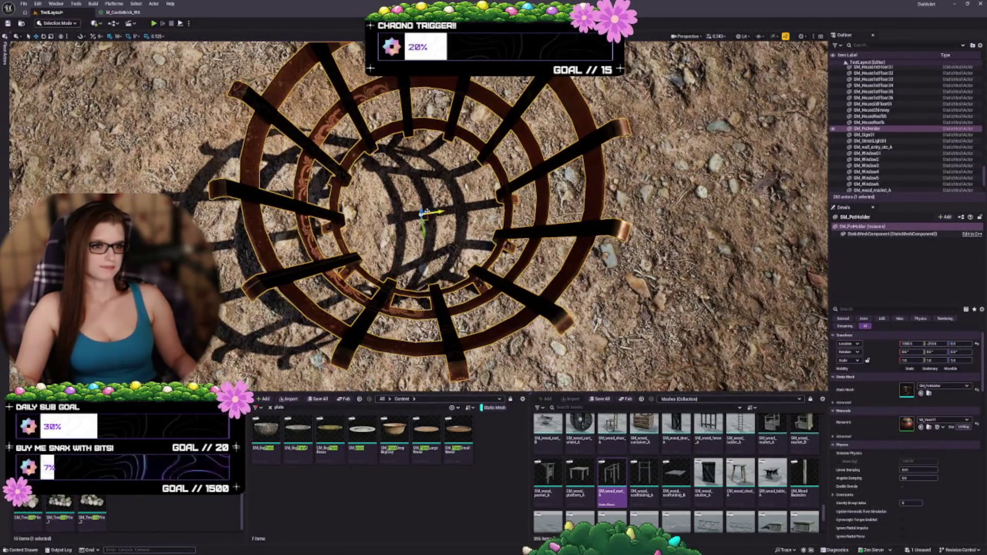
pyautogui.hotkey('ctrl', 'd')
pyautogui.click(461, 425)
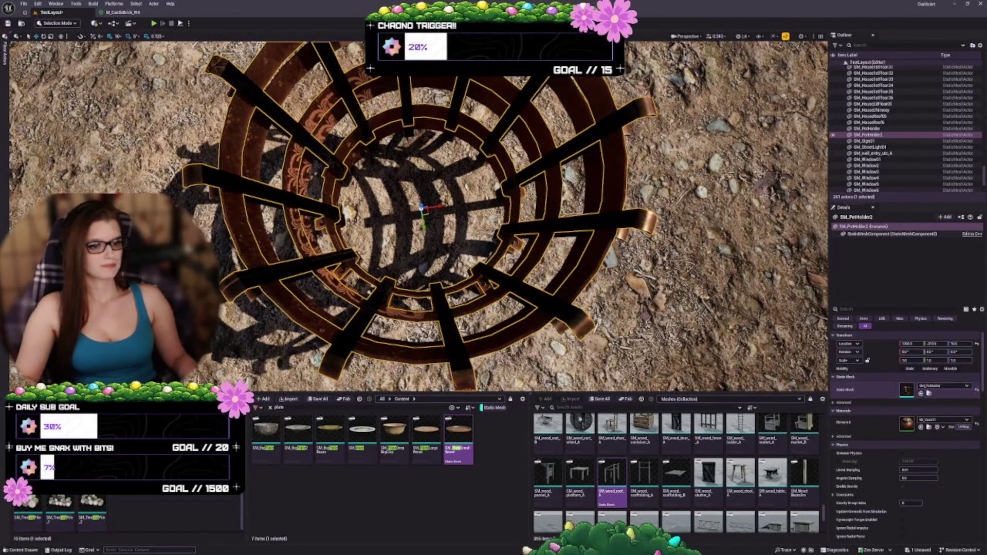
pyautogui.click(920, 393)
pyautogui.click(426, 432)
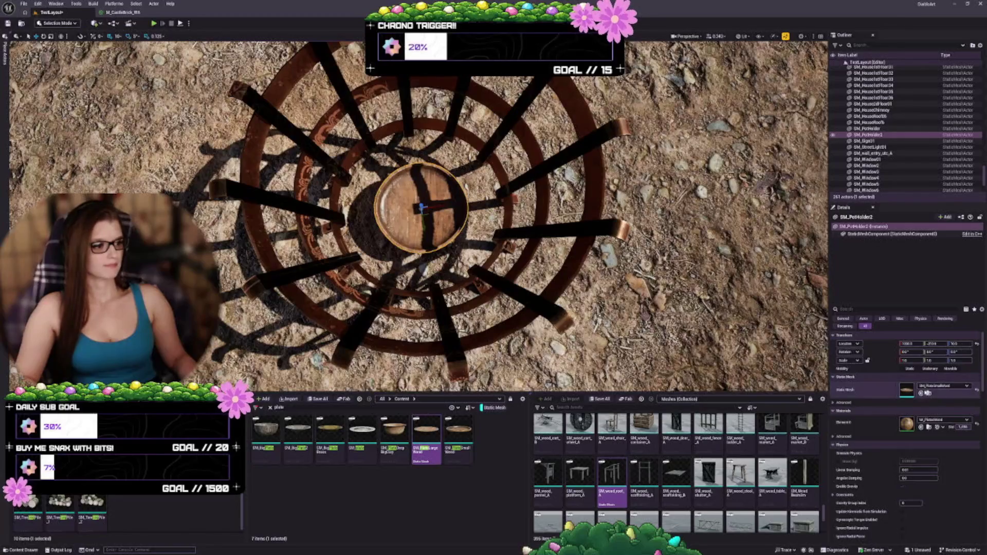
pyautogui.click(921, 392)
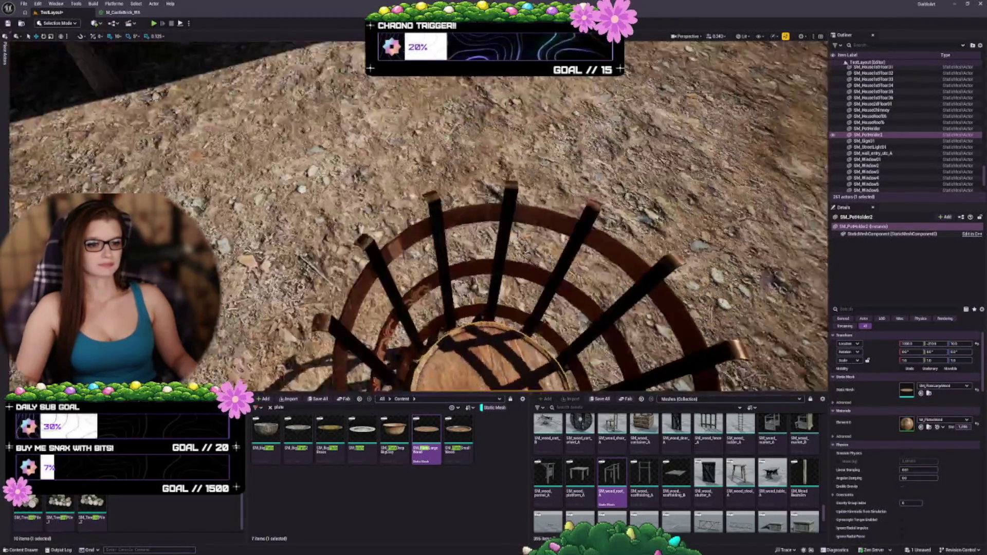
# Raise the wooden plate inside the basket and scale it to about 1.25 to fill it
pyautogui.moveTo(419, 265); pyautogui.dragTo(419, 175)
pyautogui.moveTo(418, 246); pyautogui.dragTo(415, 233)
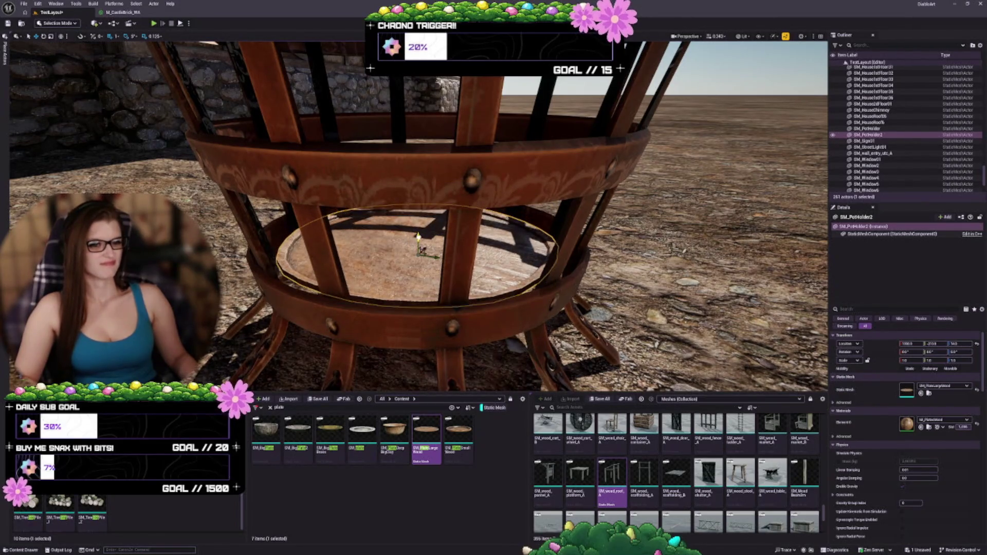
pyautogui.scroll(5, 418, 242)
pyautogui.scroll(-5, 496, 311)
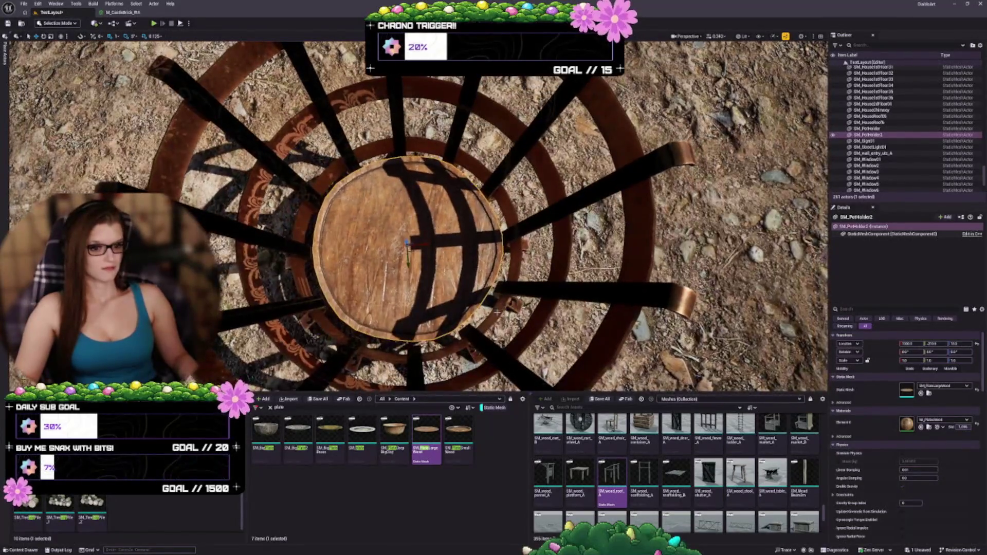
pyautogui.moveTo(497, 312); pyautogui.dragTo(496, 286)
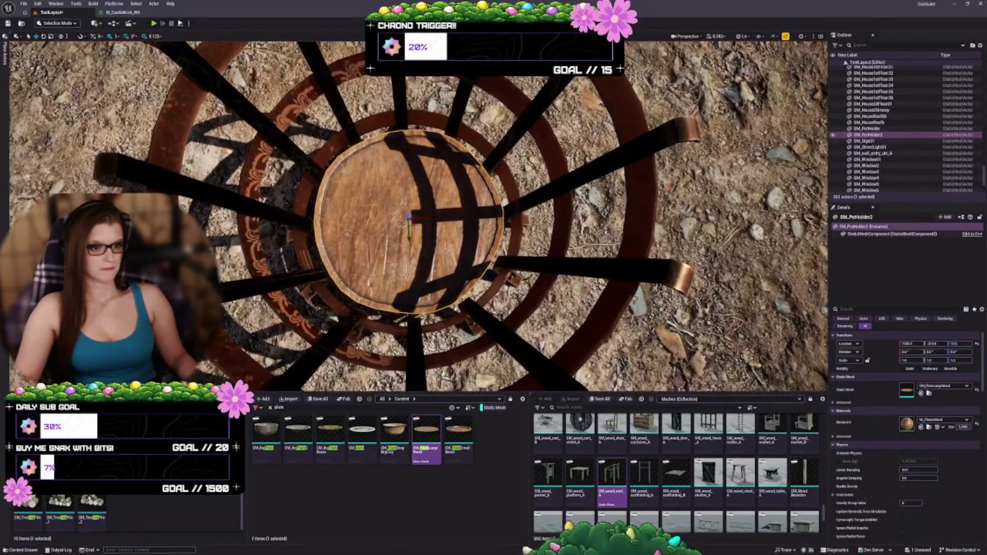
pyautogui.moveTo(908, 360)
pyautogui.mouseDown()
pyautogui.moveTo(930, 360)
pyautogui.moveTo(920, 360)
pyautogui.mouseUp()
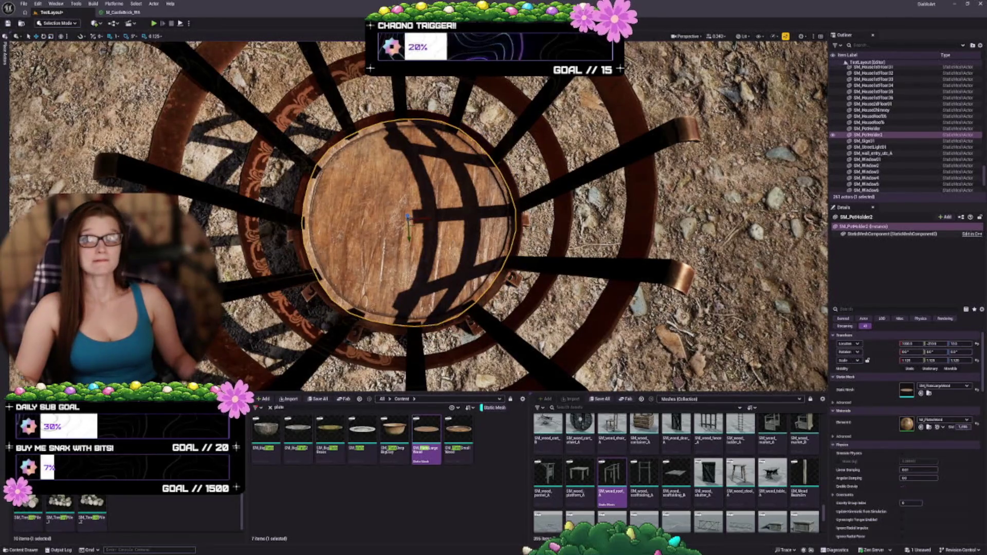
pyautogui.moveTo(544, 190)
pyautogui.mouseDown()
pyautogui.moveTo(545, 92)
pyautogui.moveTo(544, 247)
pyautogui.moveTo(545, 93)
pyautogui.mouseUp()
# Check the plate from an oblique view, then undo to bring the log pack back into the basket
pyautogui.press('Escape')
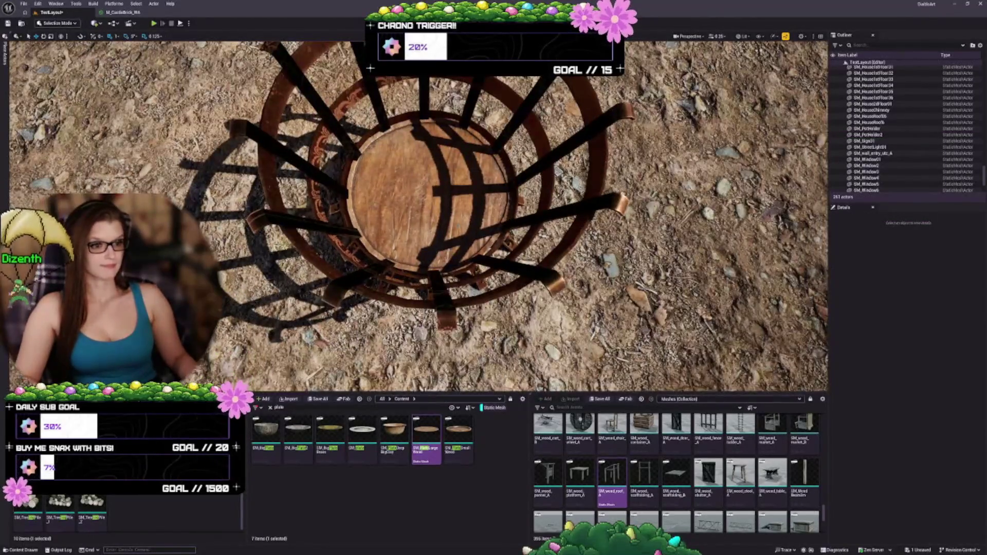
pyautogui.click(432, 200)
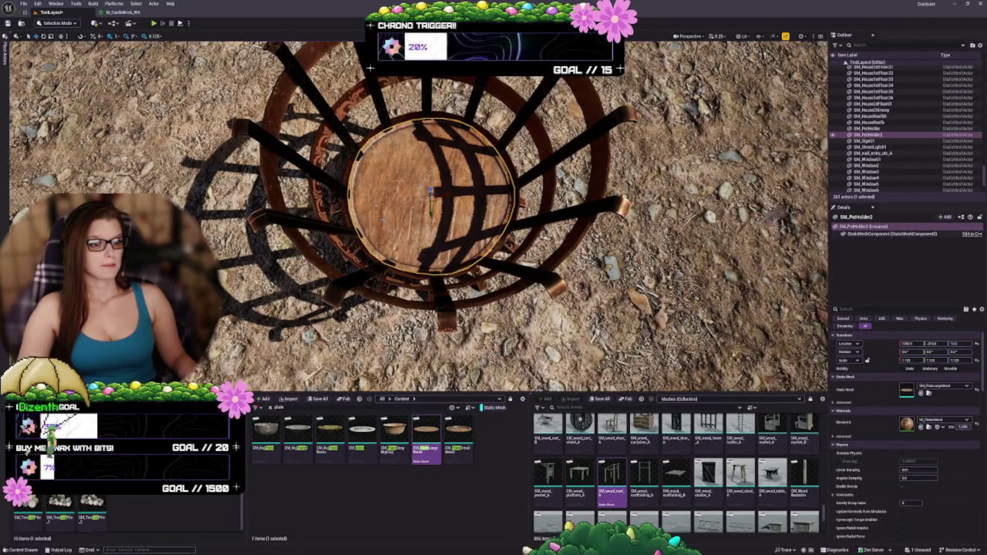
pyautogui.moveTo(430, 196); pyautogui.dragTo(412, 221)
pyautogui.press('Escape')
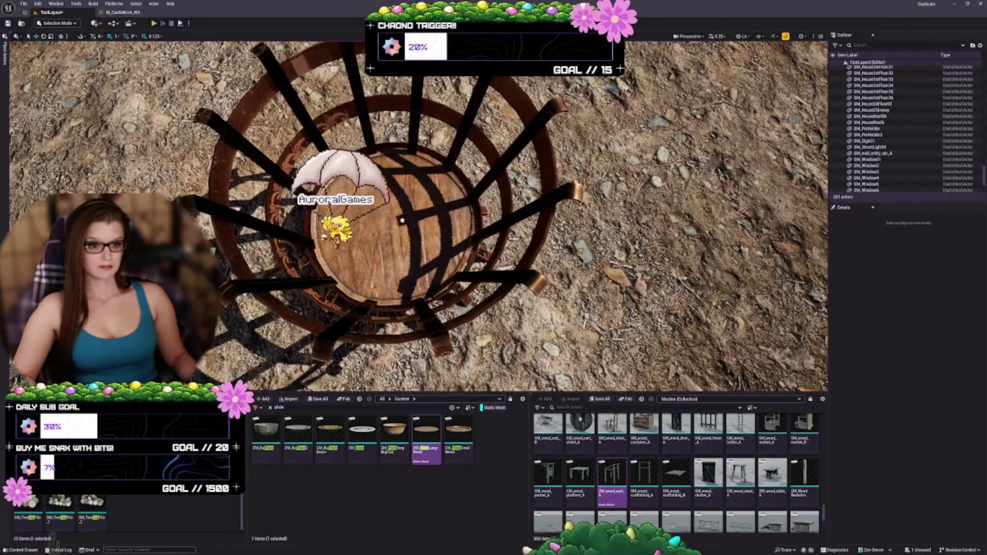
pyautogui.hotkey('ctrl', 'z')
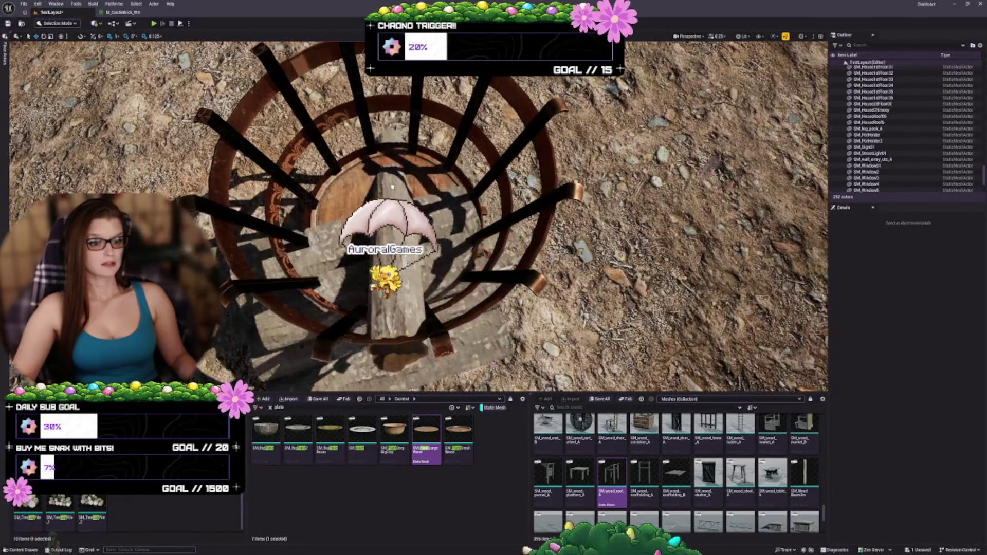
# Shrink SM_log_pack_A to about 0.375 scale and raise it higher in the basket
pyautogui.click(391, 216)
pyautogui.scroll(-5, 392, 194)
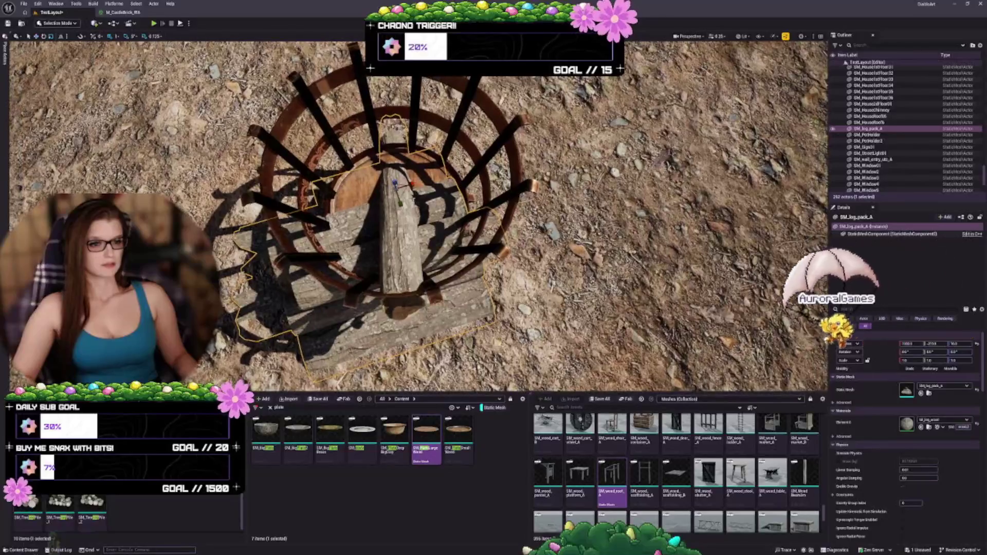
pyautogui.moveTo(396, 190)
pyautogui.mouseDown()
pyautogui.moveTo(374, 203)
pyautogui.moveTo(389, 194)
pyautogui.moveTo(378, 152)
pyautogui.moveTo(462, 187)
pyautogui.mouseUp()
pyautogui.press('e')
pyautogui.press('a')
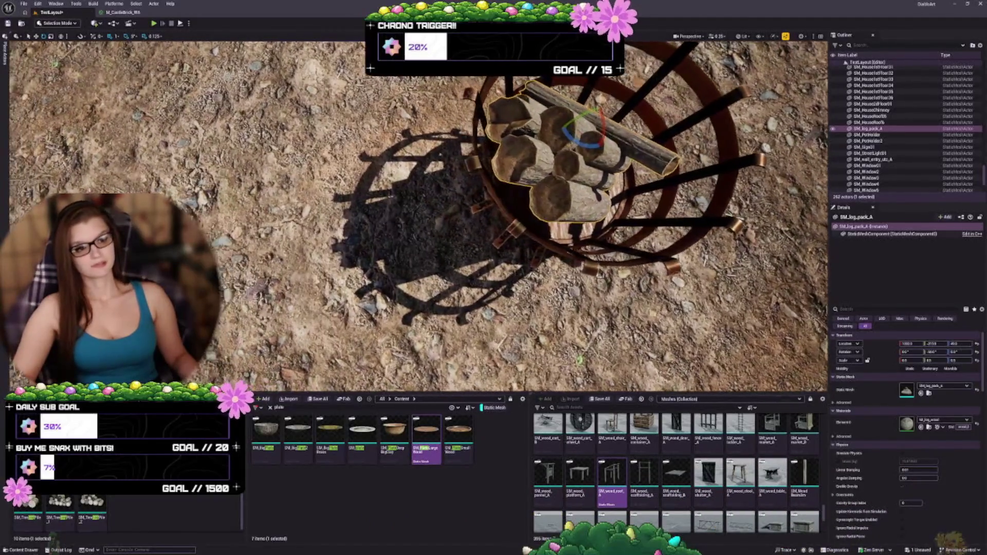
pyautogui.press('d')
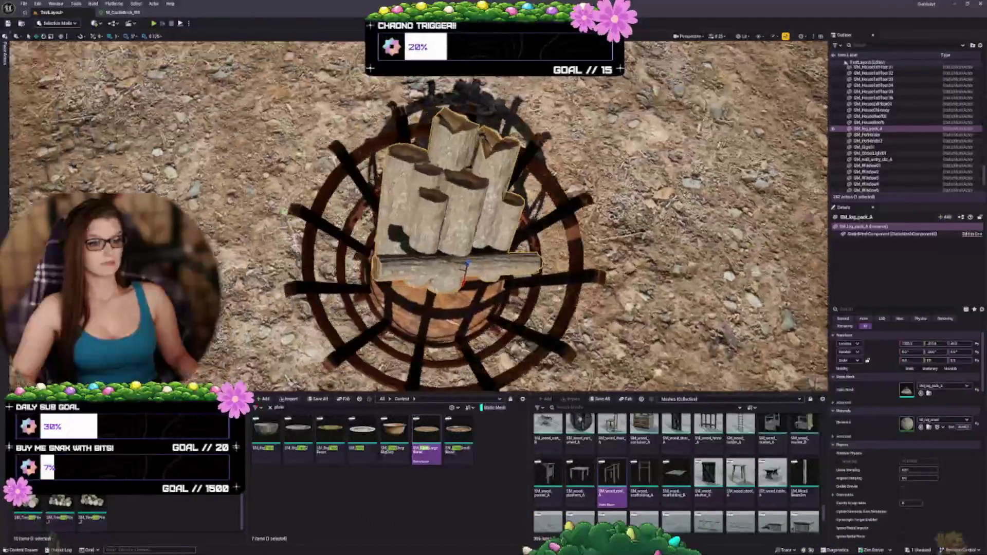
pyautogui.press('w')
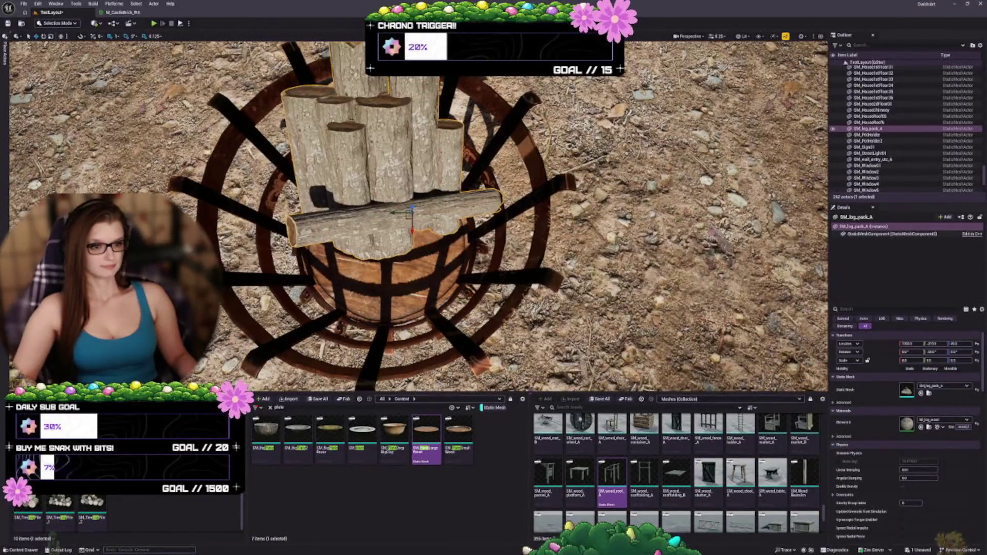
# Duplicate the log pack into an upright single SM_log_C, plus an SM_log_A copy scaled to 0.375
pyautogui.keyDown('alt'); pyautogui.moveTo(410, 215); pyautogui.dragTo(410, 282); pyautogui.keyUp('alt')
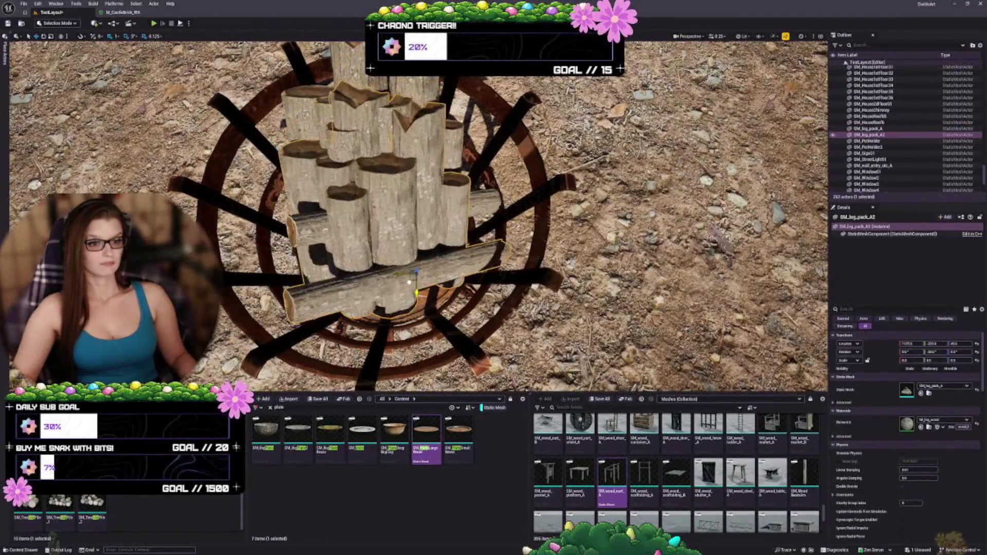
pyautogui.click(921, 393)
pyautogui.keyDown('alt'); pyautogui.moveTo(417, 216); pyautogui.dragTo(409, 259); pyautogui.keyUp('alt')
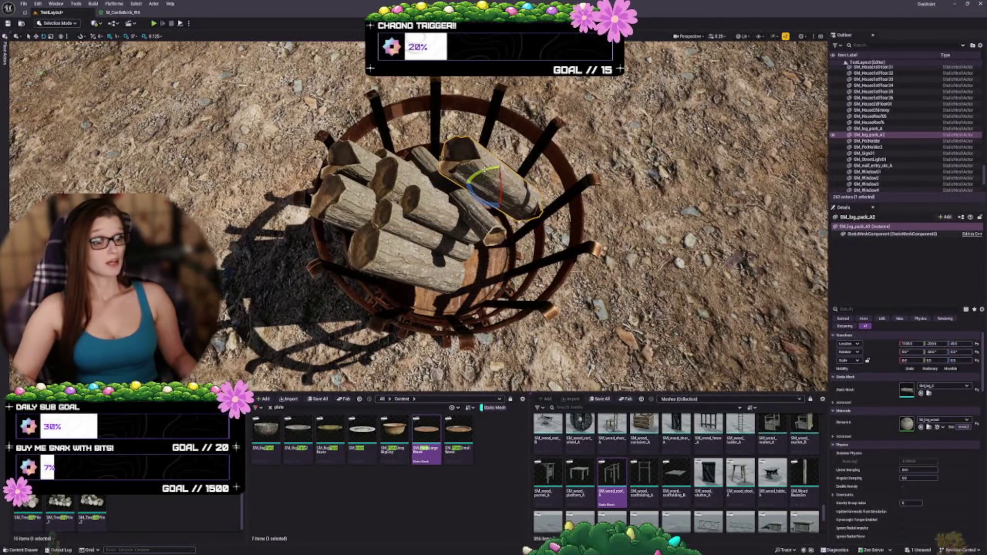
pyautogui.moveTo(496, 175)
pyautogui.mouseDown()
pyautogui.moveTo(516, 195)
pyautogui.moveTo(462, 201)
pyautogui.mouseUp()
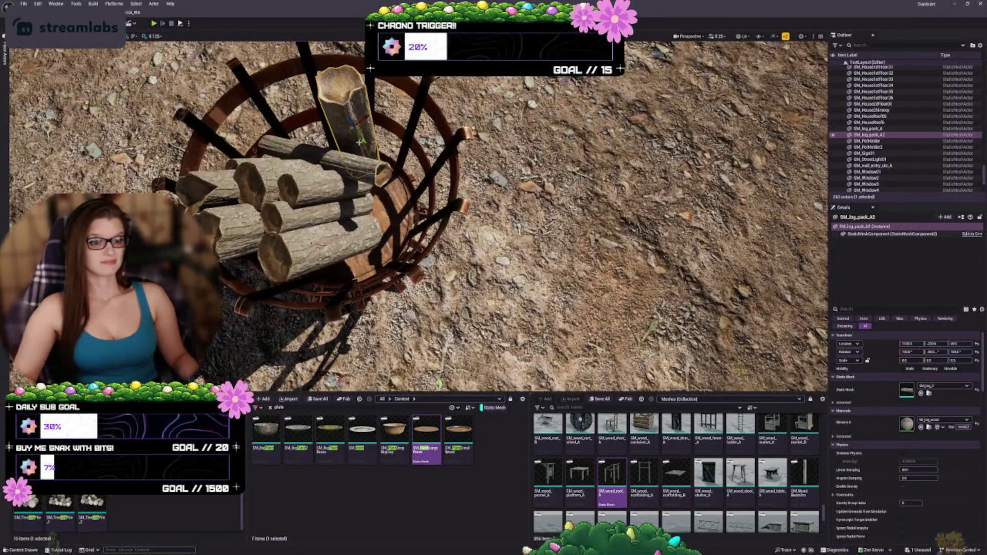
pyautogui.keyDown('alt'); pyautogui.moveTo(364, 140); pyautogui.dragTo(394, 176); pyautogui.keyUp('alt')
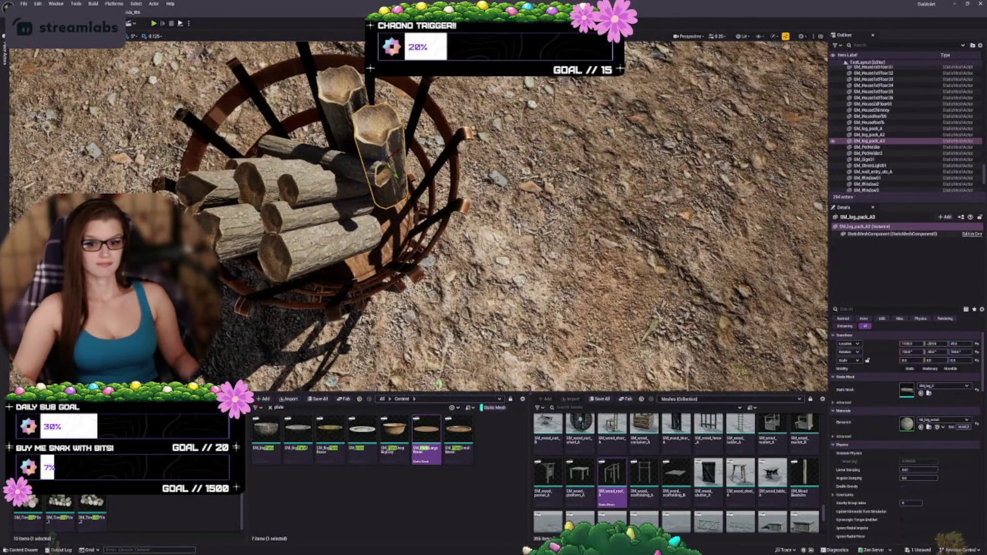
pyautogui.hotkey('ctrl', 'z')
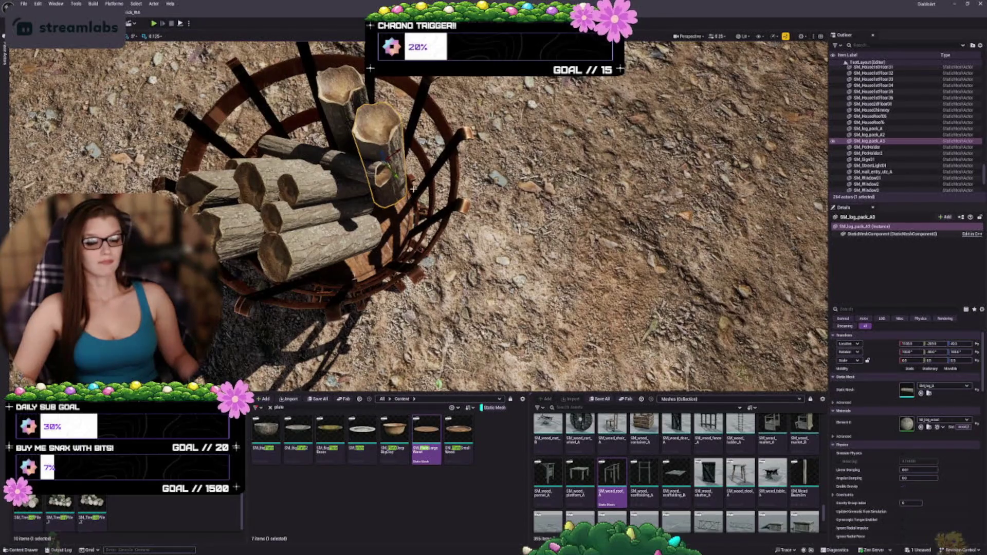
pyautogui.hotkey('ctrl', 'z')
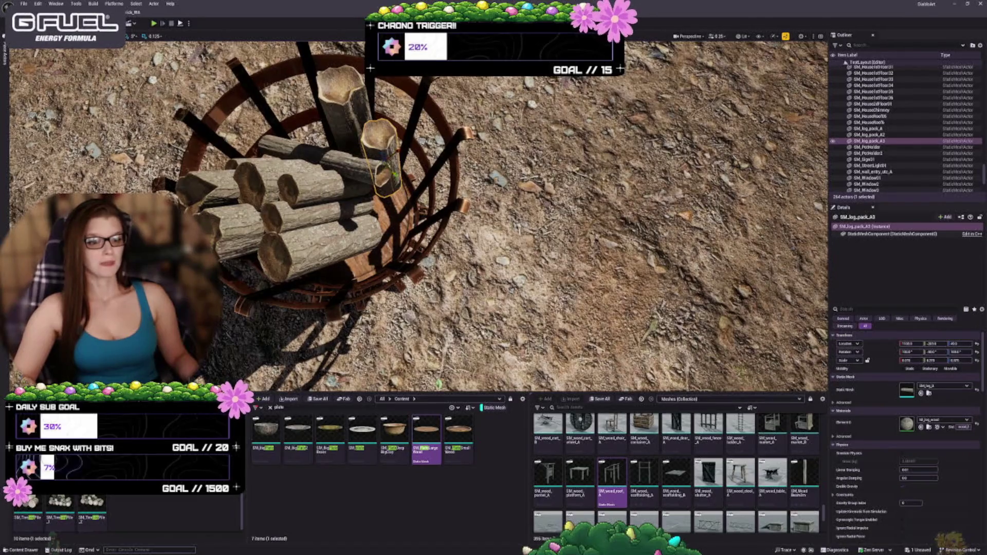
# Add another log copy lower down, enlarge it, and shift it up-right within the basket
pyautogui.keyDown('alt'); pyautogui.moveTo(394, 175); pyautogui.dragTo(384, 223); pyautogui.keyUp('alt')
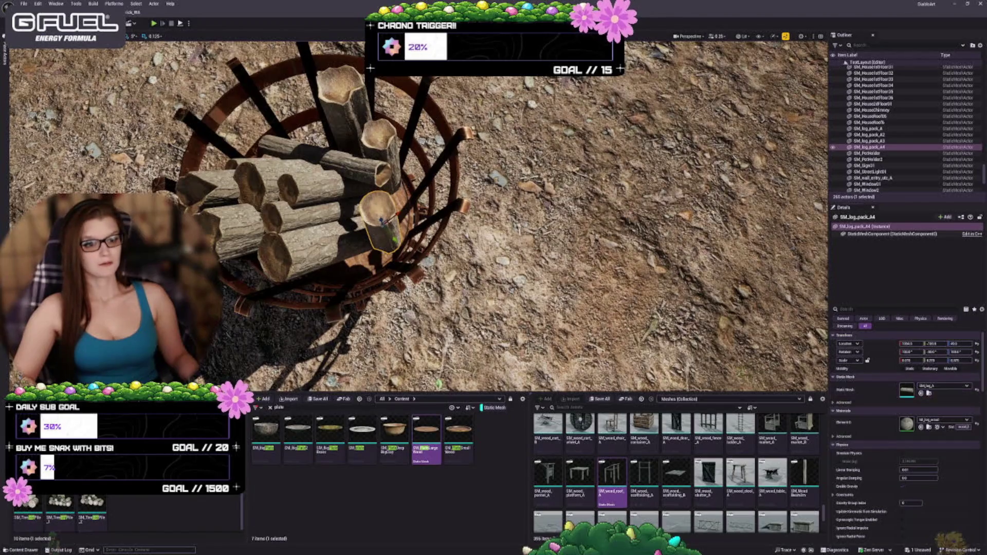
pyautogui.press('f')
pyautogui.moveTo(393, 182); pyautogui.dragTo(440, 195)
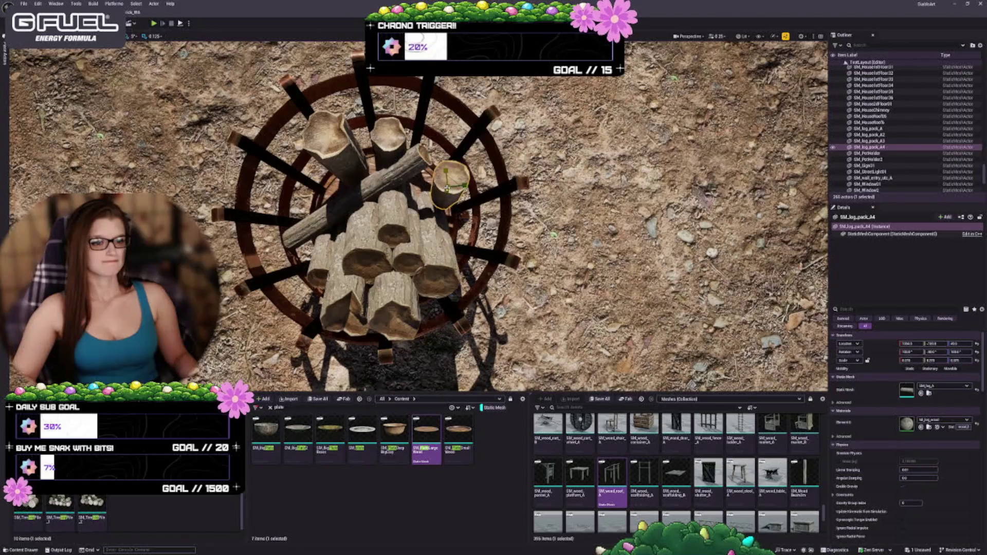
pyautogui.moveTo(447, 186); pyautogui.dragTo(479, 199)
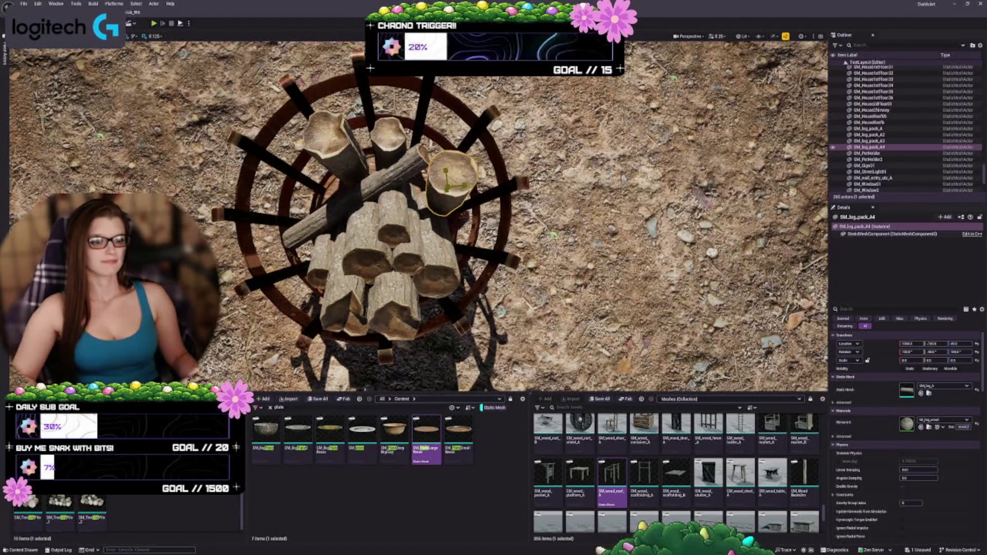
pyautogui.press('w')
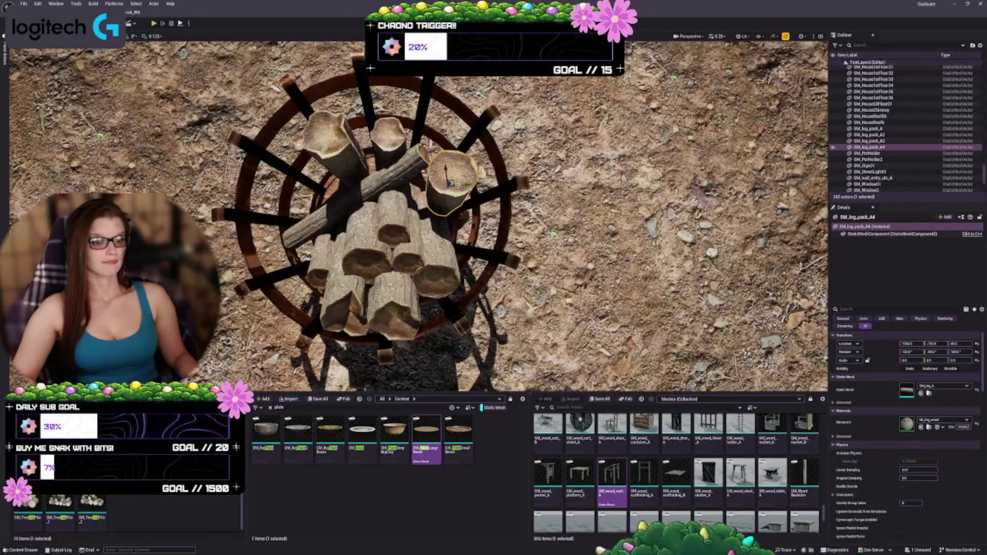
pyautogui.moveTo(452, 182); pyautogui.dragTo(456, 171)
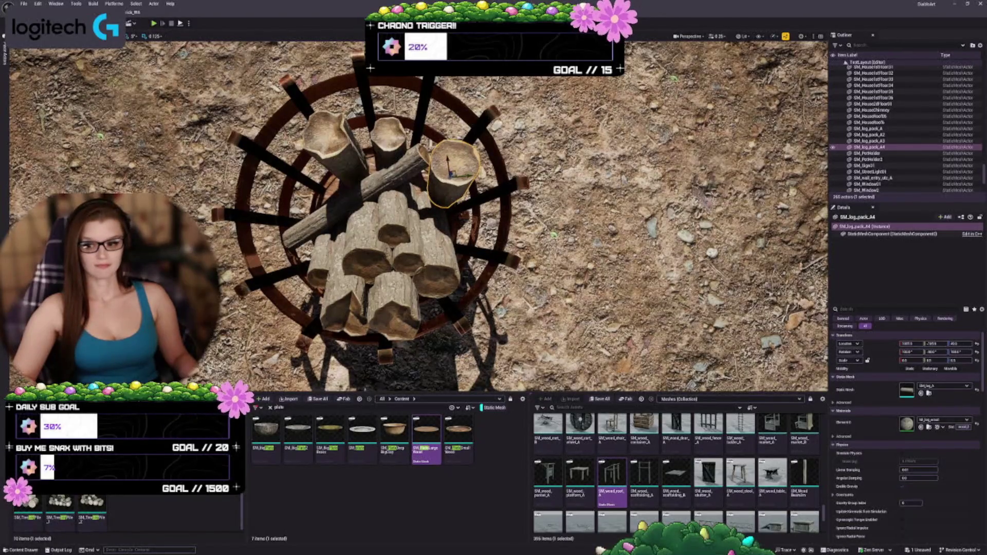
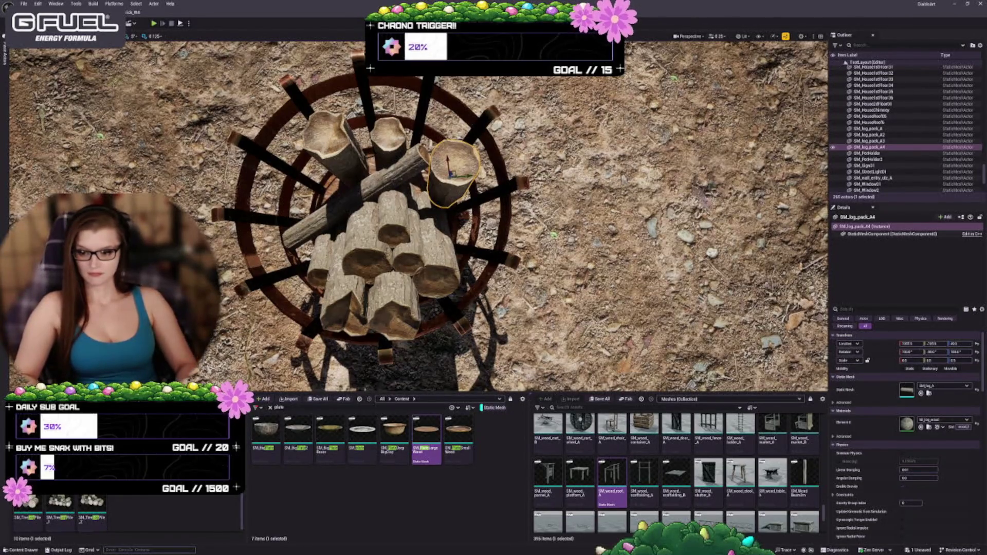
# Alt-drag two log copies, SM_log_pack_A5 and A6, into the basket's left side
pyautogui.press('s')
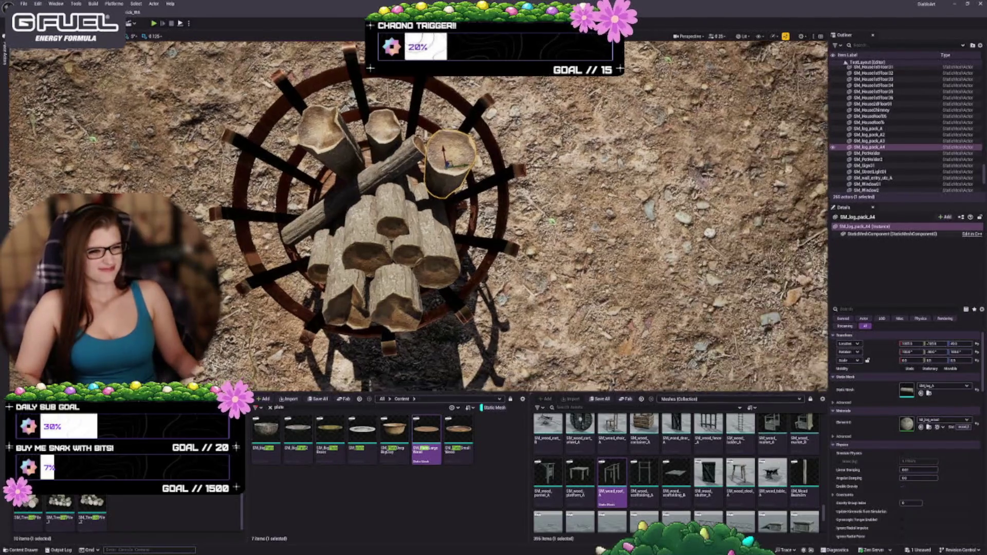
pyautogui.press('w')
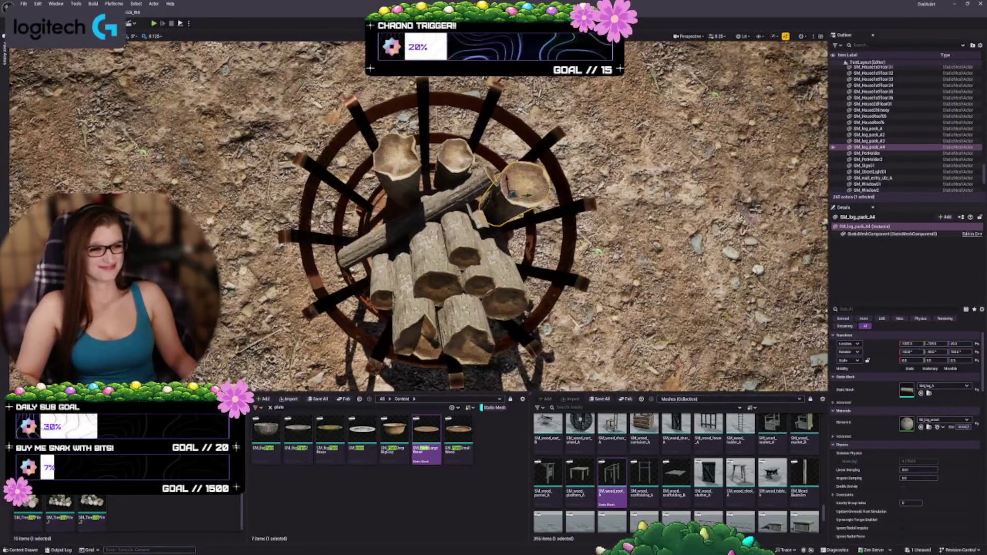
pyautogui.keyDown('alt'); pyautogui.moveTo(512, 194); pyautogui.dragTo(364, 195); pyautogui.keyUp('alt')
pyautogui.click(452, 166)
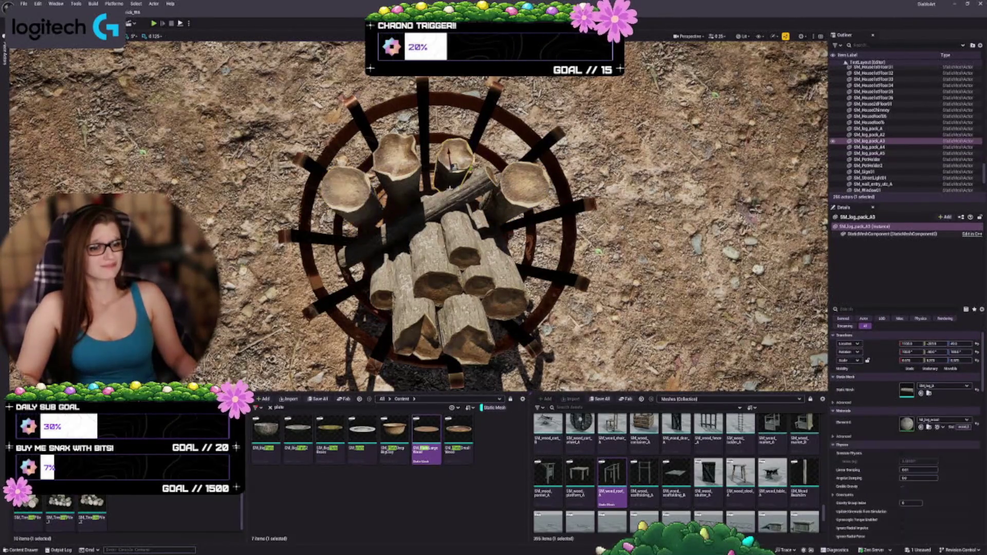
pyautogui.keyDown('alt'); pyautogui.moveTo(455, 166); pyautogui.dragTo(385, 253); pyautogui.keyUp('alt')
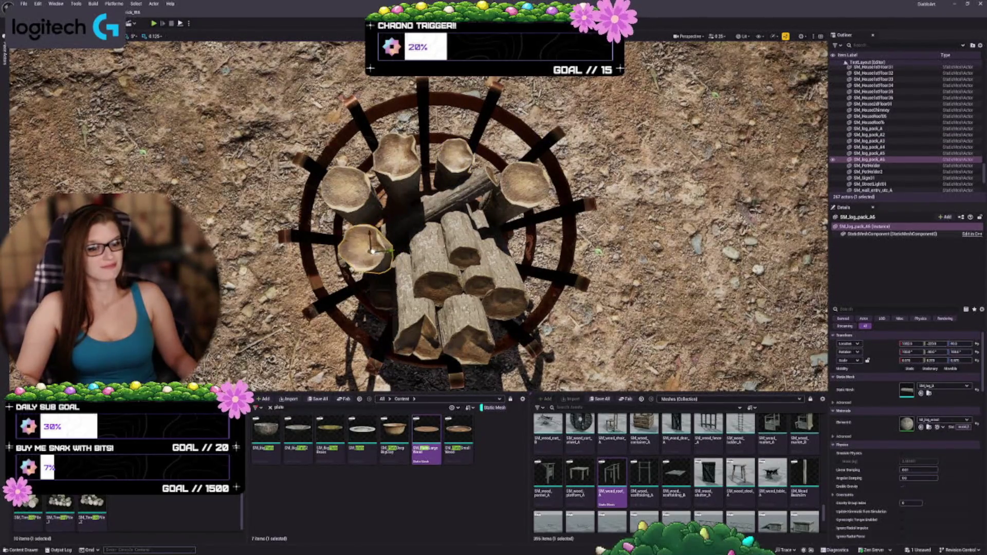
# Place a third copy, SM_log_pack_A7, on the basket's right side and slide it into position
pyautogui.moveTo(378, 255)
pyautogui.keyDown('alt'); pyautogui.mouseDown()
pyautogui.moveTo(319, 226)
pyautogui.moveTo(334, 242)
pyautogui.moveTo(401, 228)
pyautogui.mouseUp(); pyautogui.keyUp('alt')
pyautogui.moveTo(304, 161)
pyautogui.keyDown('alt'); pyautogui.mouseDown()
pyautogui.moveTo(430, 242)
pyautogui.moveTo(442, 291)
pyautogui.moveTo(406, 246)
pyautogui.moveTo(342, 243)
pyautogui.moveTo(341, 210)
pyautogui.mouseUp(); pyautogui.keyUp('alt')
pyautogui.moveTo(288, 130)
pyautogui.mouseDown()
pyautogui.moveTo(273, 130)
pyautogui.moveTo(273, 118)
pyautogui.moveTo(300, 103)
pyautogui.mouseUp()
pyautogui.keyDown('ctrl'); pyautogui.click(299, 139); pyautogui.keyUp('ctrl')
# Ctrl-select the eight loose logs in the fire basket as one group
pyautogui.keyDown('ctrl'); pyautogui.click(414, 138); pyautogui.keyUp('ctrl')
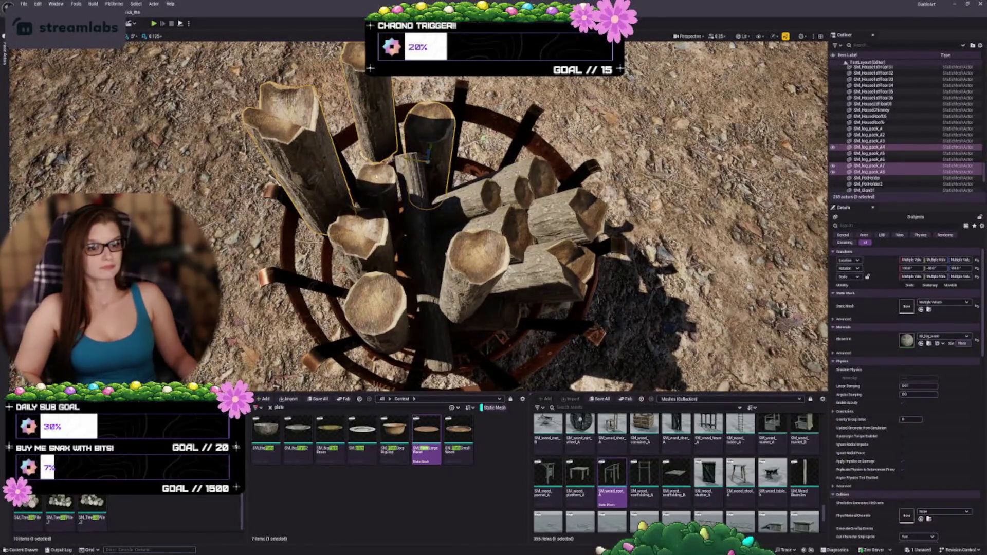
pyautogui.keyDown('ctrl'); pyautogui.click(371, 198); pyautogui.keyUp('ctrl')
pyautogui.keyDown('ctrl'); pyautogui.click(514, 282); pyautogui.keyUp('ctrl')
pyautogui.keyDown('ctrl'); pyautogui.click(363, 233); pyautogui.keyUp('ctrl')
pyautogui.keyDown('ctrl'); pyautogui.click(406, 308); pyautogui.keyUp('ctrl')
pyautogui.keyDown('ctrl'); pyautogui.click(480, 274); pyautogui.keyUp('ctrl')
pyautogui.keyDown('alt'); pyautogui.moveTo(480, 275); pyautogui.dragTo(479, 324); pyautogui.keyUp('alt')
pyautogui.scroll(-1, 935, 111)
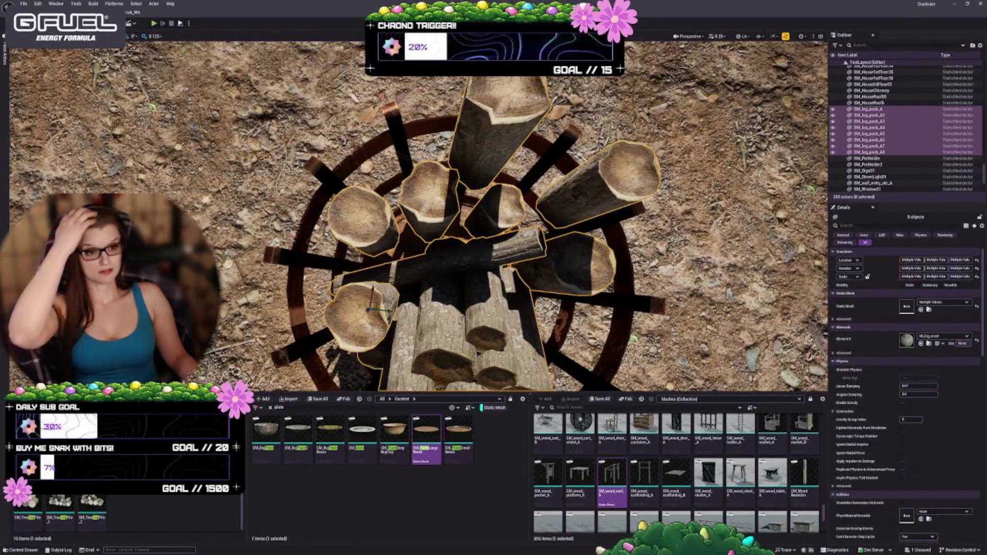
# Tick Simulate Physics for the grouped logs and bring up the Play options menu
pyautogui.click(904, 370)
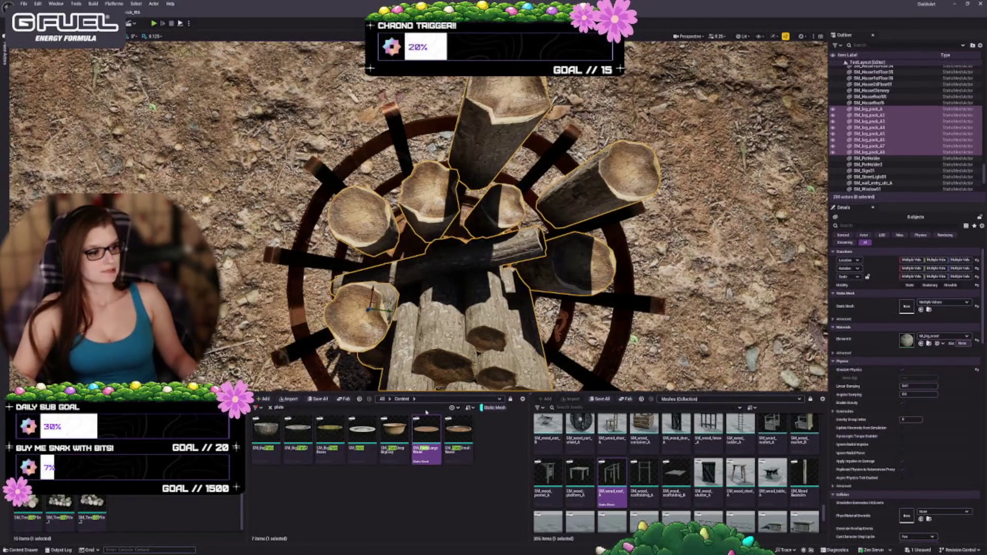
pyautogui.hotkey('alt', 's')
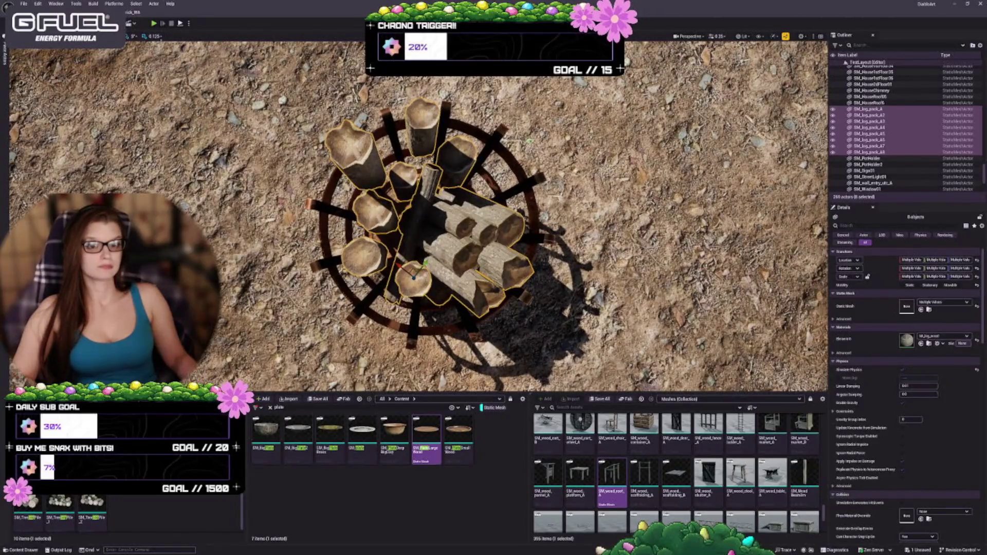
pyautogui.click(190, 23)
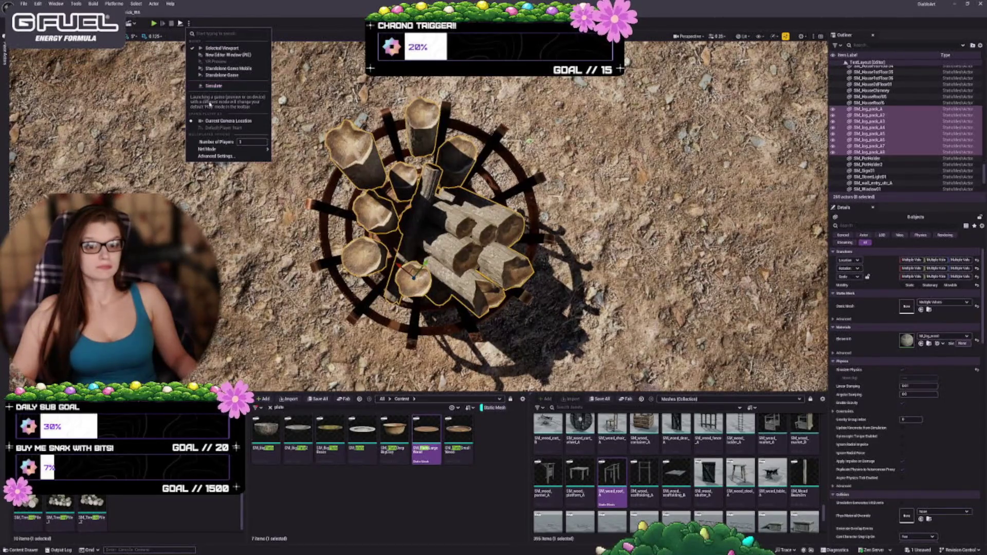
# Run Simulate so the logs drop and settle inside the basket
pyautogui.click(214, 86)
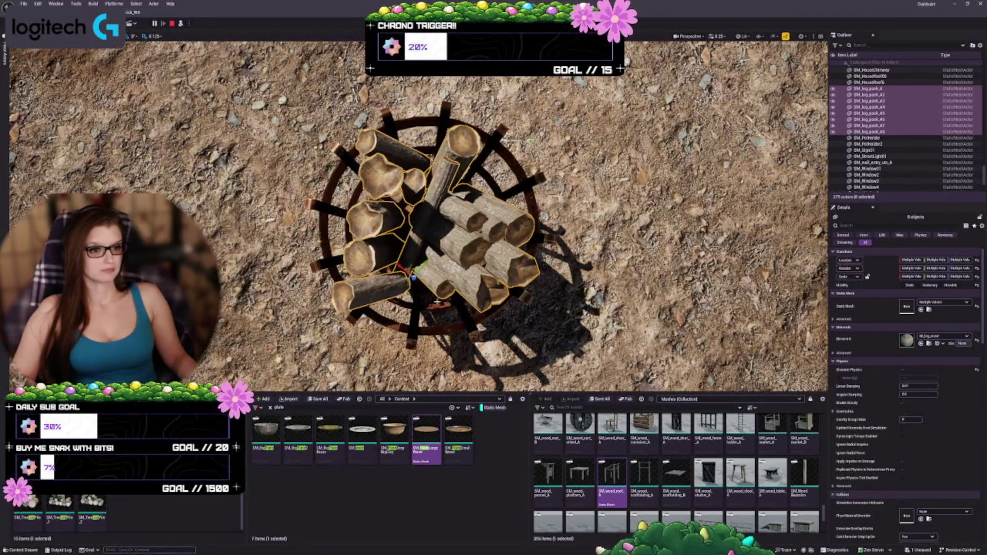
pyautogui.scroll(5, 417, 216)
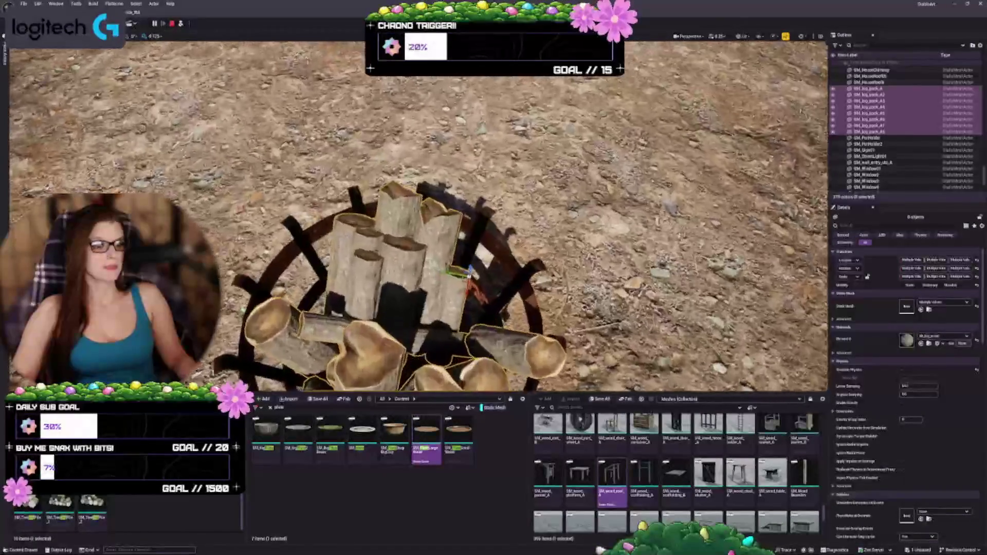
pyautogui.scroll(-4, 416, 216)
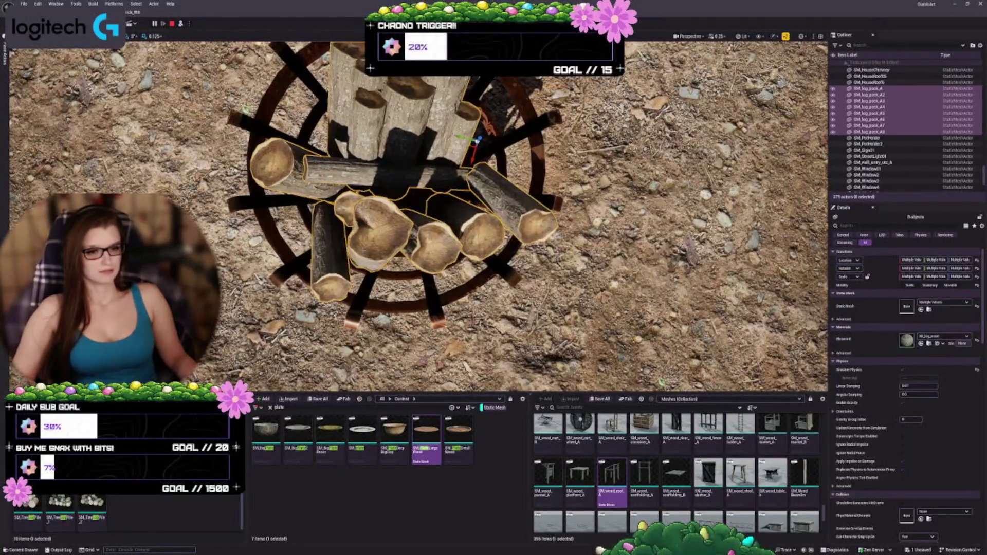
# Select SM_log_pack_A8 and view the settled pile from a low angle
pyautogui.click(381, 231)
pyautogui.moveTo(377, 276); pyautogui.dragTo(387, 242)
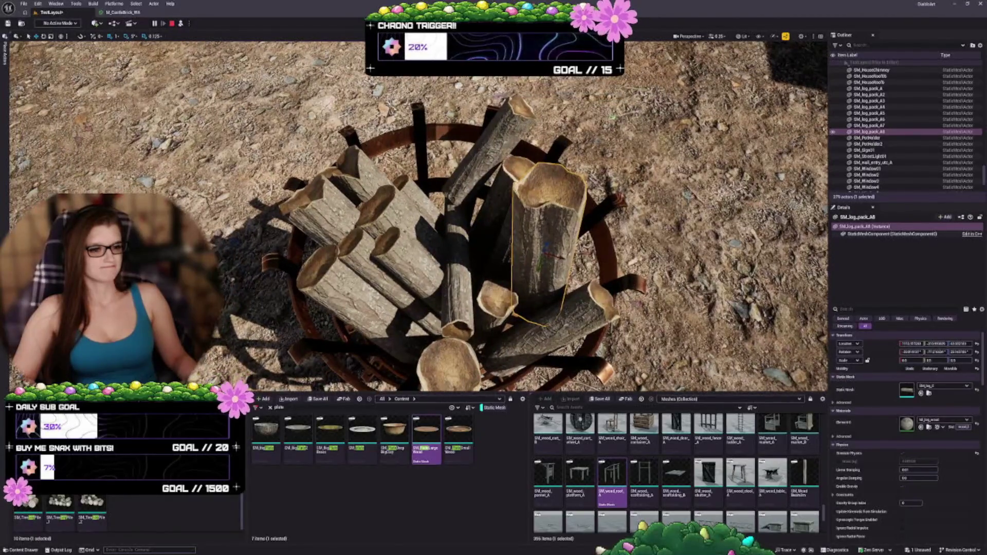
pyautogui.click(493, 149)
# Move SM_log_pack_A8 onto the pile's centre and rotate it diagonally across it
pyautogui.moveTo(577, 235); pyautogui.dragTo(568, 225)
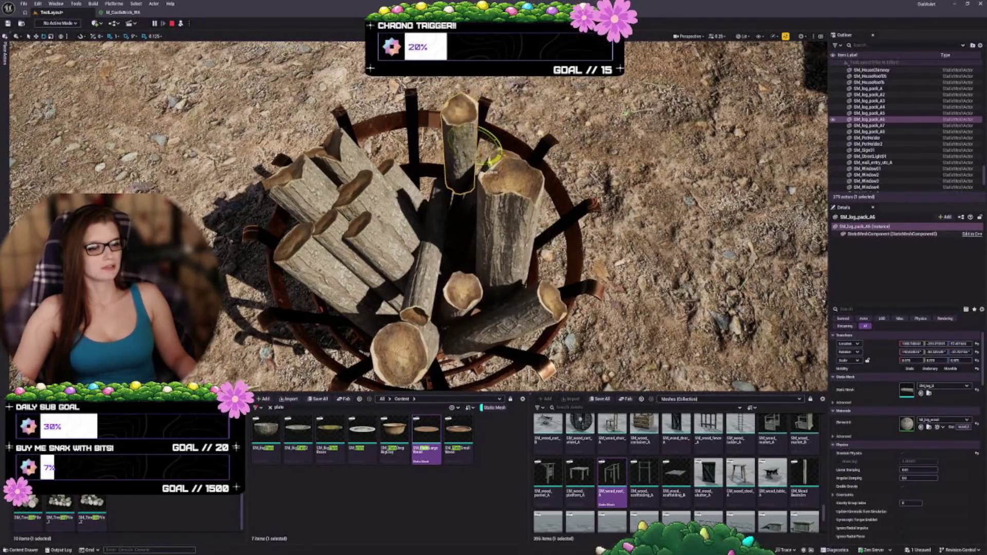
pyautogui.moveTo(568, 225); pyautogui.dragTo(488, 194)
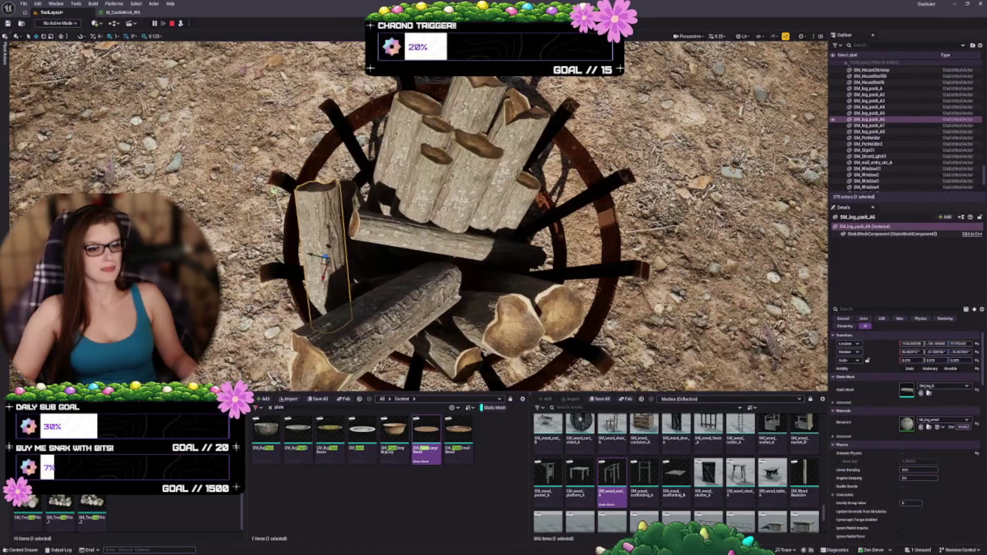
pyautogui.click(480, 234)
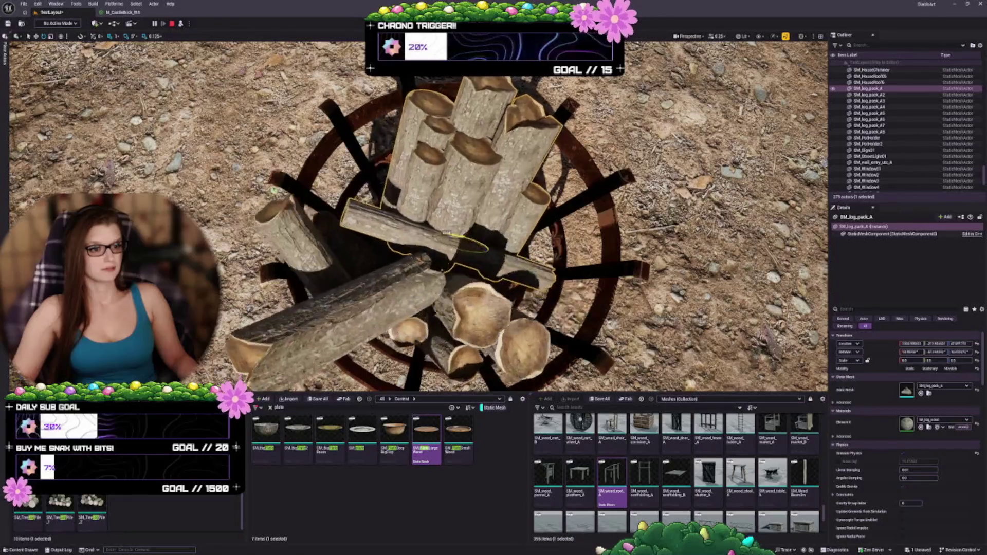
pyautogui.click(329, 308)
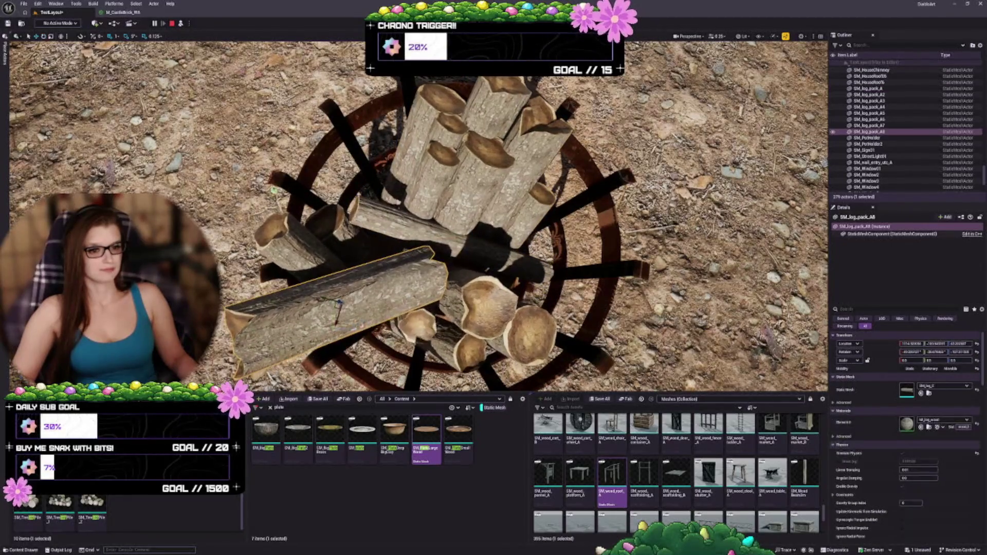
pyautogui.moveTo(335, 306); pyautogui.dragTo(423, 251)
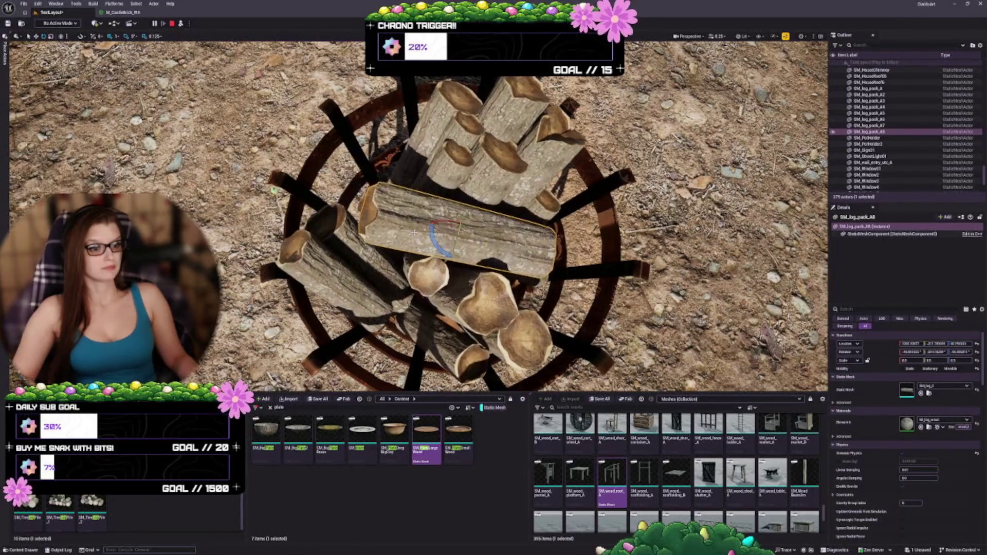
pyautogui.moveTo(451, 269); pyautogui.dragTo(458, 226)
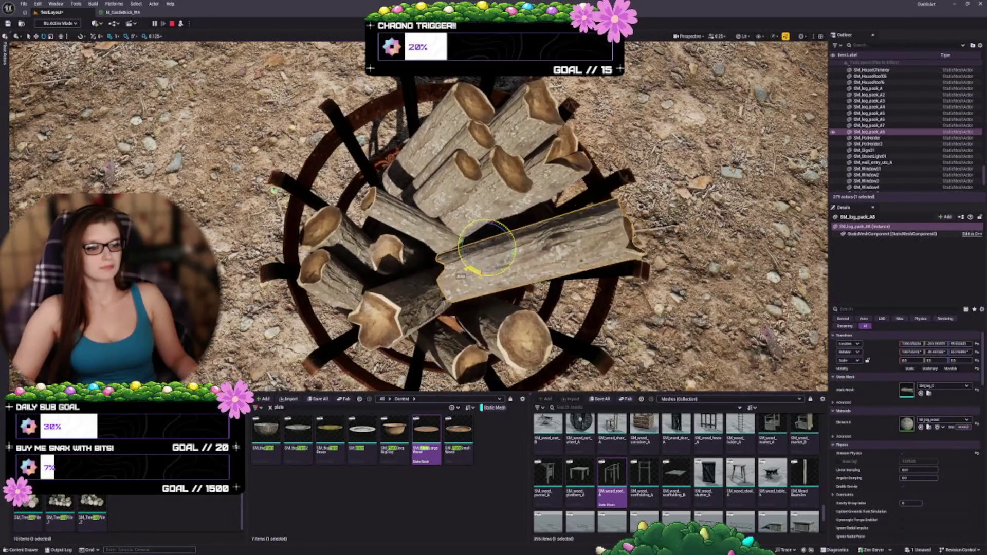
pyautogui.hotkey('ctrl', 'z')
pyautogui.hotkey('ctrl', 'y')
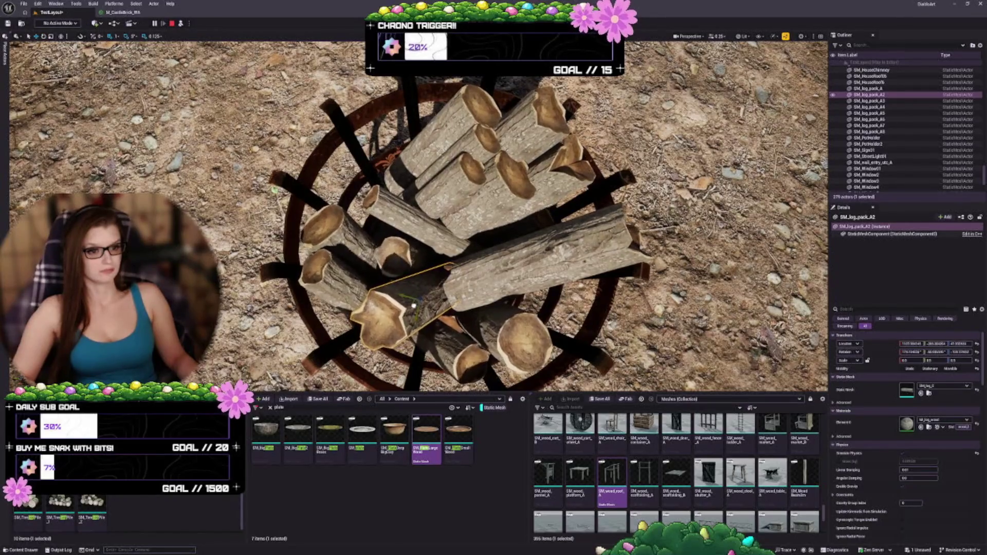
# Raise SM_log_pack_A2 higher in the basket with a slight turn
pyautogui.moveTo(414, 306)
pyautogui.mouseDown()
pyautogui.moveTo(386, 273)
pyautogui.moveTo(376, 236)
pyautogui.moveTo(369, 269)
pyautogui.mouseUp()
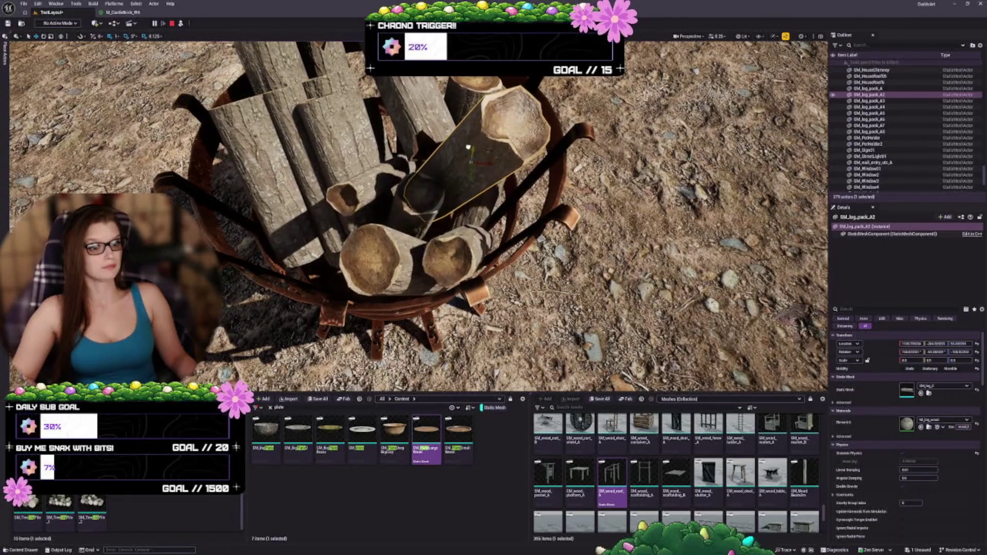
pyautogui.moveTo(502, 131)
pyautogui.mouseDown()
pyautogui.moveTo(502, 119)
pyautogui.moveTo(517, 131)
pyautogui.moveTo(507, 208)
pyautogui.mouseUp()
pyautogui.click(383, 236)
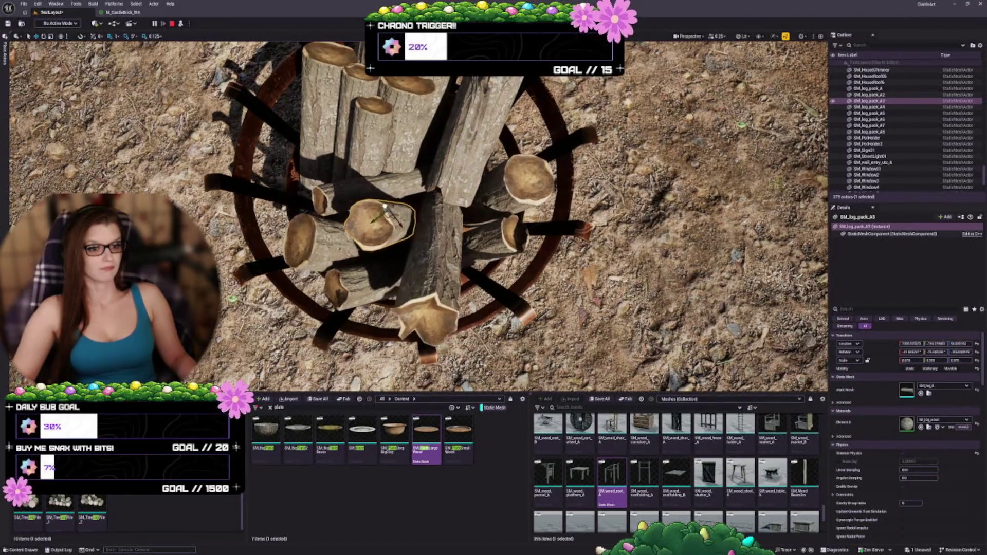
# Rotate the horizontal log SM_log_pack_A2 slightly
pyautogui.moveTo(357, 210); pyautogui.dragTo(356, 190)
pyautogui.click(356, 209)
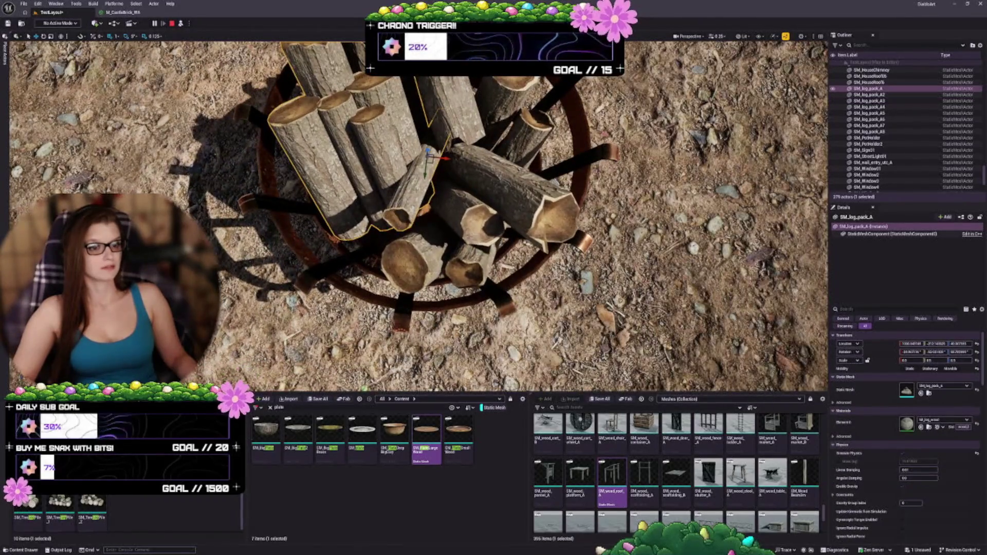
pyautogui.click(414, 257)
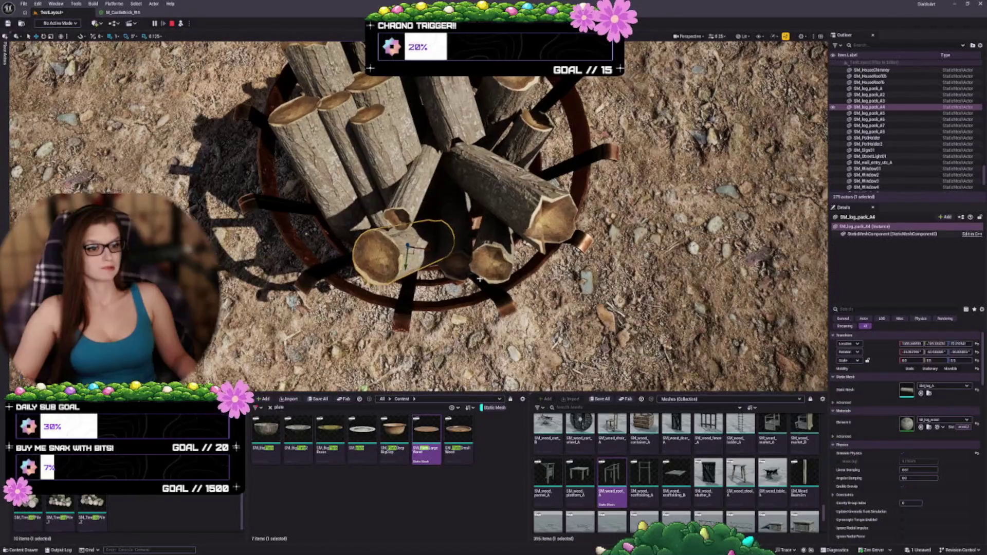
pyautogui.click(462, 241)
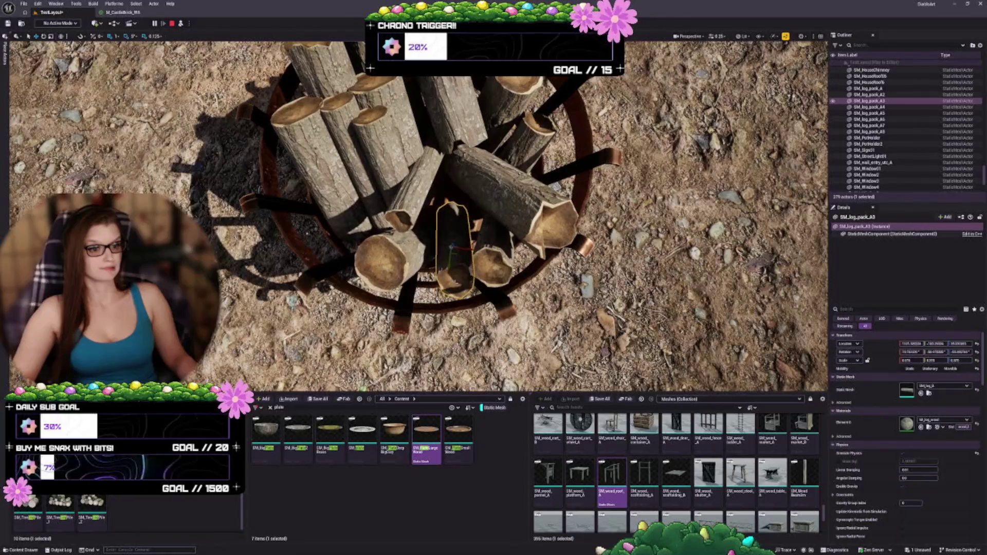
pyautogui.scroll(1, 419, 216)
pyautogui.scroll(2, 532, 283)
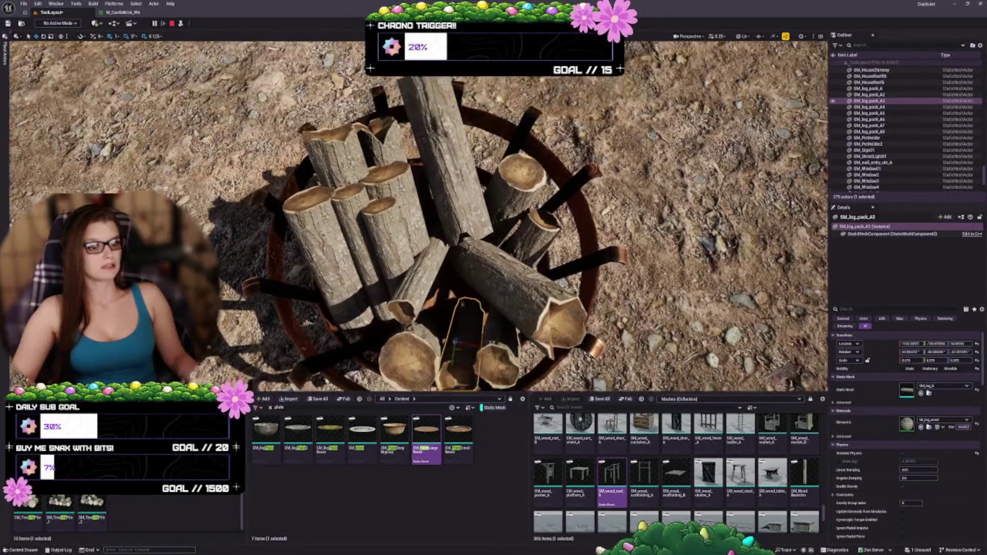
pyautogui.click(510, 271)
pyautogui.moveTo(490, 268)
pyautogui.mouseDown()
pyautogui.moveTo(537, 254)
pyautogui.moveTo(545, 242)
pyautogui.moveTo(504, 171)
pyautogui.mouseUp()
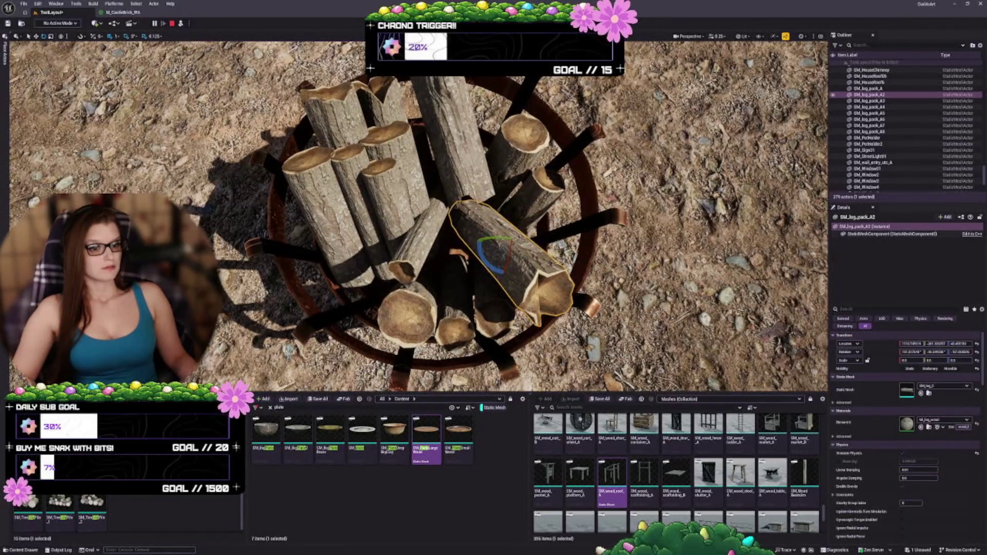
# Rotate the upright log cluster and shift the small log SM_log_pack_A3 to new angles
pyautogui.click(454, 228)
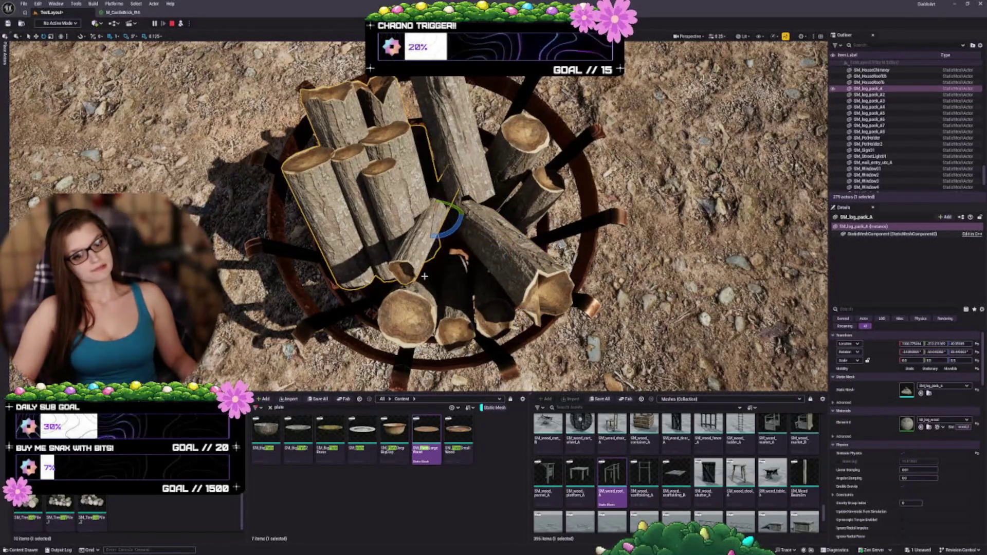
pyautogui.moveTo(454, 229); pyautogui.dragTo(470, 197)
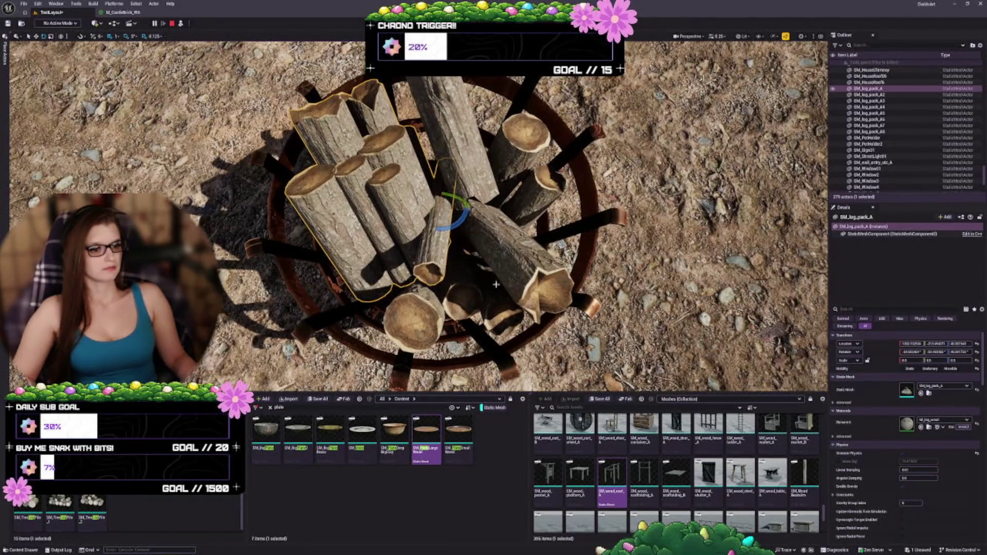
pyautogui.click(462, 290)
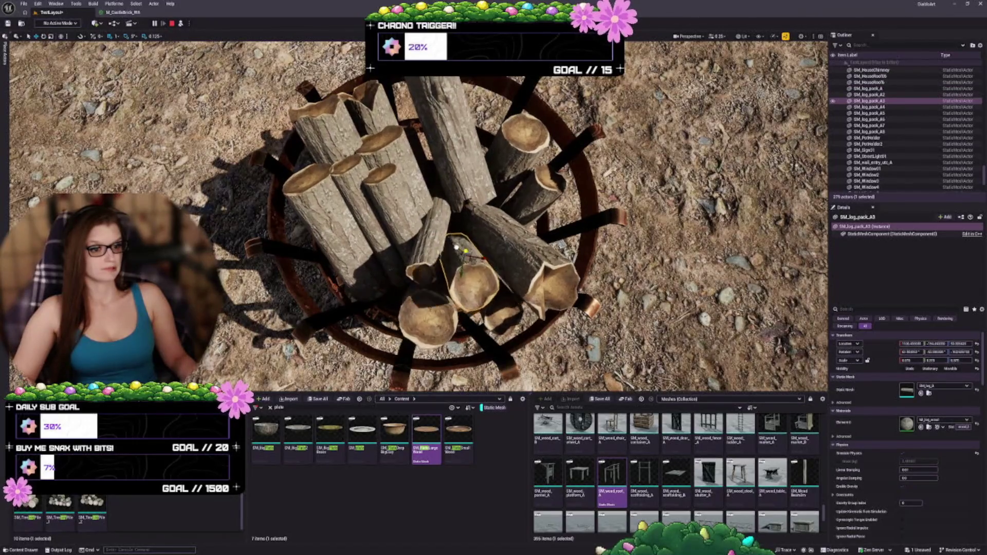
pyautogui.moveTo(473, 254); pyautogui.dragTo(466, 247)
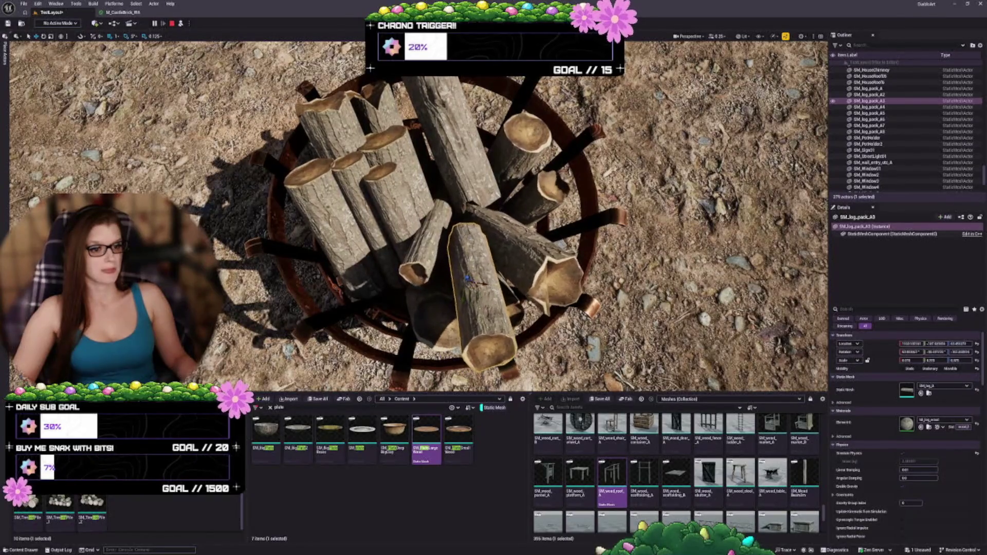
# Tilt SM_log_pack_A4 and lift the long log across the pile to stand nearly upright
pyautogui.click(435, 310)
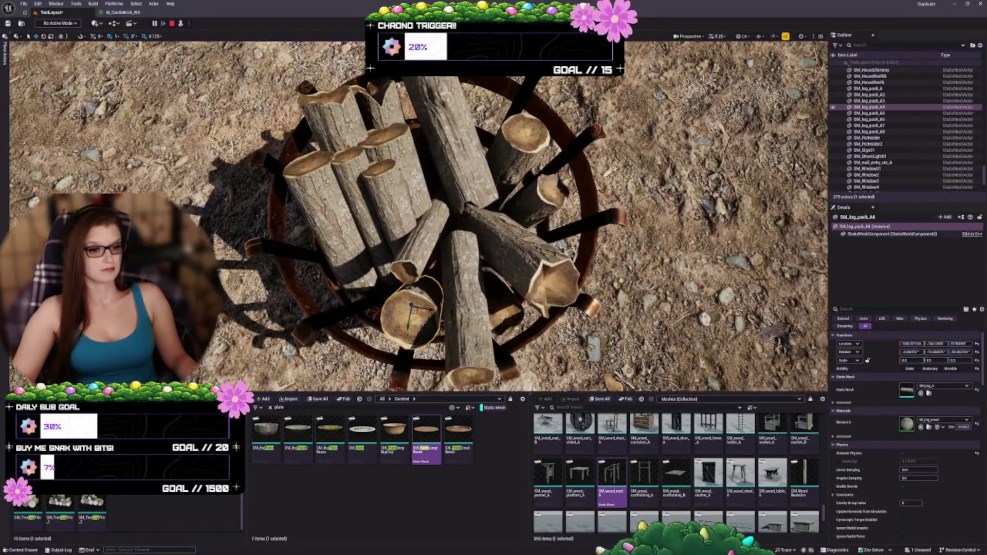
pyautogui.moveTo(405, 312)
pyautogui.mouseDown()
pyautogui.moveTo(399, 304)
pyautogui.moveTo(479, 270)
pyautogui.moveTo(446, 258)
pyautogui.mouseUp()
pyautogui.click(446, 258)
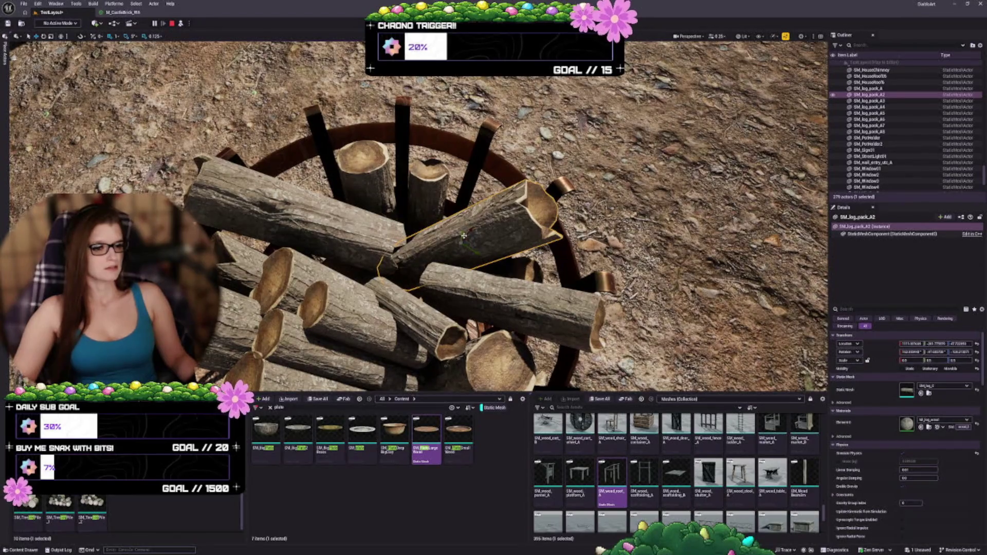
pyautogui.moveTo(464, 236); pyautogui.dragTo(461, 199)
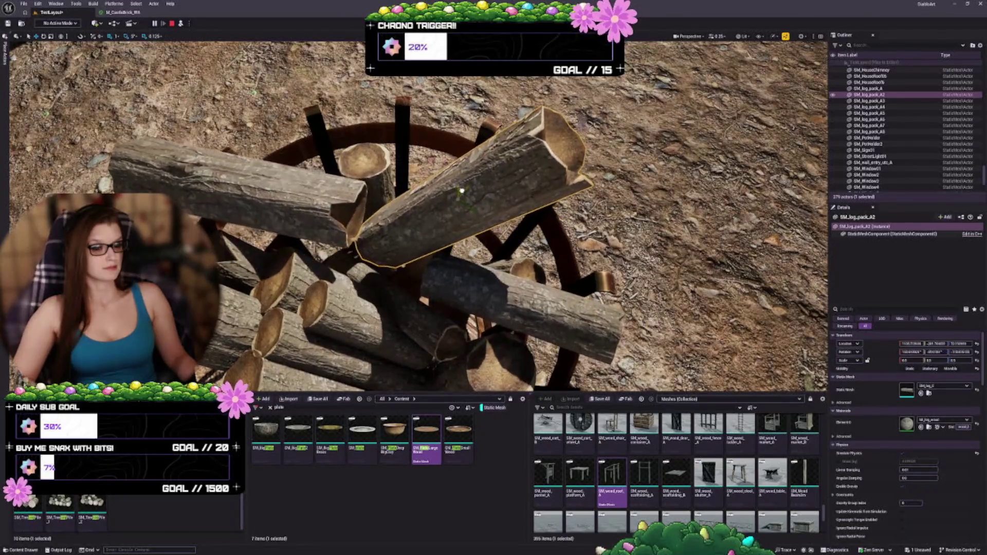
pyautogui.moveTo(480, 221)
pyautogui.mouseDown()
pyautogui.moveTo(416, 221)
pyautogui.moveTo(466, 221)
pyautogui.moveTo(450, 221)
pyautogui.moveTo(450, 241)
pyautogui.moveTo(450, 206)
pyautogui.moveTo(468, 193)
pyautogui.mouseUp()
pyautogui.scroll(-10, 547, 187)
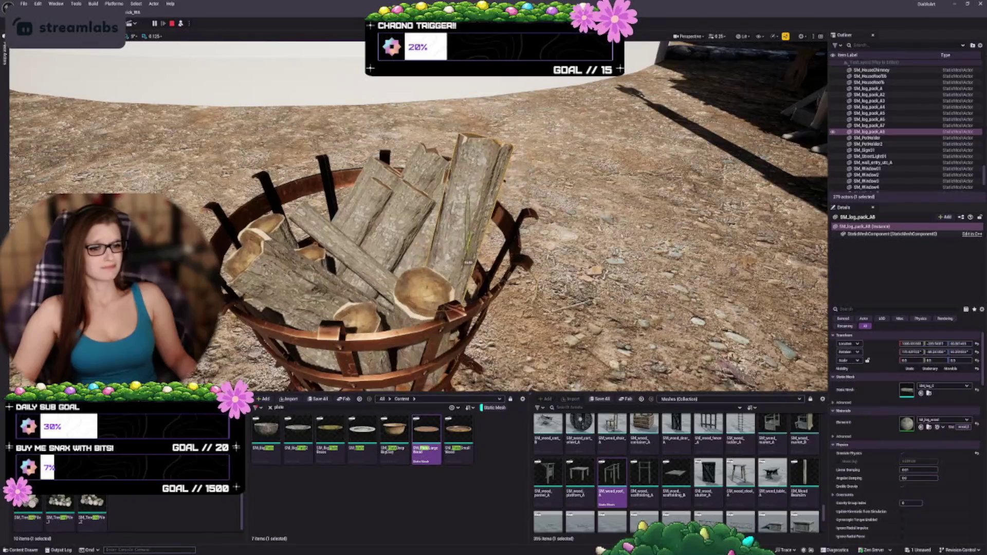
pyautogui.moveTo(453, 221)
pyautogui.mouseDown()
pyautogui.moveTo(452, 278)
pyautogui.moveTo(391, 309)
pyautogui.mouseUp()
pyautogui.click(334, 252)
pyautogui.click(427, 180)
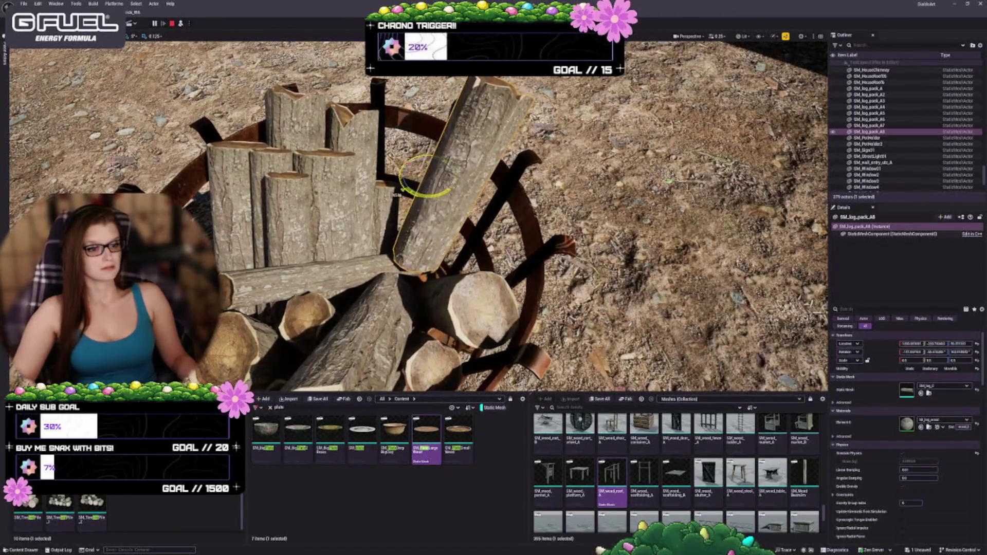
pyautogui.moveTo(475, 238); pyautogui.dragTo(456, 247)
pyautogui.click(363, 301)
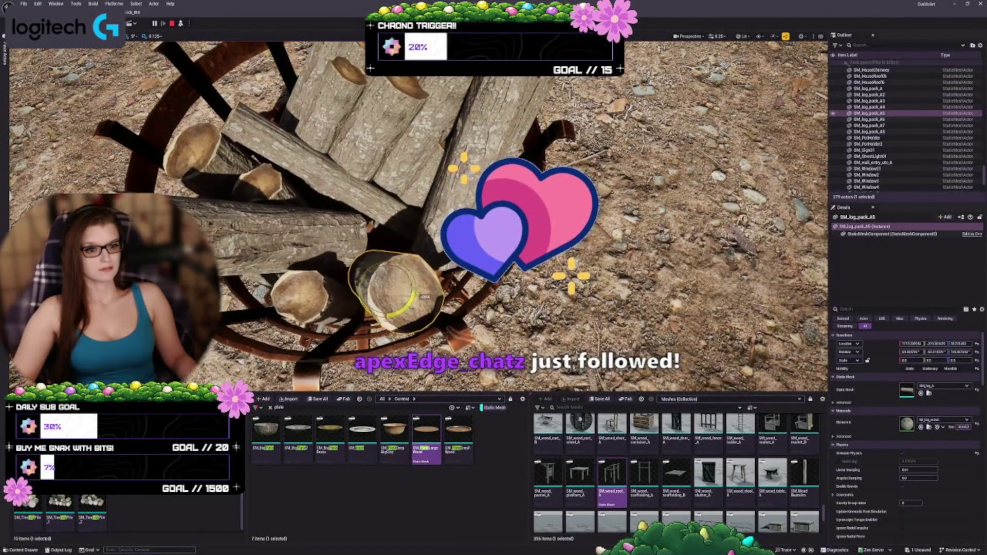
pyautogui.moveTo(362, 300); pyautogui.dragTo(287, 278)
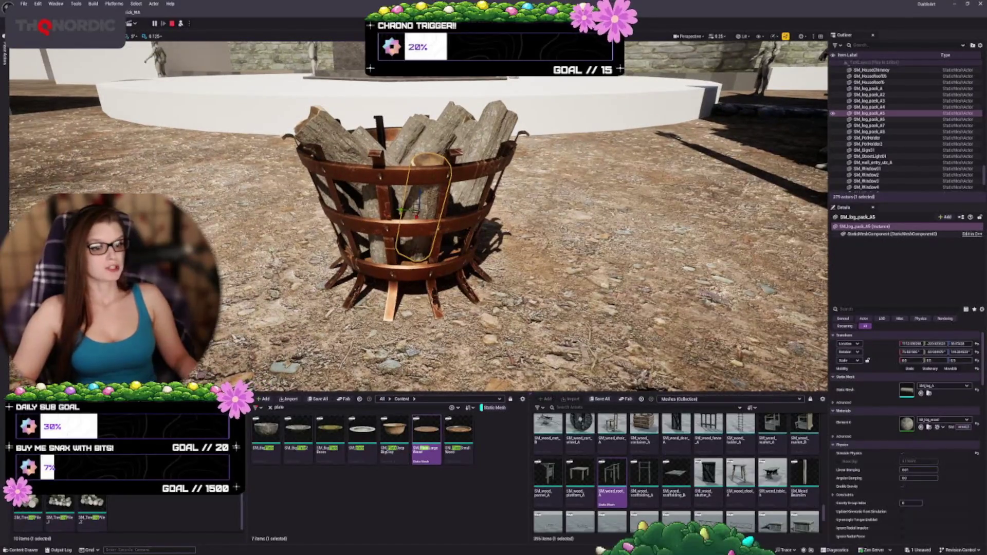
pyautogui.moveTo(569, 276); pyautogui.dragTo(569, 276)
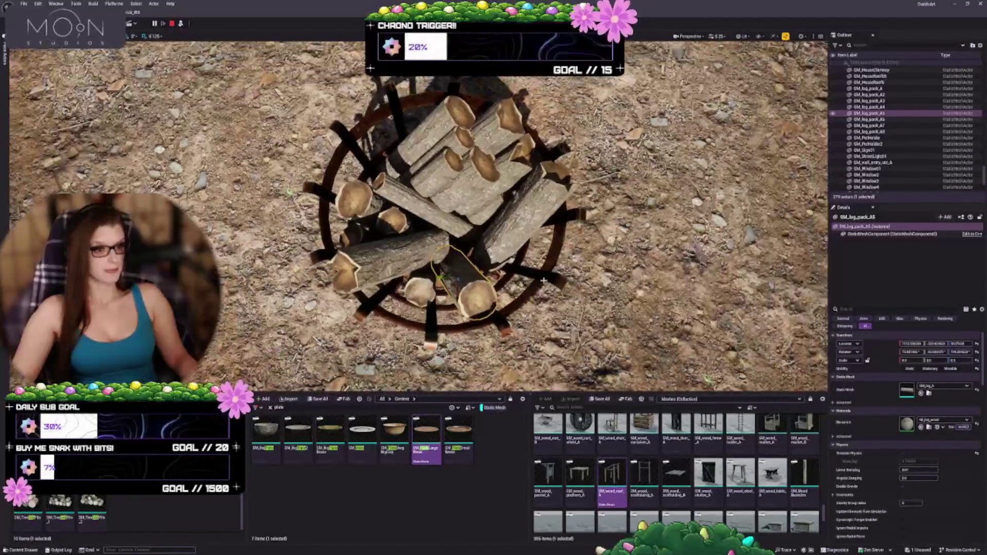
# Lift SM_log_pack_A3 higher and rotate SM_log_pack_A2 to angle along the pile's left side
pyautogui.click(395, 225)
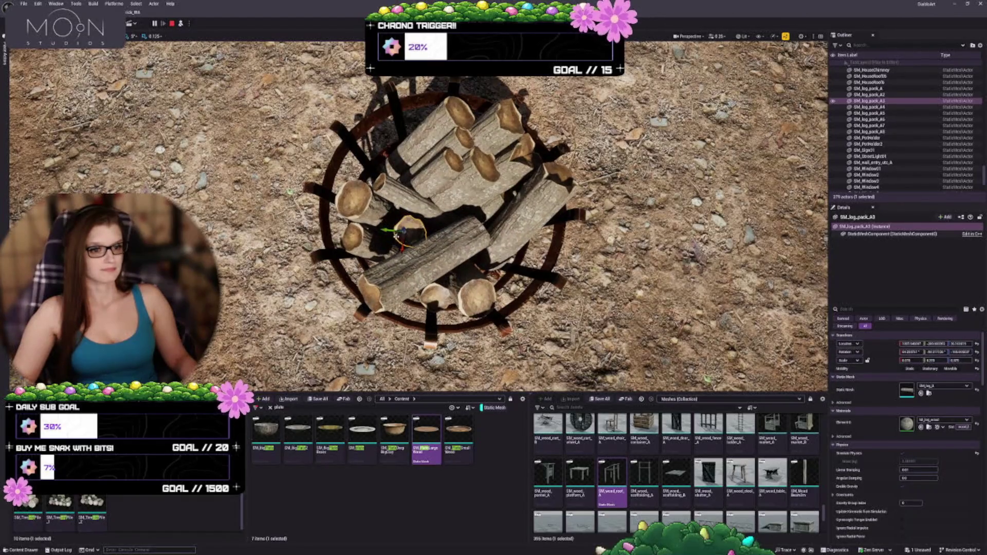
pyautogui.moveTo(402, 228); pyautogui.dragTo(409, 181)
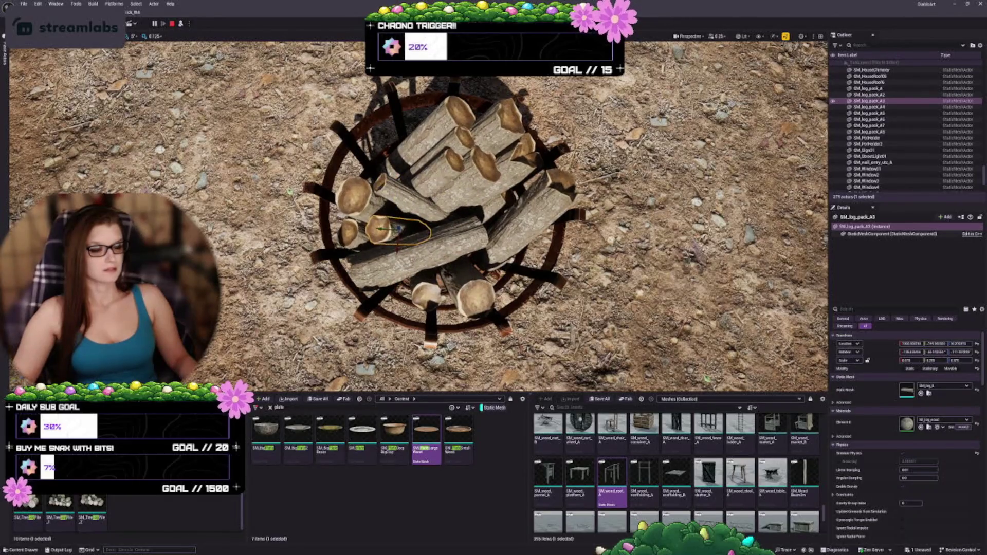
pyautogui.click(425, 239)
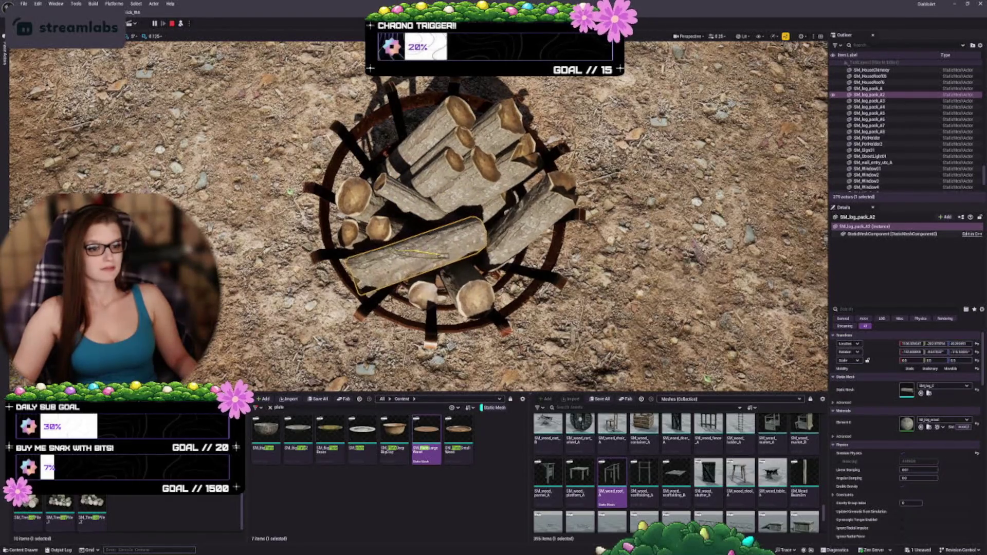
pyautogui.moveTo(456, 260); pyautogui.dragTo(414, 269)
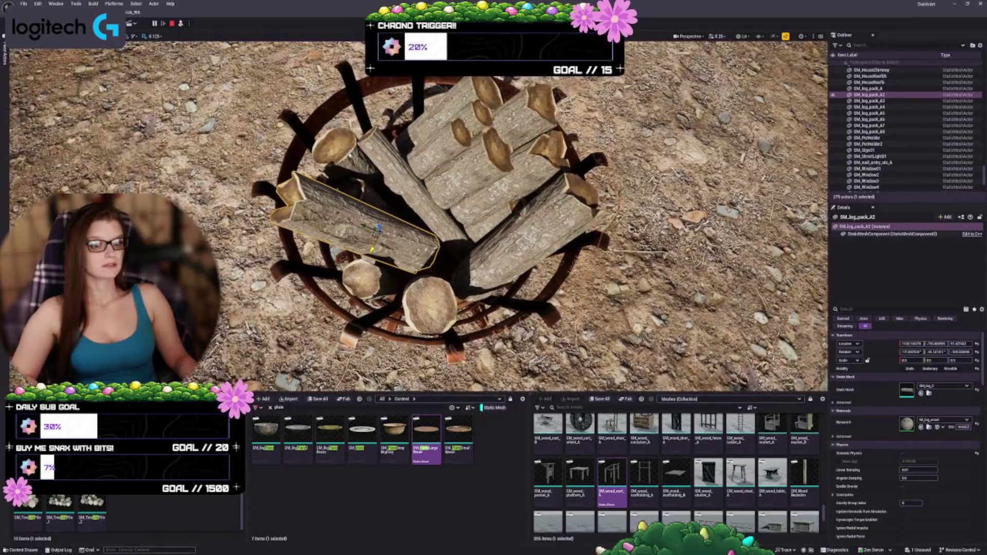
# Select the eight log actors, keep their simulated positions with K, and stop simulating
pyautogui.keyDown('ctrl'); pyautogui.click(350, 198); pyautogui.keyUp('ctrl')
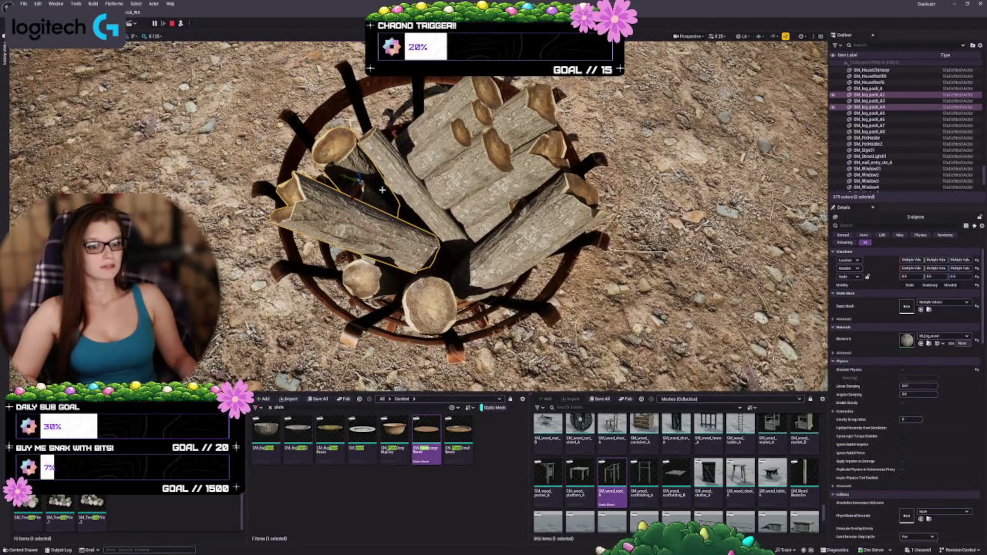
pyautogui.keyDown('ctrl'); pyautogui.click(369, 196); pyautogui.keyUp('ctrl')
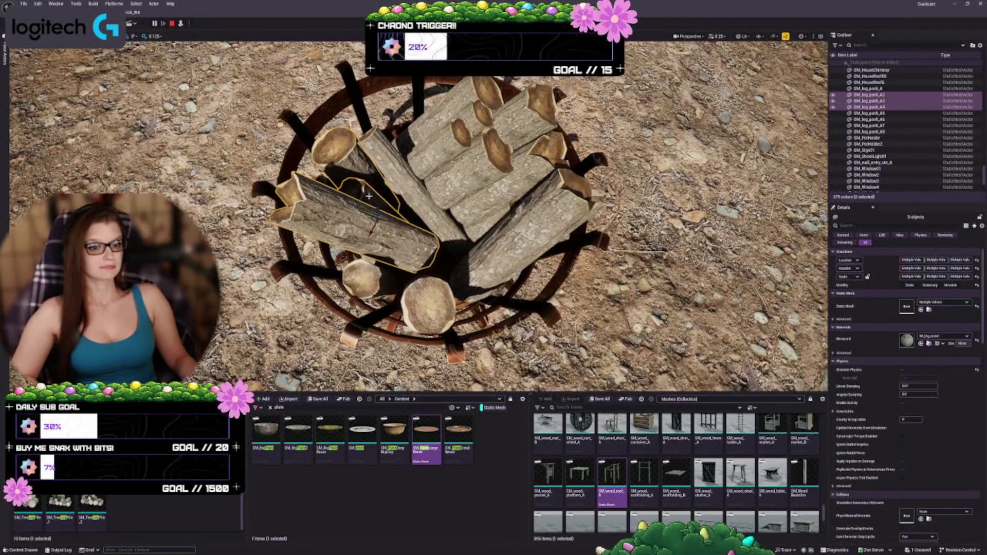
pyautogui.keyDown('ctrl'); pyautogui.click(362, 301); pyautogui.keyUp('ctrl')
pyautogui.keyDown('ctrl'); pyautogui.click(368, 279); pyautogui.keyUp('ctrl')
pyautogui.keyDown('ctrl'); pyautogui.click(333, 274); pyautogui.keyUp('ctrl')
pyautogui.keyDown('ctrl'); pyautogui.click(366, 286); pyautogui.keyUp('ctrl')
pyautogui.keyDown('ctrl'); pyautogui.click(514, 239); pyautogui.keyUp('ctrl')
pyautogui.keyDown('ctrl'); pyautogui.click(406, 190); pyautogui.keyUp('ctrl')
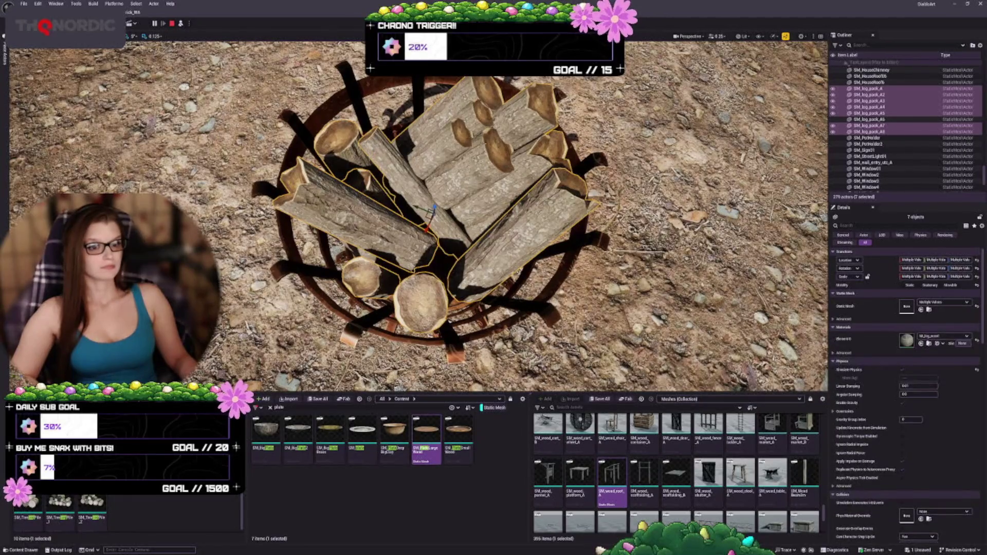
pyautogui.moveTo(550, 244)
pyautogui.mouseDown()
pyautogui.moveTo(550, 213)
pyautogui.moveTo(549, 244)
pyautogui.mouseUp()
pyautogui.keyDown('ctrl'); pyautogui.click(455, 288); pyautogui.keyUp('ctrl')
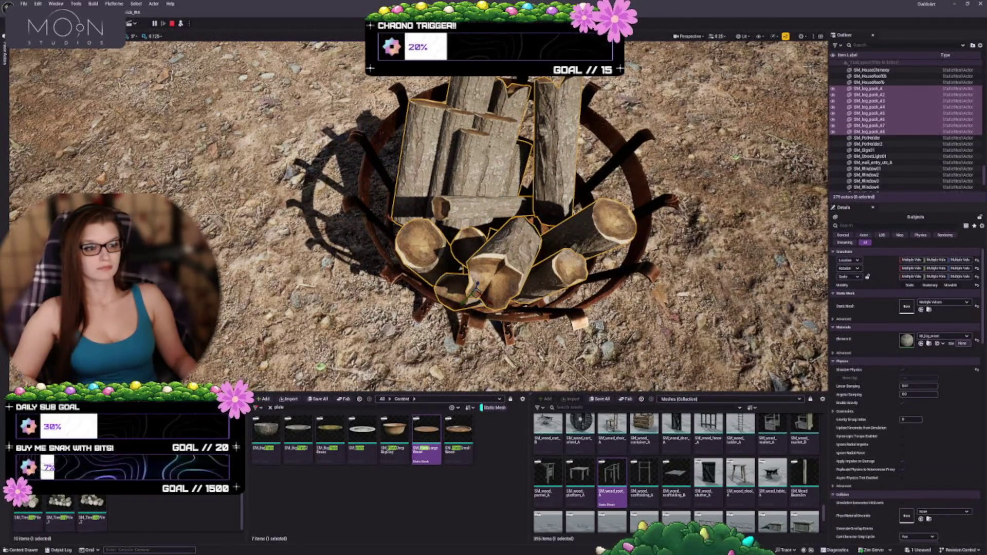
pyautogui.press('k')
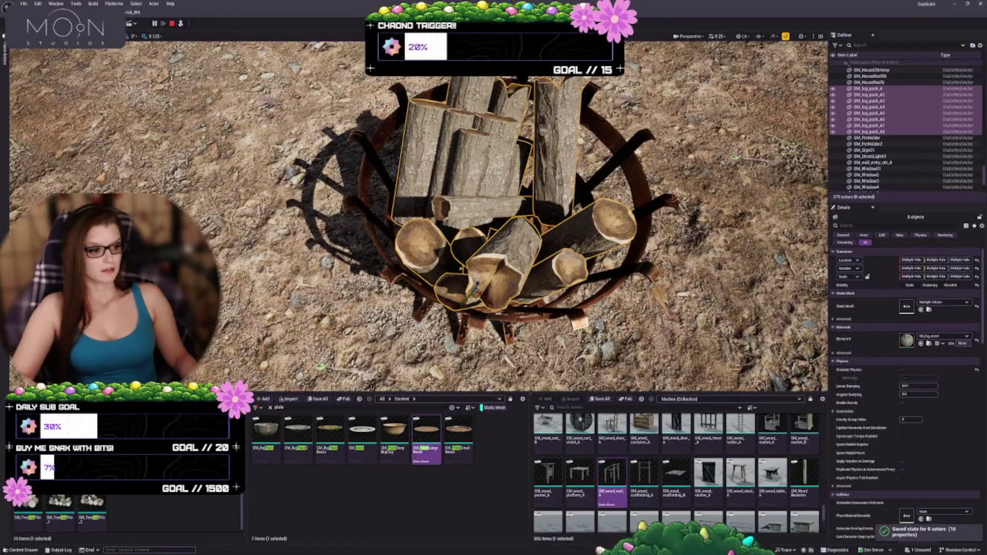
pyautogui.press('Escape')
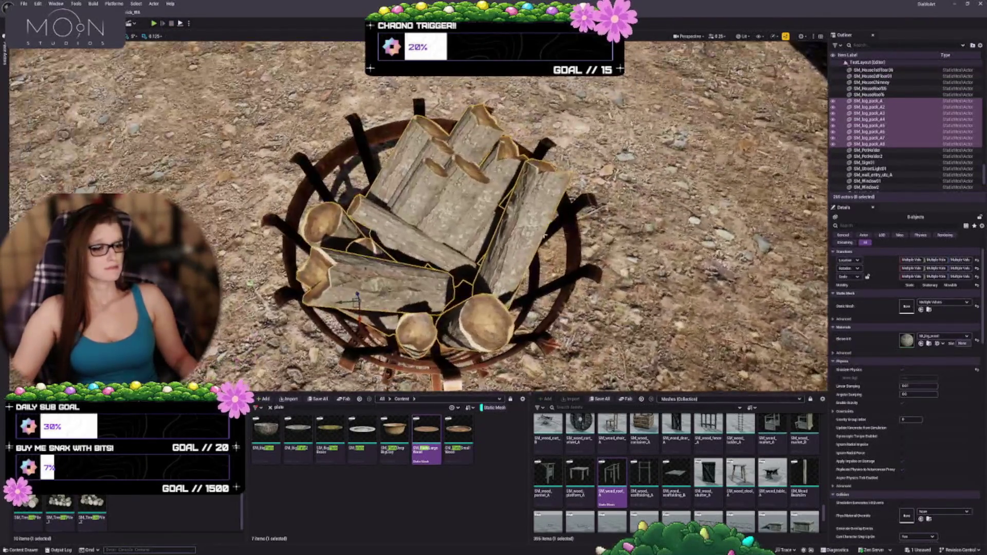
# Alt-drag a log into the basket as SM_log_pack_A9 and rotate it into place
pyautogui.click(544, 235)
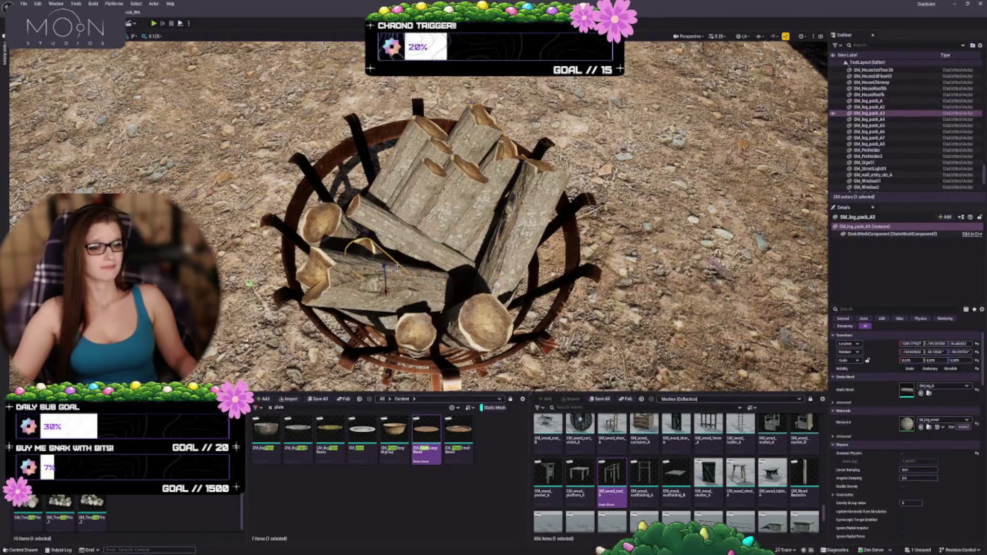
pyautogui.moveTo(369, 250)
pyautogui.mouseDown()
pyautogui.moveTo(376, 191)
pyautogui.moveTo(375, 202)
pyautogui.moveTo(503, 276)
pyautogui.moveTo(514, 258)
pyautogui.moveTo(532, 257)
pyautogui.mouseUp()
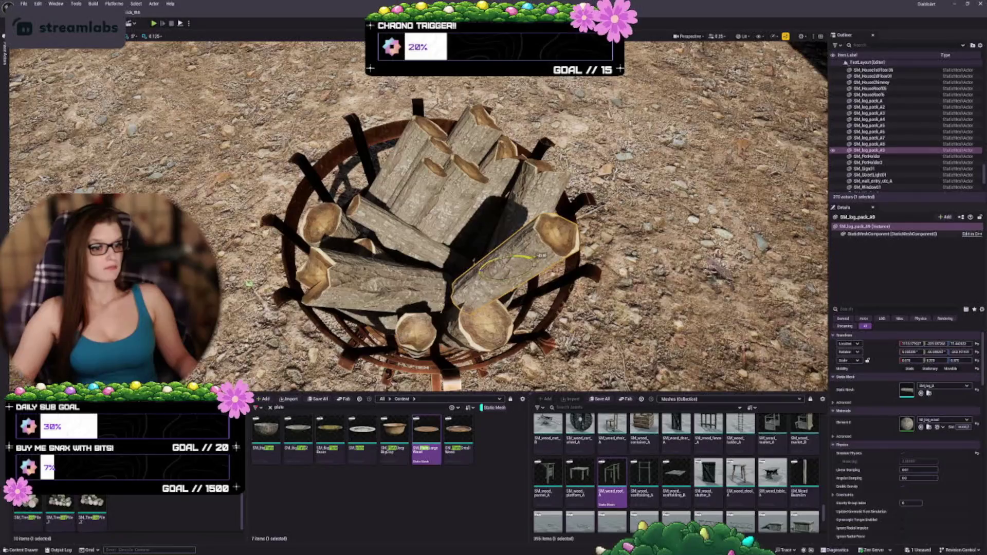
pyautogui.moveTo(504, 296)
pyautogui.mouseDown()
pyautogui.moveTo(517, 278)
pyautogui.moveTo(437, 303)
pyautogui.moveTo(361, 303)
pyautogui.mouseUp()
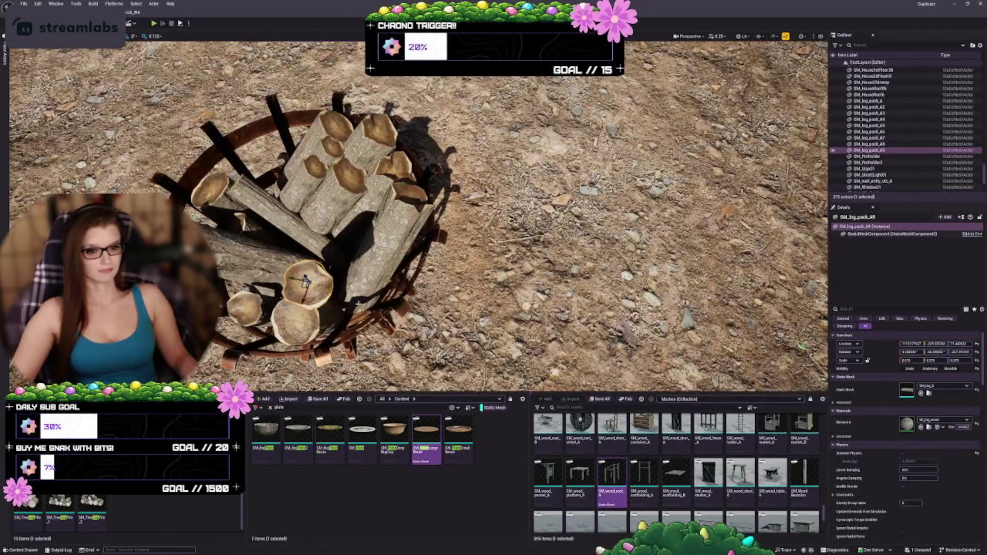
pyautogui.moveTo(411, 257)
pyautogui.mouseDown()
pyautogui.moveTo(309, 318)
pyautogui.moveTo(484, 240)
pyautogui.mouseUp()
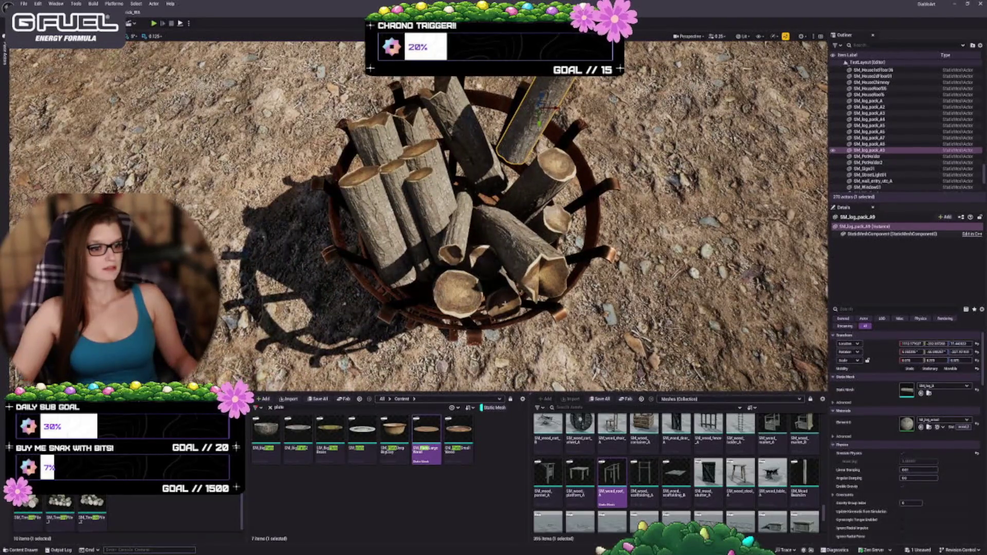
# Copy another log as SM_log_pack_A10 and stand it upright at the basket's edge
pyautogui.click(504, 301)
pyautogui.moveTo(502, 280)
pyautogui.keyDown('alt'); pyautogui.mouseDown()
pyautogui.moveTo(498, 248)
pyautogui.moveTo(411, 278)
pyautogui.moveTo(443, 282)
pyautogui.moveTo(417, 253)
pyautogui.mouseUp(); pyautogui.keyUp('alt')
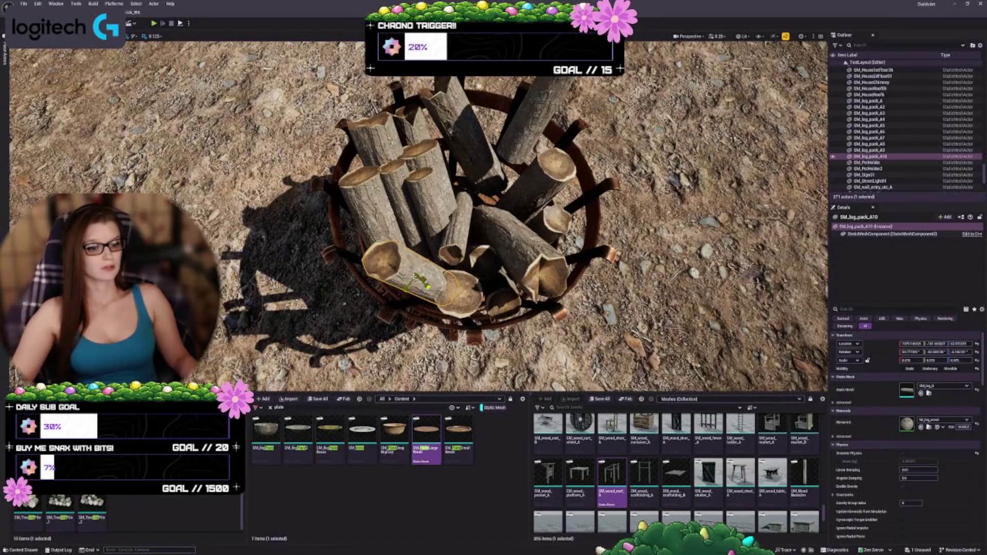
pyautogui.moveTo(421, 283); pyautogui.dragTo(419, 285)
pyautogui.moveTo(463, 257)
pyautogui.mouseDown()
pyautogui.moveTo(509, 224)
pyautogui.moveTo(528, 240)
pyautogui.moveTo(477, 175)
pyautogui.mouseUp()
pyautogui.moveTo(392, 175); pyautogui.dragTo(371, 160)
pyautogui.moveTo(411, 231)
pyautogui.mouseDown()
pyautogui.moveTo(442, 200)
pyautogui.moveTo(493, 175)
pyautogui.moveTo(478, 175)
pyautogui.mouseUp()
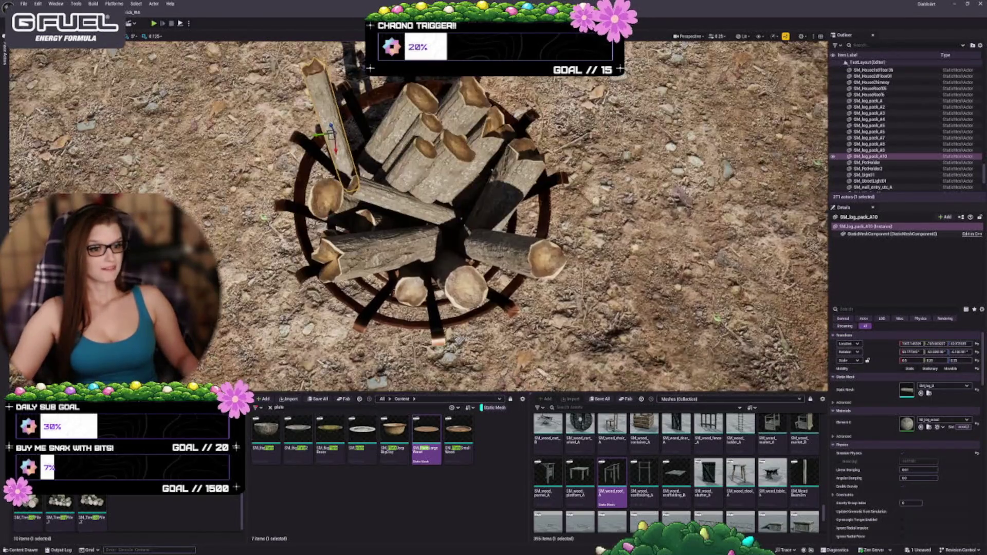
pyautogui.moveTo(416, 216)
pyautogui.mouseDown()
pyautogui.moveTo(416, 165)
pyautogui.moveTo(427, 154)
pyautogui.moveTo(417, 144)
pyautogui.mouseUp()
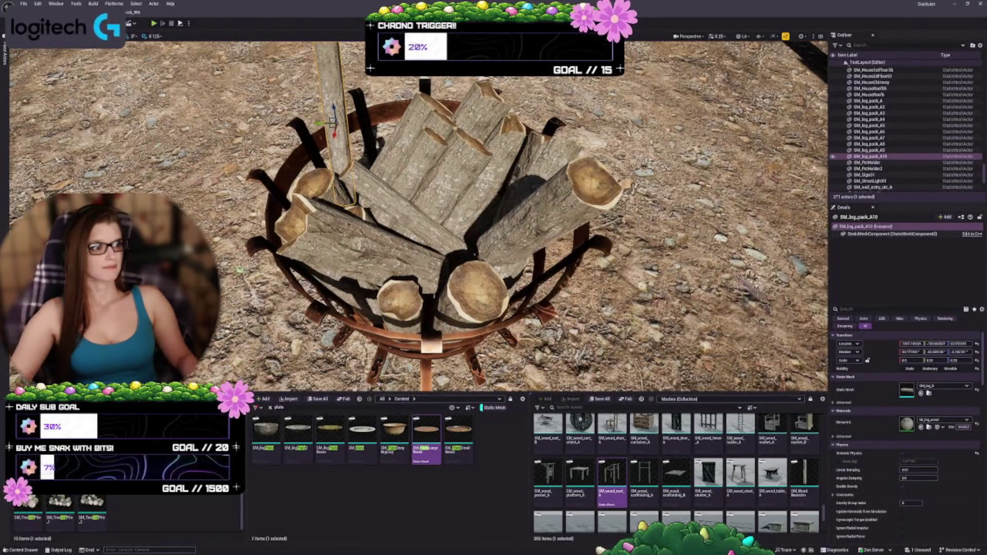
pyautogui.click(774, 37)
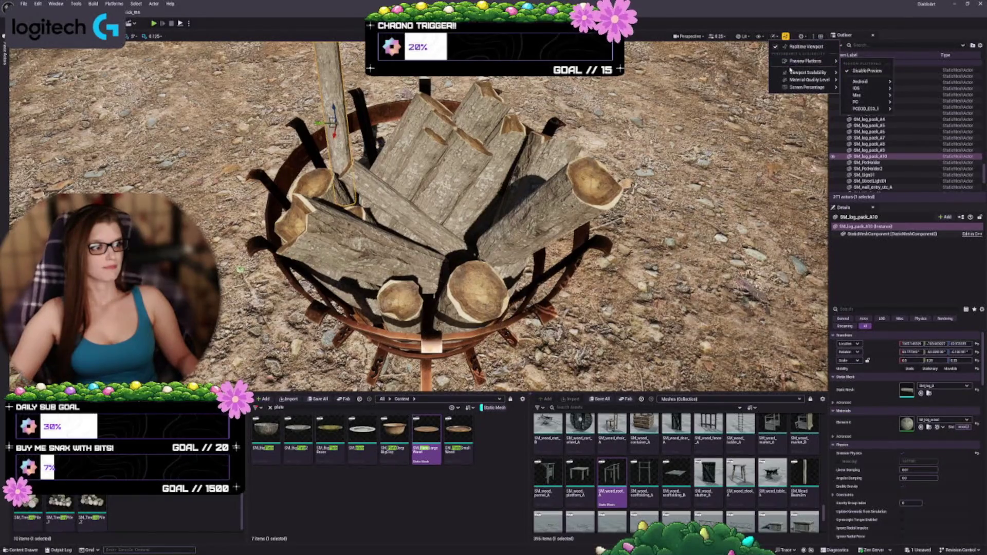
# Set the viewport's Engine Scalability to Medium
pyautogui.moveTo(795, 75)
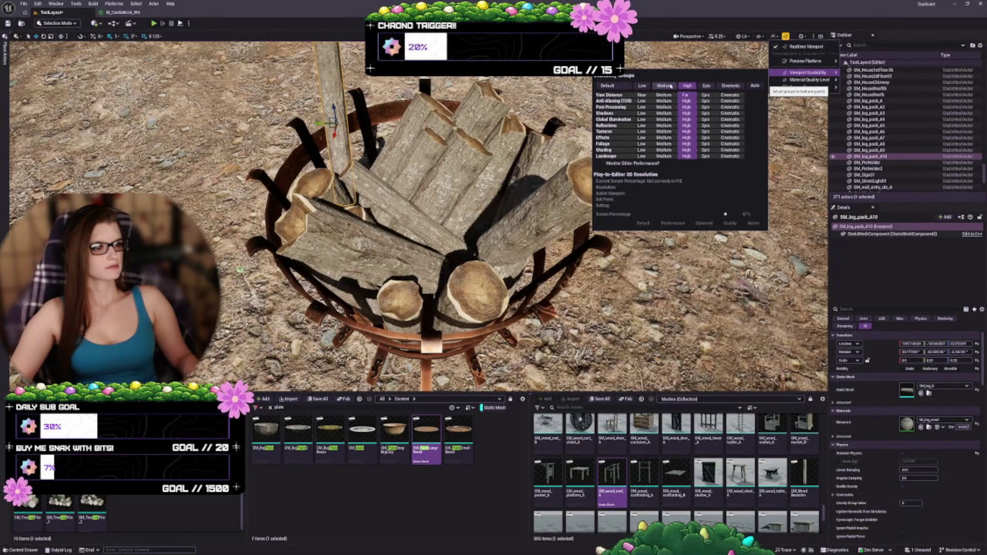
pyautogui.click(670, 87)
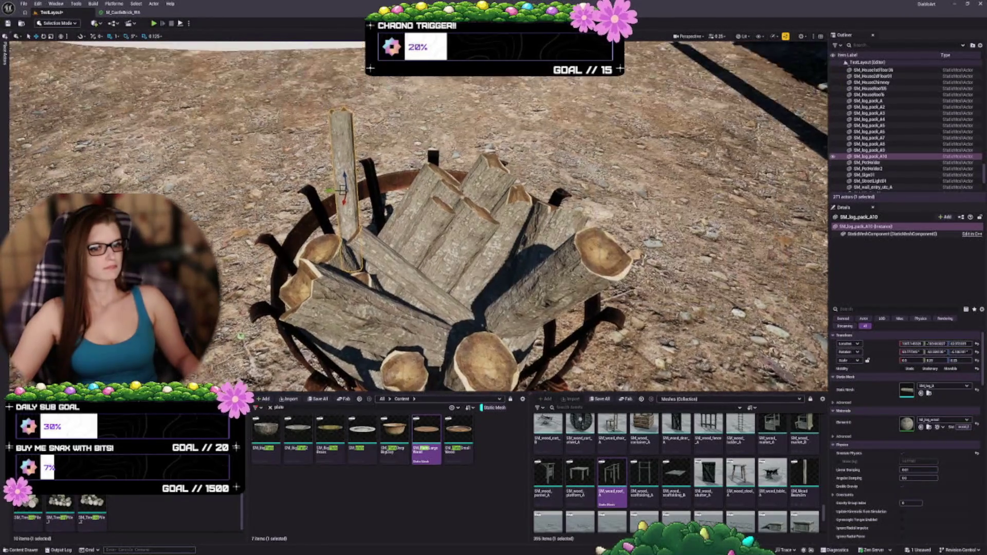
pyautogui.moveTo(416, 216)
pyautogui.mouseDown()
pyautogui.moveTo(417, 232)
pyautogui.moveTo(424, 213)
pyautogui.moveTo(460, 198)
pyautogui.moveTo(489, 227)
pyautogui.moveTo(501, 203)
pyautogui.mouseUp()
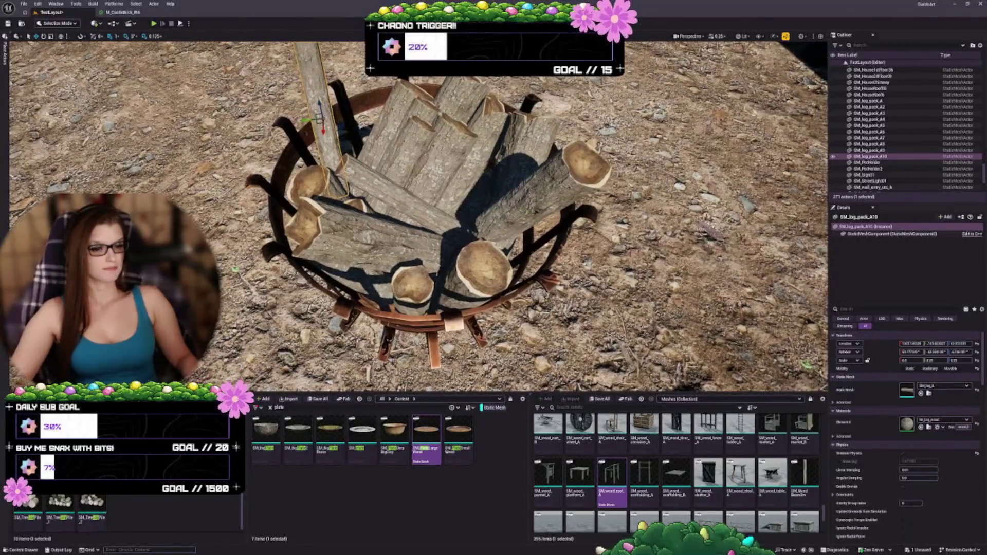
# Ctrl-select all the logs in the basket into one group
pyautogui.click(334, 206)
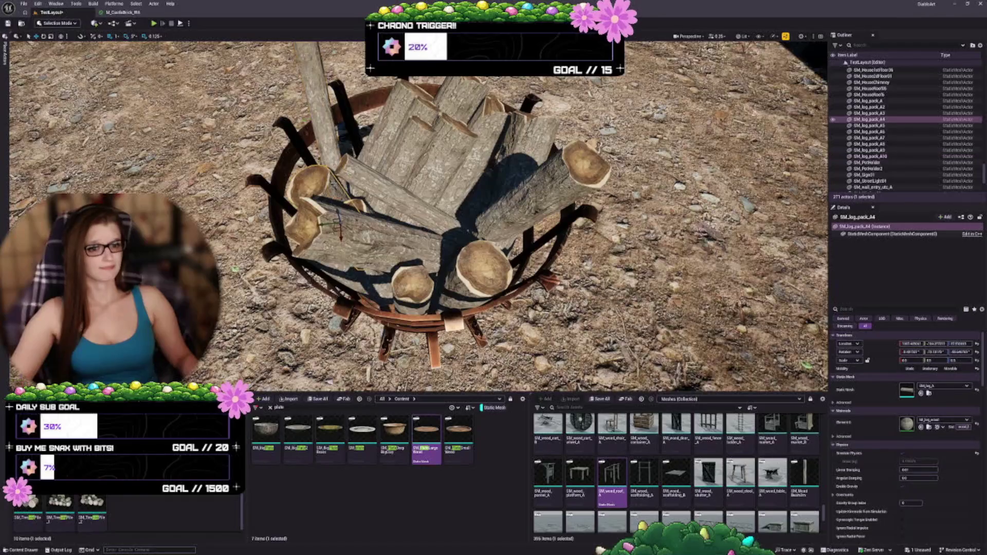
pyautogui.keyDown('ctrl'); pyautogui.click(427, 155); pyautogui.keyUp('ctrl')
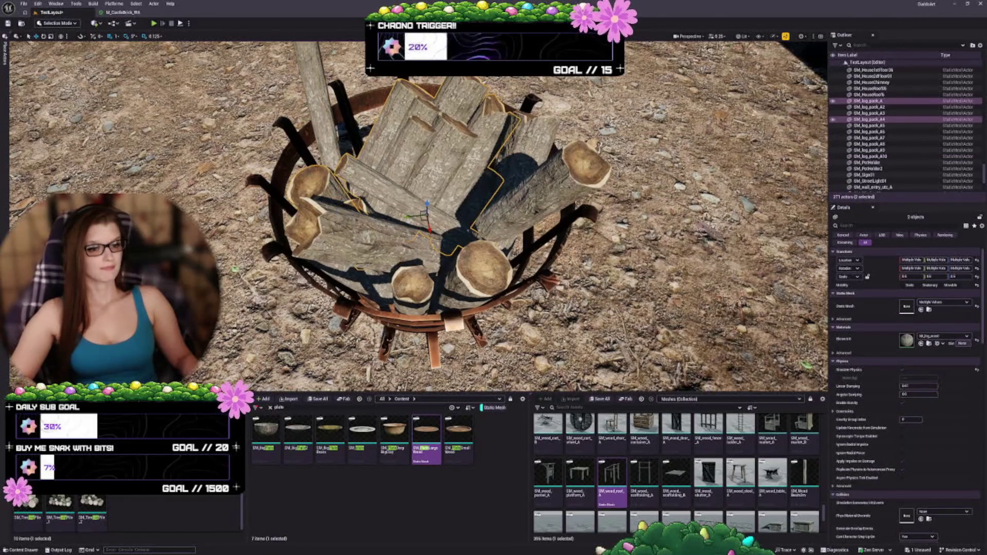
pyautogui.keyDown('ctrl'); pyautogui.click(370, 232); pyautogui.keyUp('ctrl')
pyautogui.keyDown('ctrl'); pyautogui.click(416, 288); pyautogui.keyUp('ctrl')
pyautogui.keyDown('ctrl'); pyautogui.click(478, 262); pyautogui.keyUp('ctrl')
pyautogui.keyDown('ctrl'); pyautogui.click(521, 157); pyautogui.keyUp('ctrl')
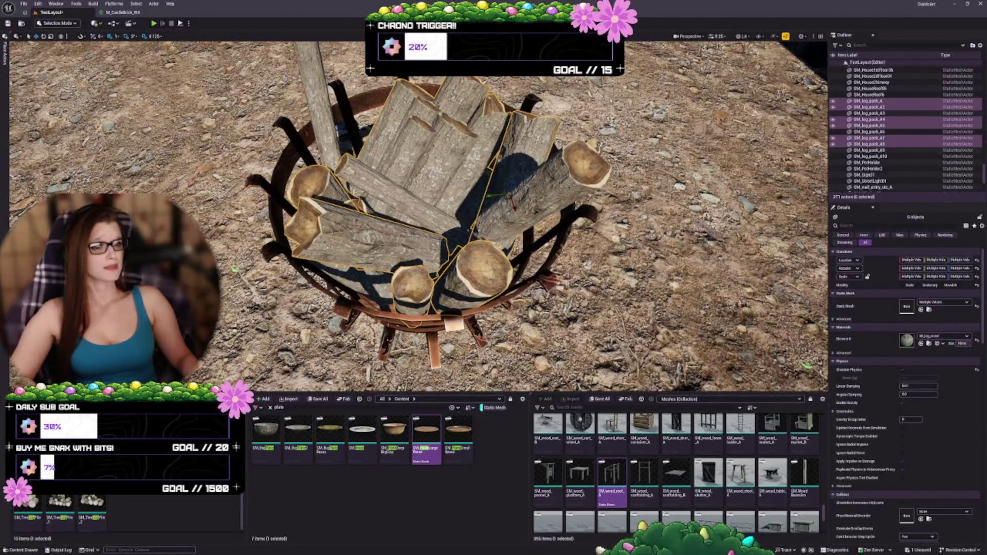
pyautogui.keyDown('ctrl'); pyautogui.click(390, 144); pyautogui.keyUp('ctrl')
pyautogui.keyDown('ctrl'); pyautogui.click(406, 128); pyautogui.keyUp('ctrl')
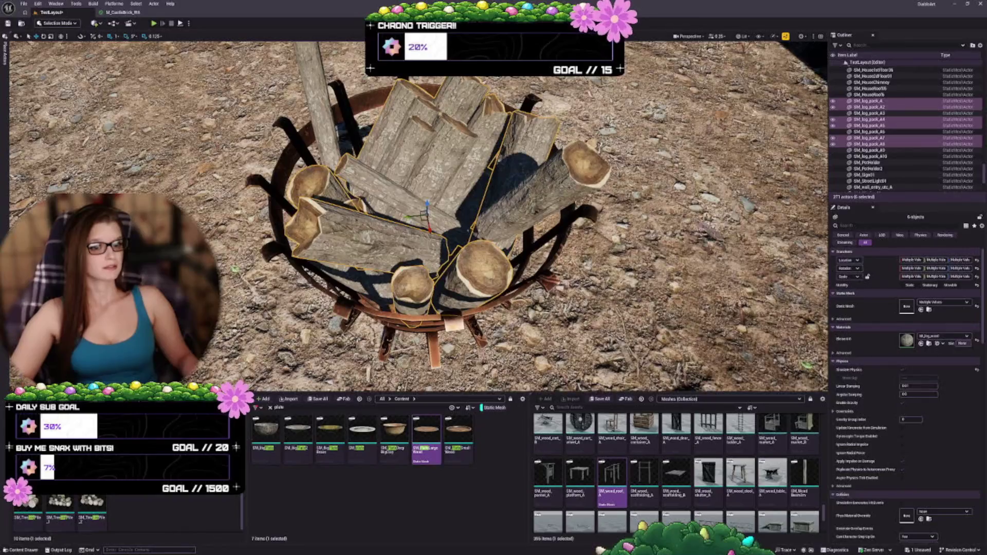
pyautogui.keyDown('ctrl'); pyautogui.click(373, 239); pyautogui.keyUp('ctrl')
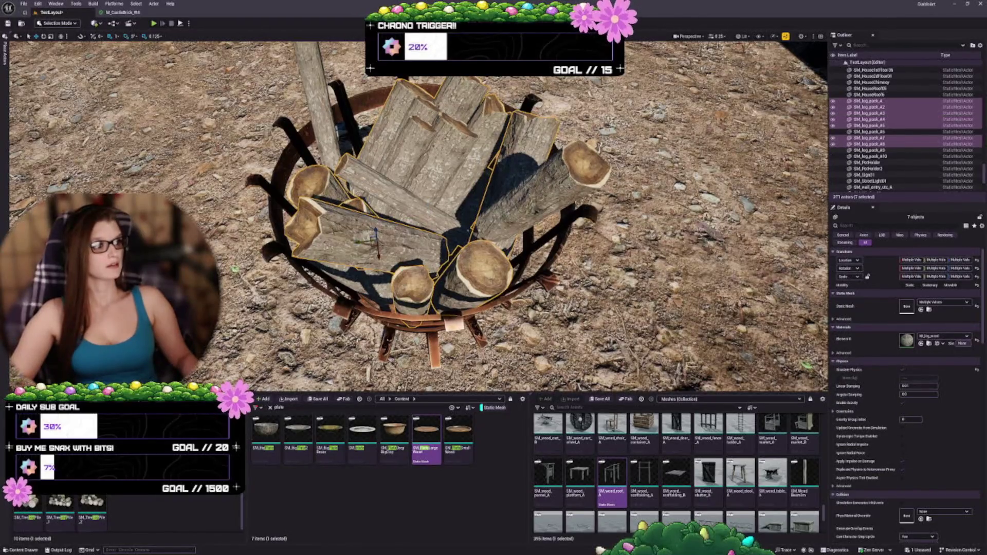
pyautogui.keyDown('ctrl'); pyautogui.click(887, 131); pyautogui.keyUp('ctrl')
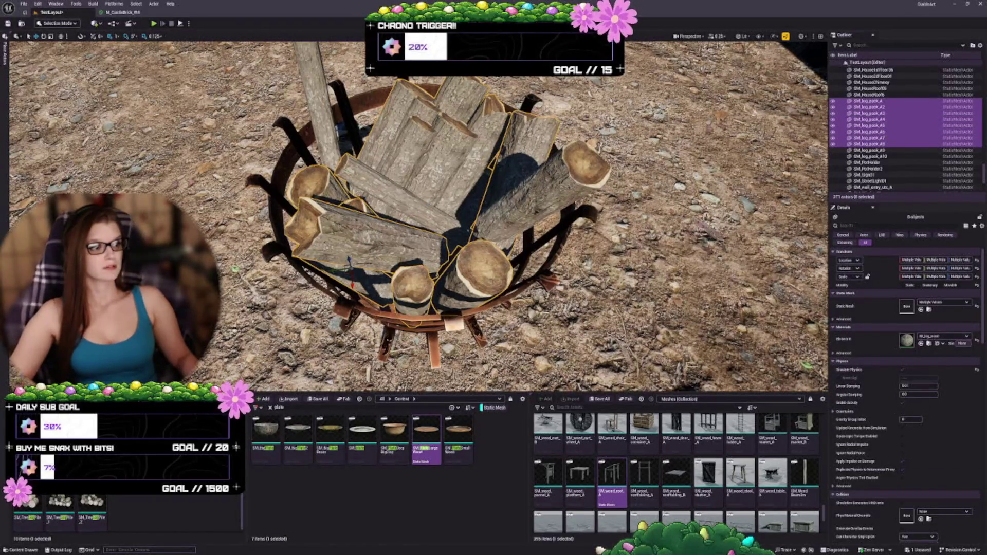
# Toggle Simulate Physics for the group and start a Simulate run
pyautogui.click(902, 369)
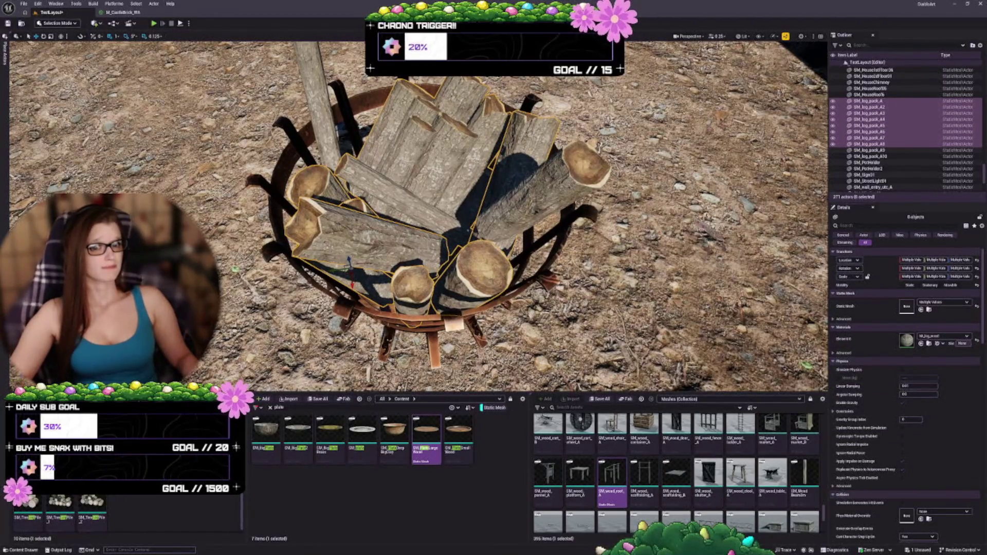
pyautogui.click(189, 24)
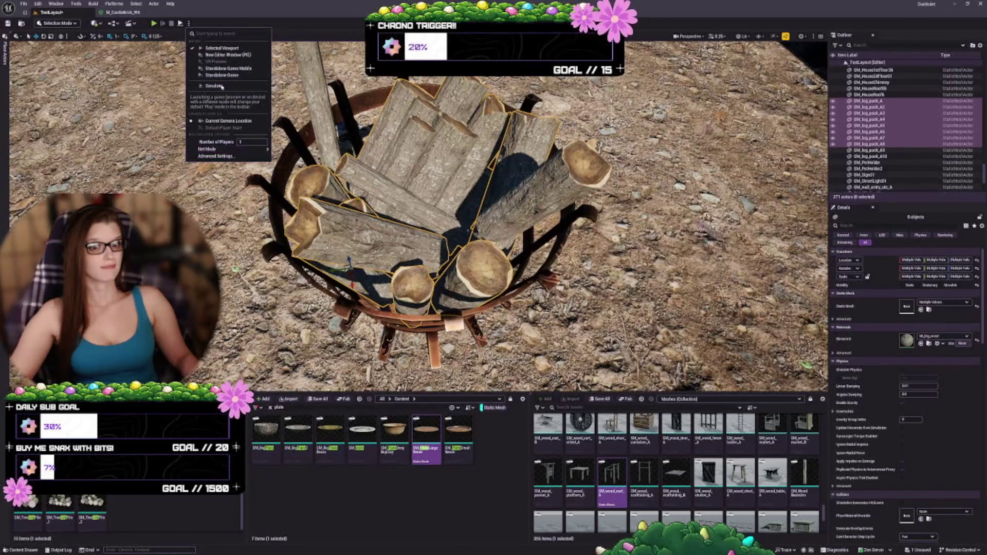
pyautogui.click(214, 86)
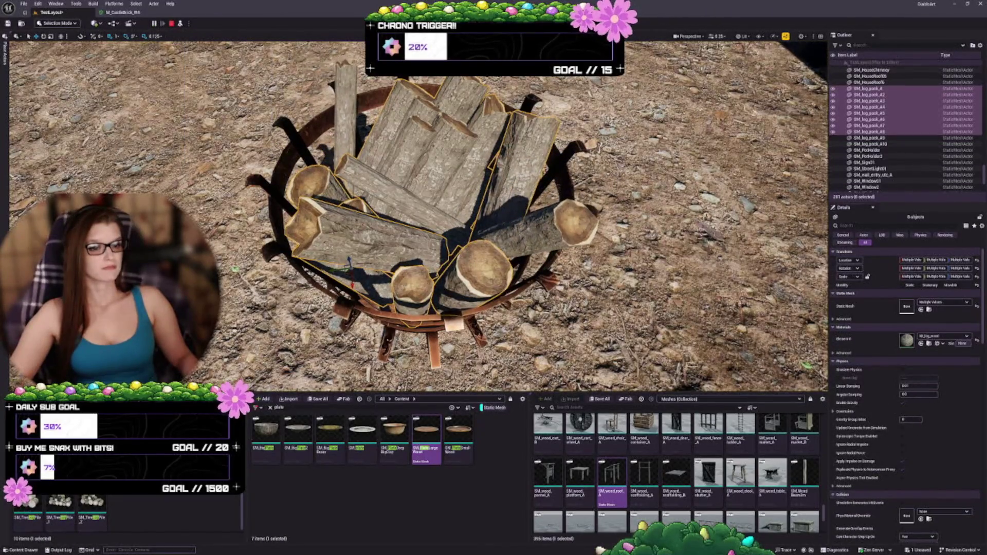
# Move log SM_log_pack_A10 up and right in the basket and rotate it into a better resting pose
pyautogui.moveTo(417, 216); pyautogui.dragTo(416, 170)
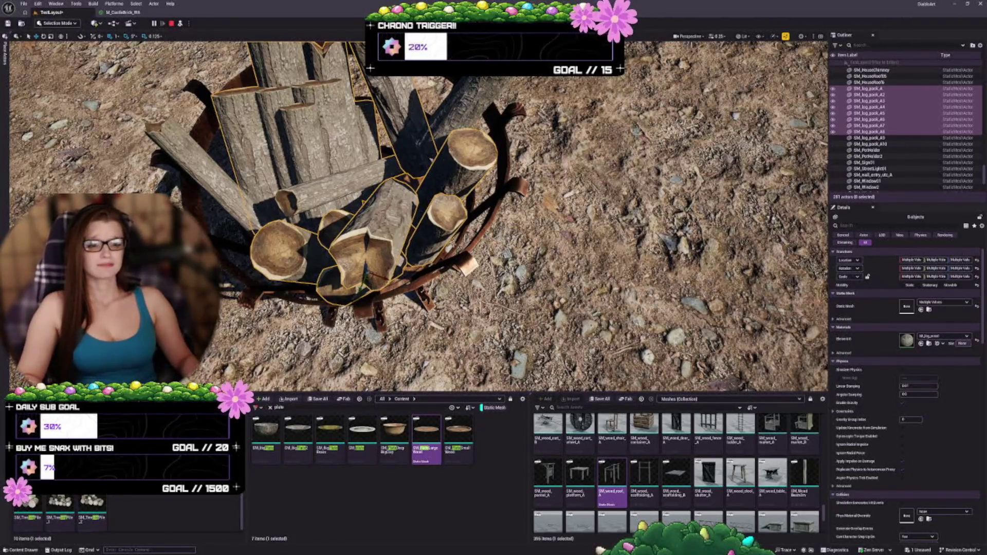
pyautogui.moveTo(417, 216); pyautogui.dragTo(468, 165)
pyautogui.click(491, 255)
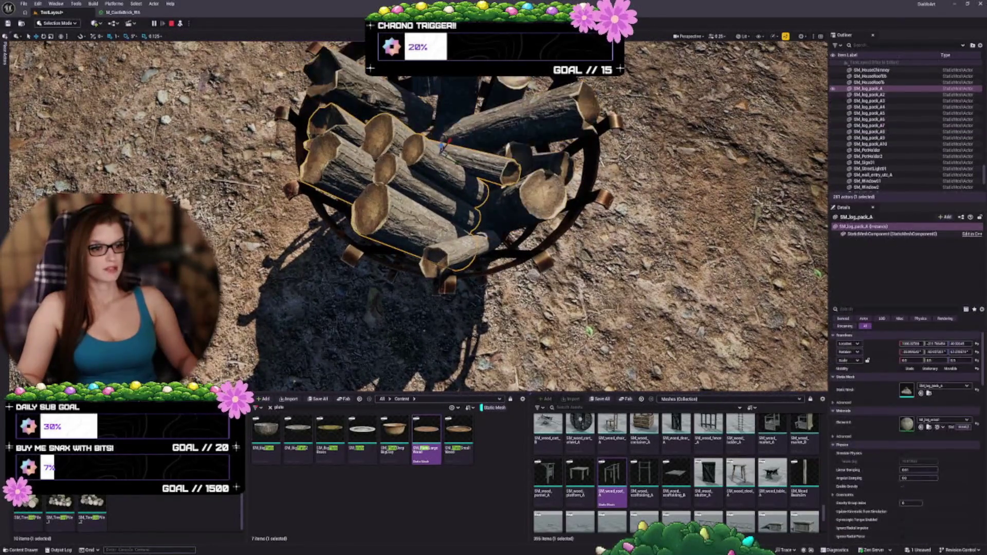
pyautogui.moveTo(472, 246)
pyautogui.mouseDown()
pyautogui.moveTo(490, 236)
pyautogui.moveTo(479, 190)
pyautogui.moveTo(509, 185)
pyautogui.moveTo(551, 221)
pyautogui.mouseUp()
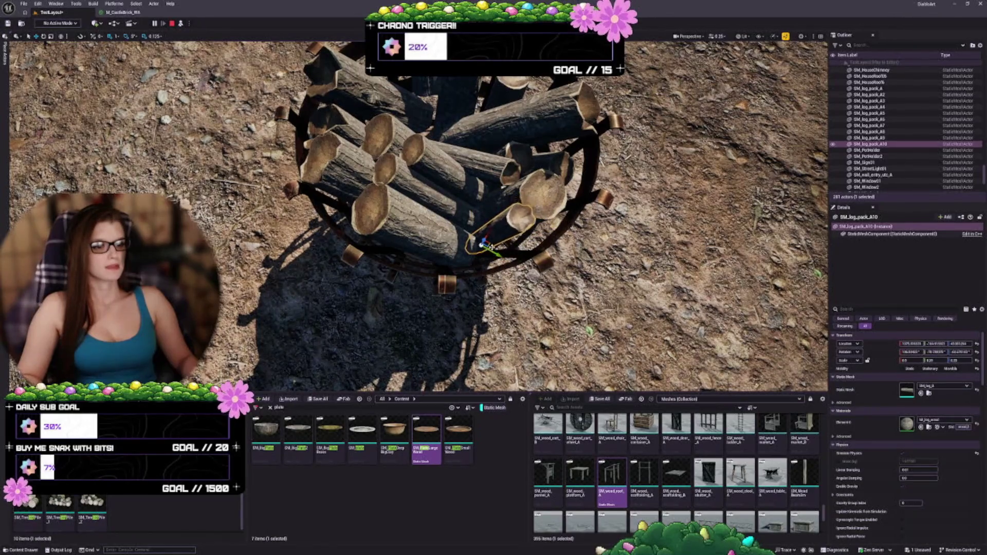
pyautogui.moveTo(483, 262); pyautogui.dragTo(490, 271)
pyautogui.moveTo(473, 228)
pyautogui.mouseDown()
pyautogui.moveTo(481, 239)
pyautogui.moveTo(387, 191)
pyautogui.moveTo(462, 255)
pyautogui.mouseUp()
# Select and frame logs SM_log_pack_A8 and SM_log_pack_A9, viewing the basket from a low oblique angle
pyautogui.moveTo(412, 216); pyautogui.dragTo(339, 146)
pyautogui.click(869, 132)
pyautogui.press('f')
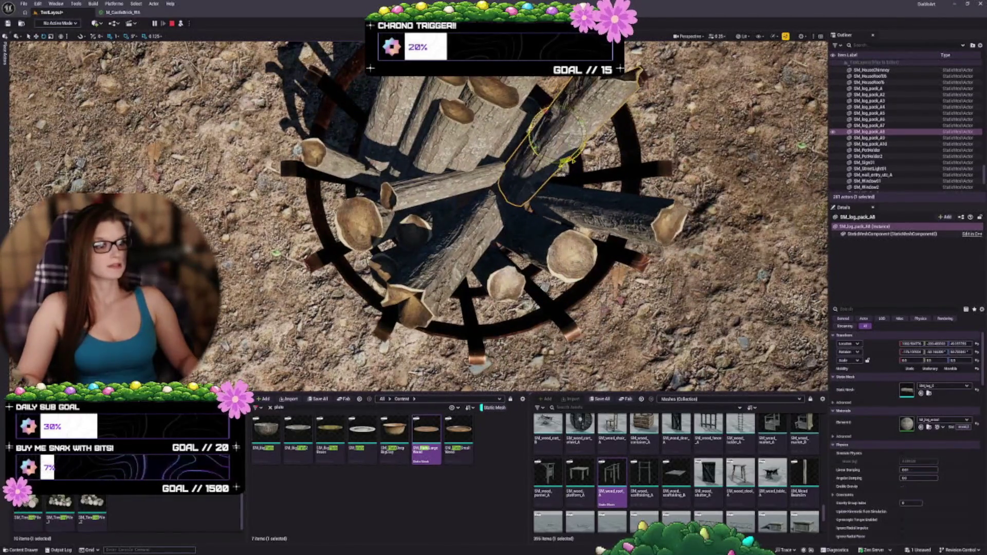
pyautogui.click(611, 226)
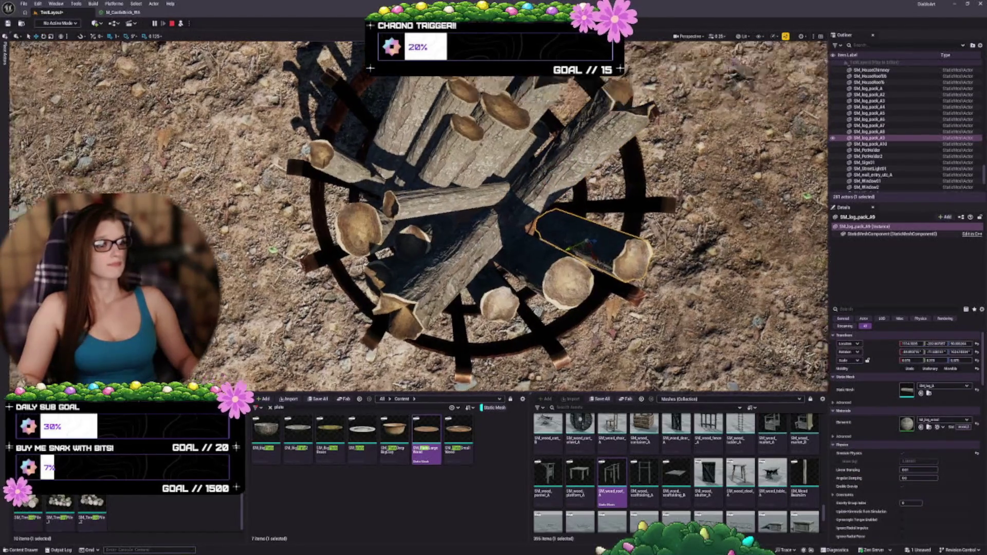
pyautogui.moveTo(411, 206); pyautogui.dragTo(432, 203)
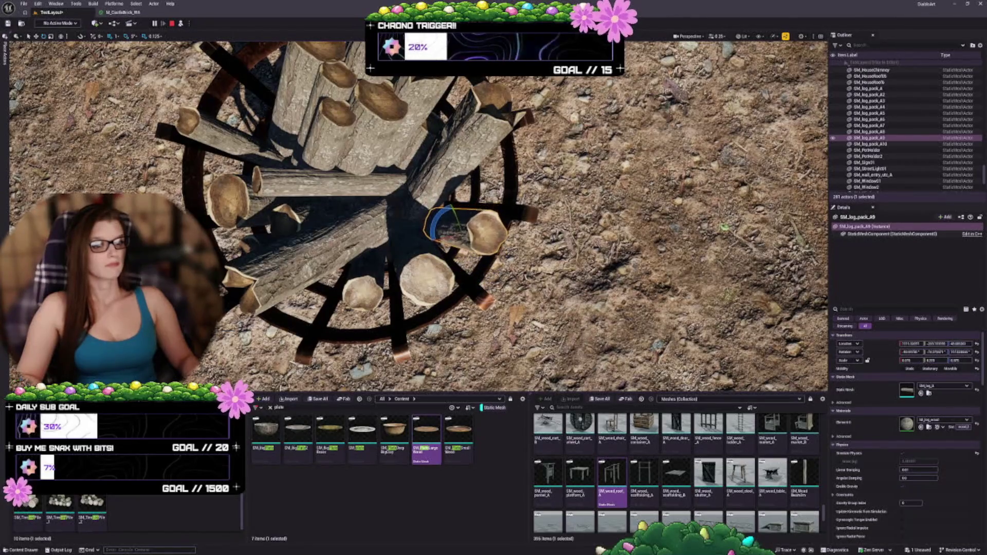
pyautogui.moveTo(411, 206)
pyautogui.mouseDown()
pyautogui.moveTo(422, 129)
pyautogui.moveTo(447, 144)
pyautogui.moveTo(427, 164)
pyautogui.moveTo(426, 218)
pyautogui.mouseUp()
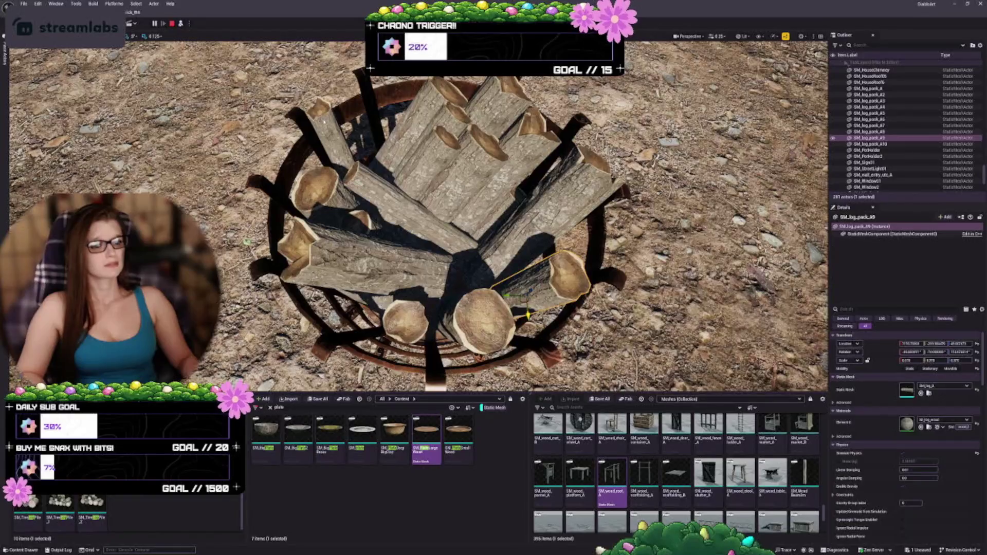
# Keep the simulated positions of the two selected logs with K, then stop Simulate
pyautogui.keyDown('ctrl'); pyautogui.click(877, 144); pyautogui.keyUp('ctrl')
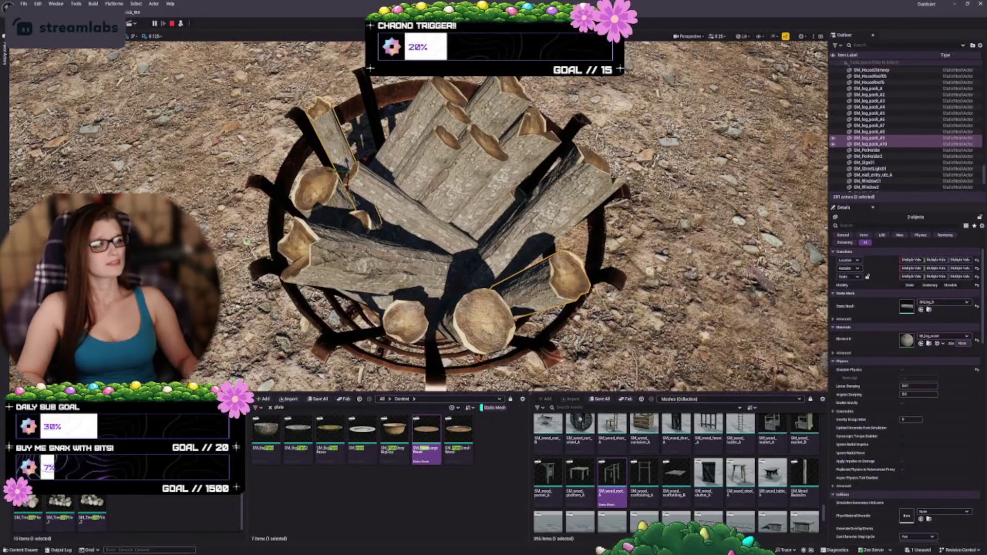
pyautogui.keyDown('ctrl'); pyautogui.click(883, 132); pyautogui.keyUp('ctrl')
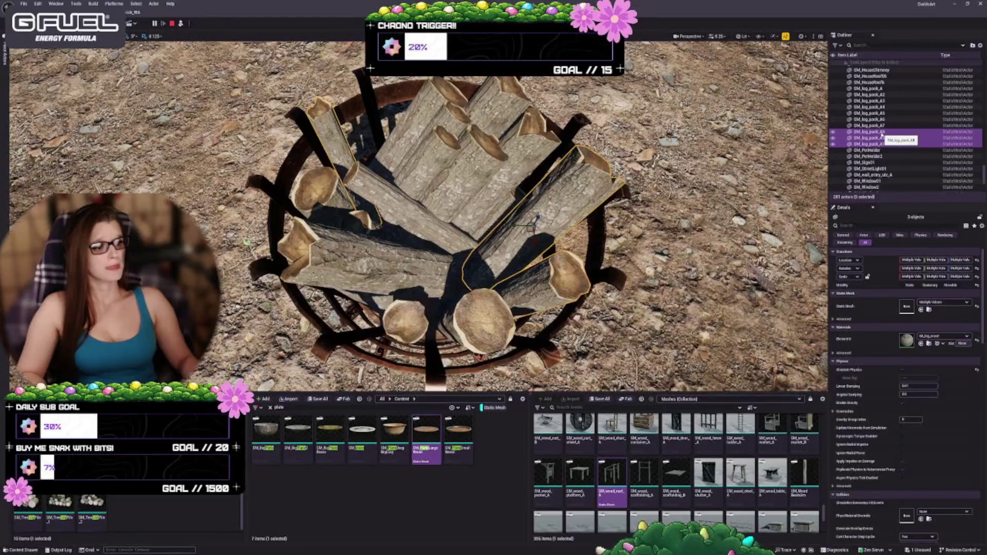
pyautogui.keyDown('ctrl'); pyautogui.click(882, 132); pyautogui.keyUp('ctrl')
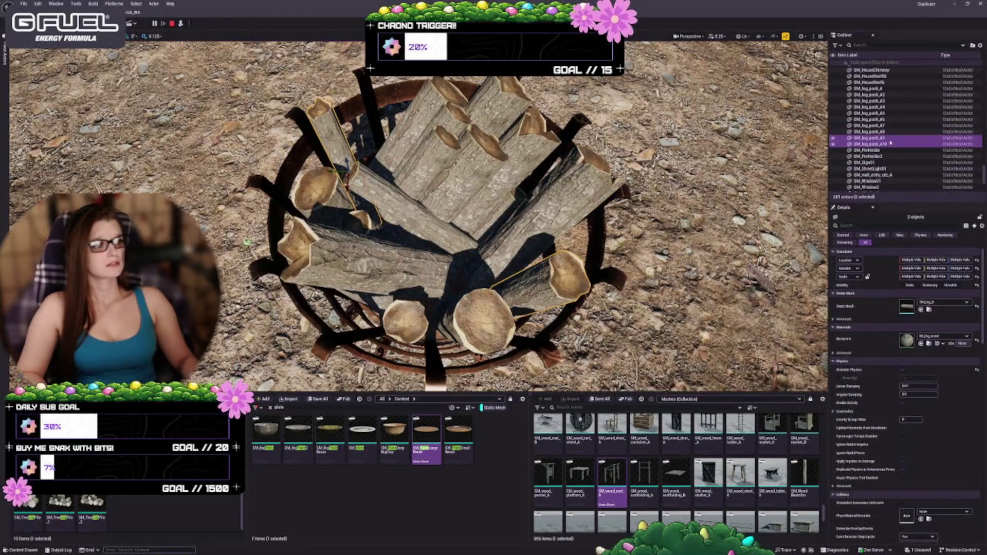
pyautogui.moveTo(503, 222); pyautogui.dragTo(503, 203)
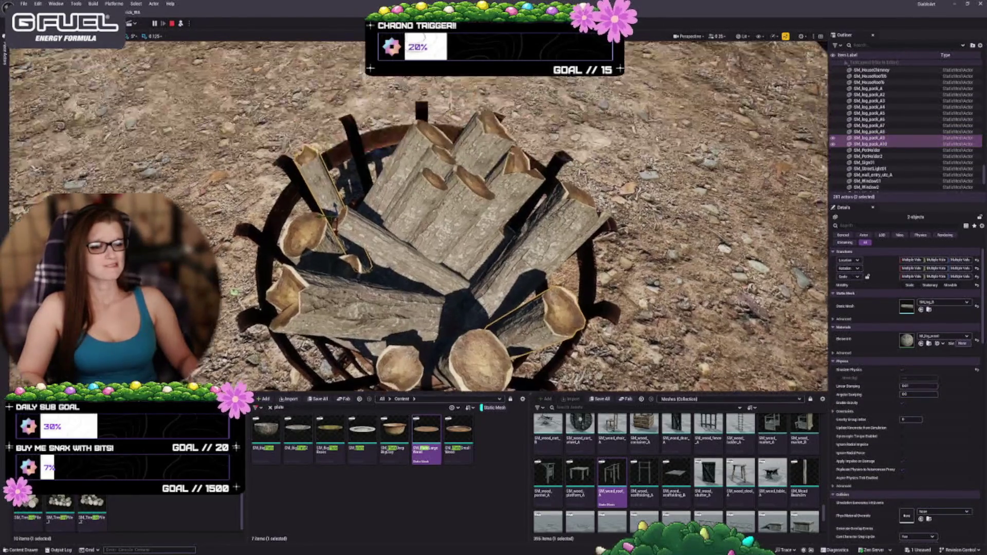
pyautogui.press('k')
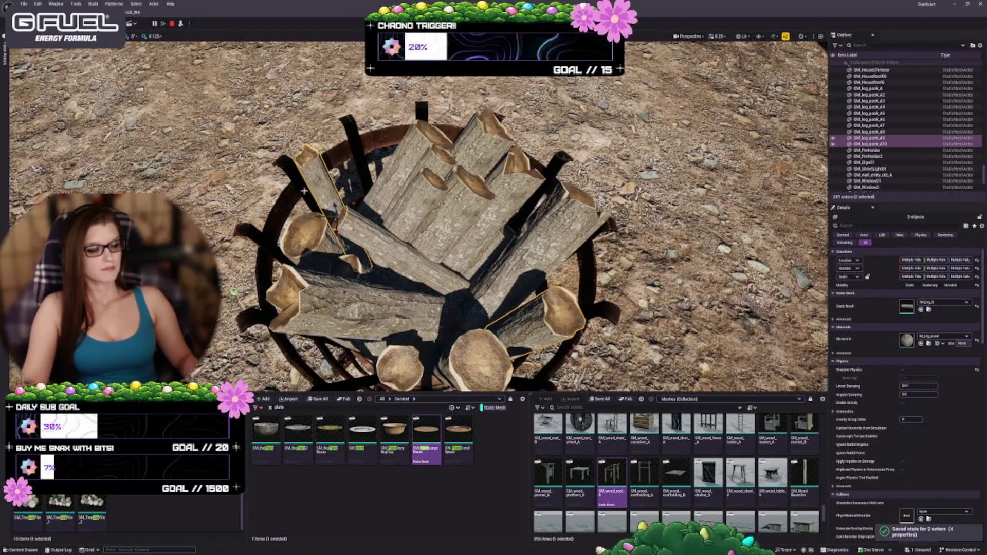
pyautogui.press('Escape')
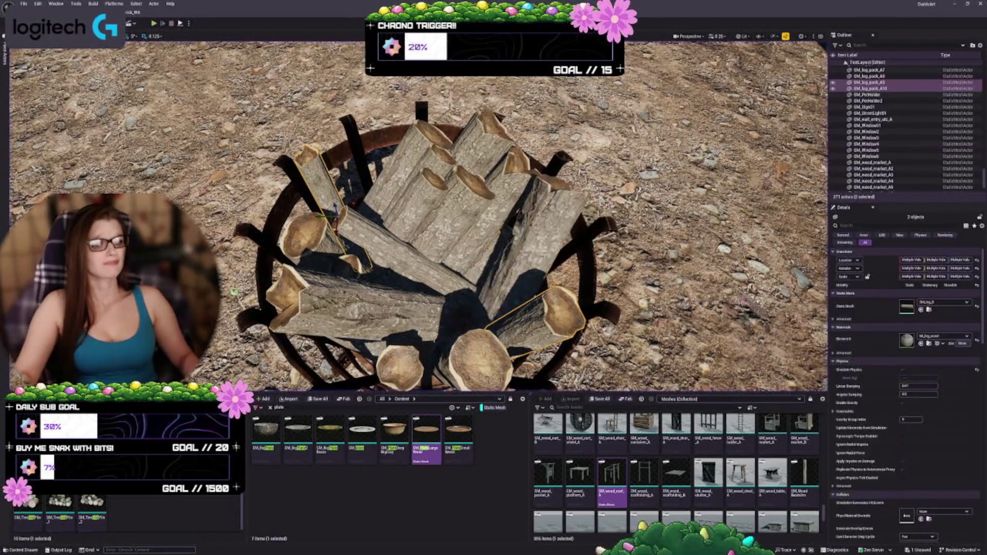
pyautogui.moveTo(524, 198); pyautogui.dragTo(524, 164)
pyautogui.press('Escape')
# Rotate the back log SM_log_pack_A8 to stand upright, then reselect it alone
pyautogui.click(494, 154)
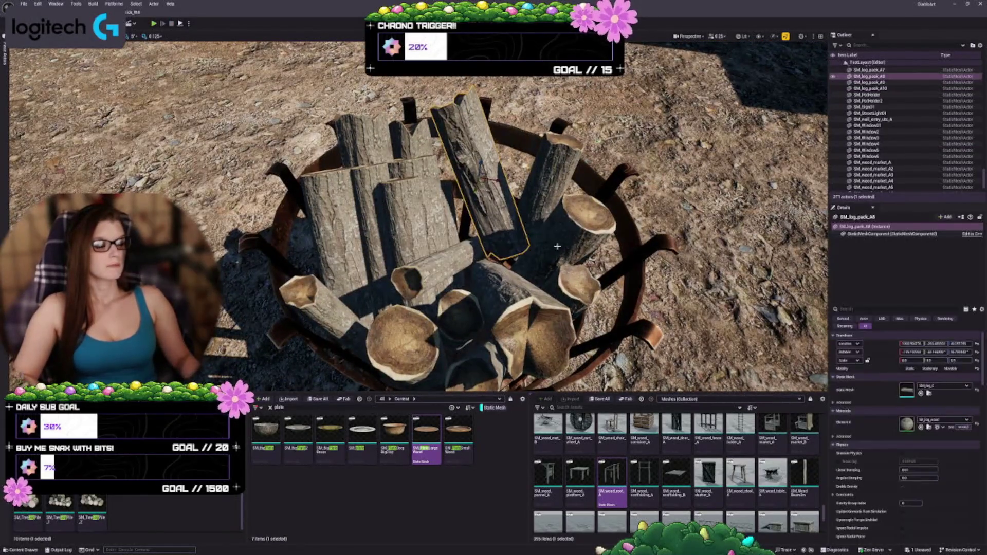
pyautogui.press('f')
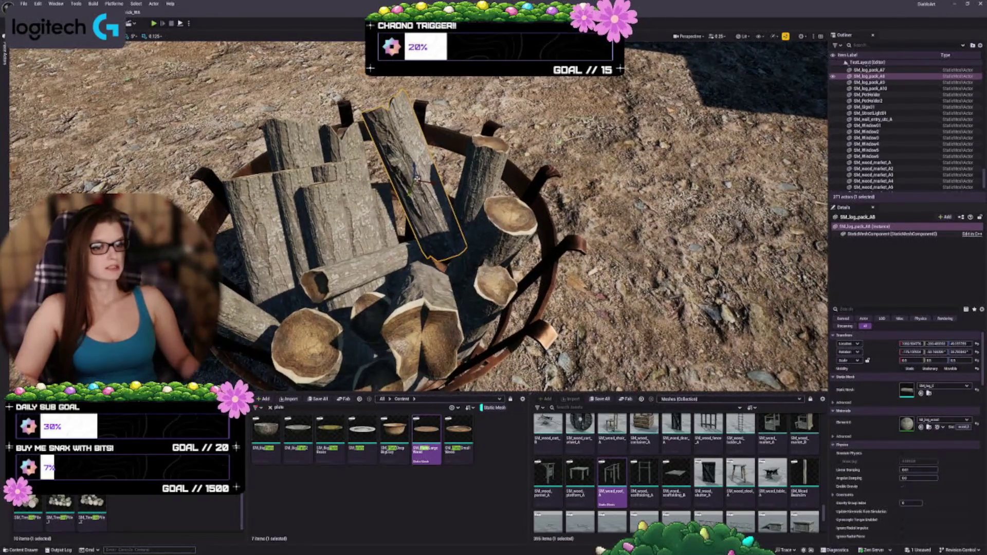
pyautogui.press('e')
pyautogui.moveTo(430, 168); pyautogui.dragTo(442, 188)
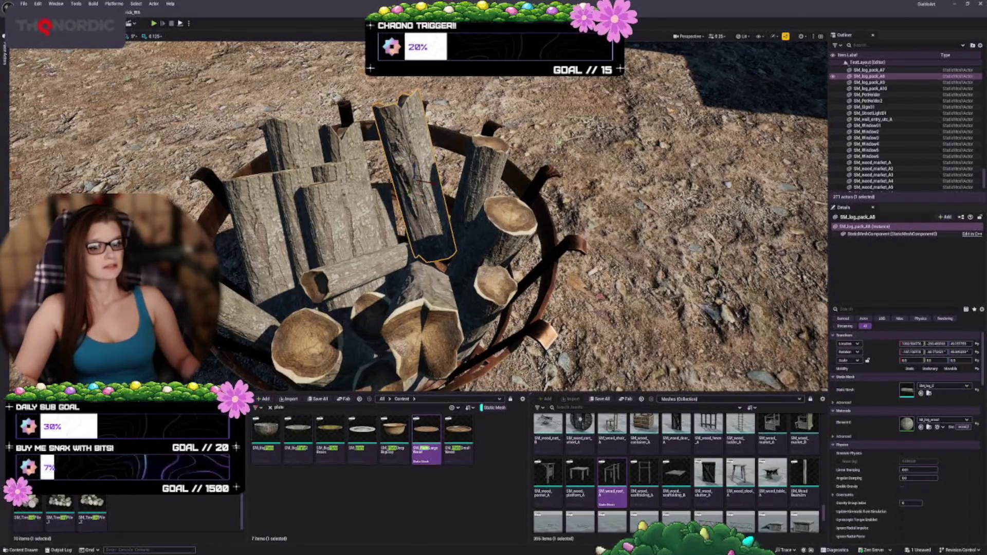
pyautogui.click(491, 159)
pyautogui.keyDown('ctrl'); pyautogui.click(478, 177); pyautogui.keyUp('ctrl')
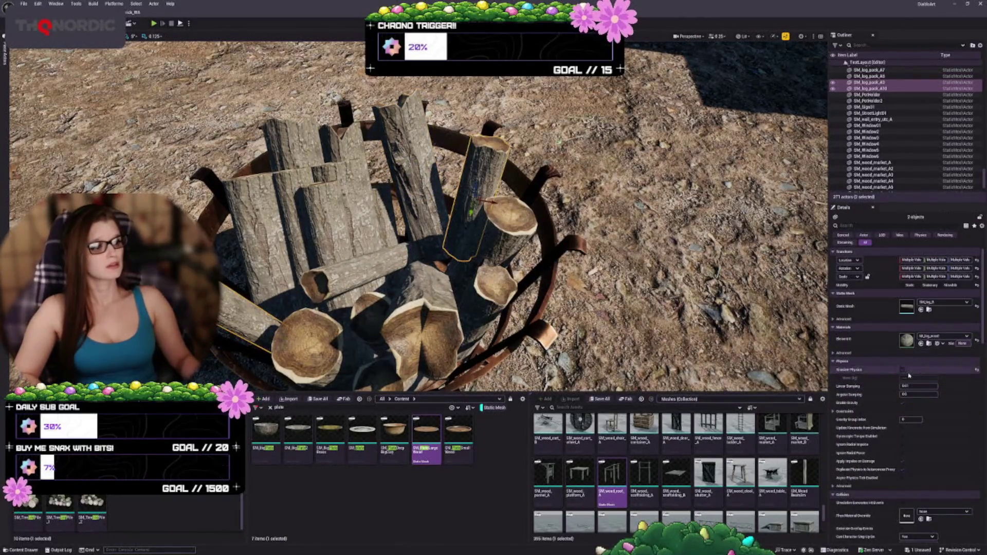
pyautogui.click(411, 170)
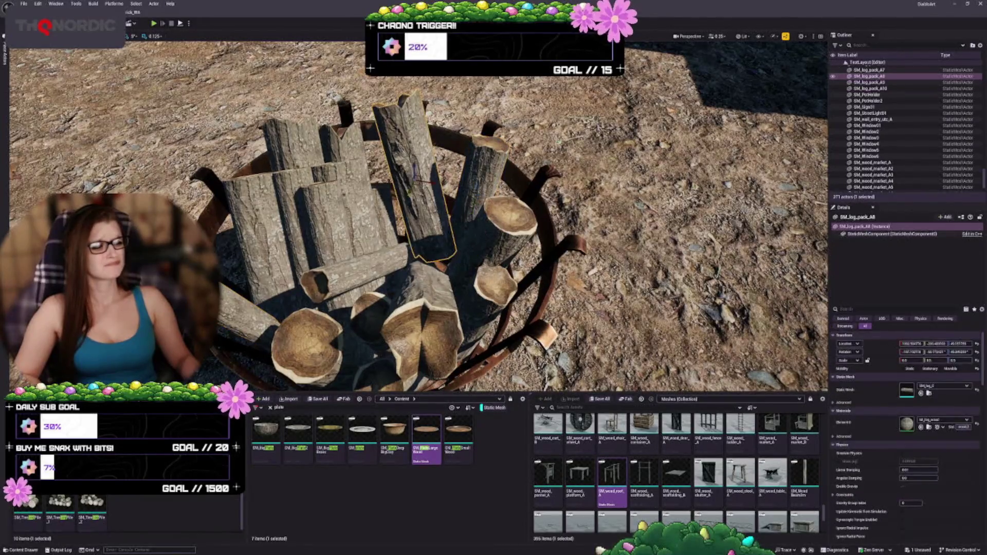
# Run a short Simulate test of the logs, stop it, and reselect SM_log_pack_A8
pyautogui.click(189, 23)
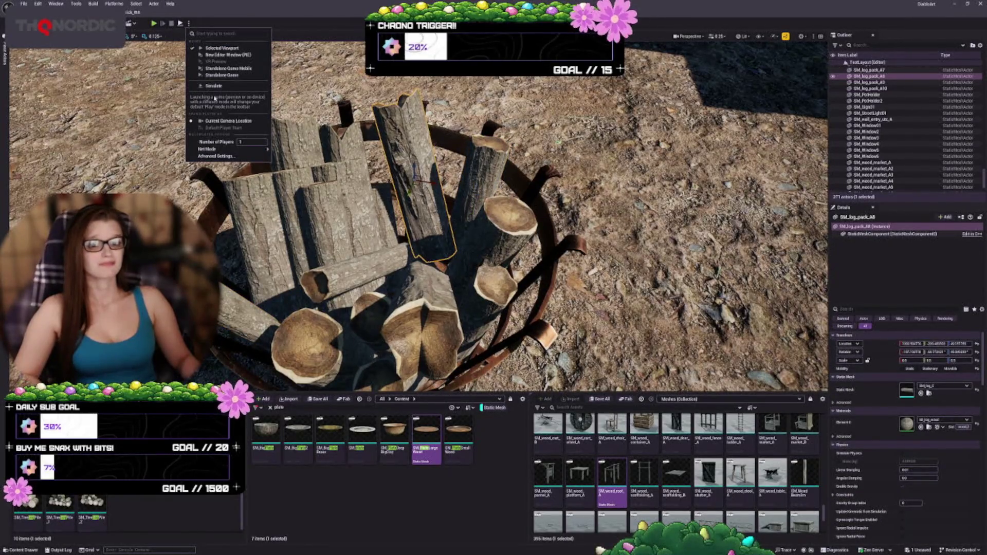
pyautogui.click(214, 86)
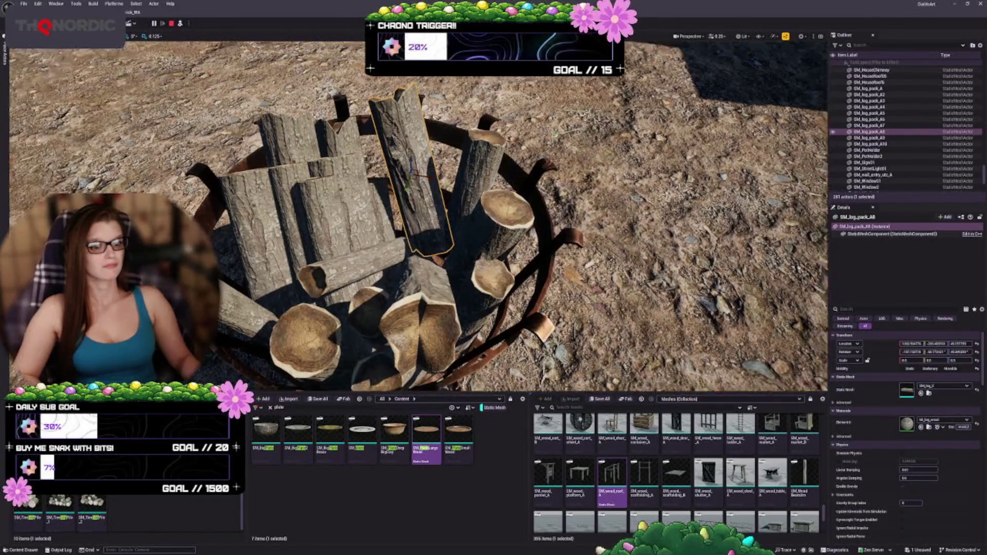
pyautogui.scroll(2, 411, 216)
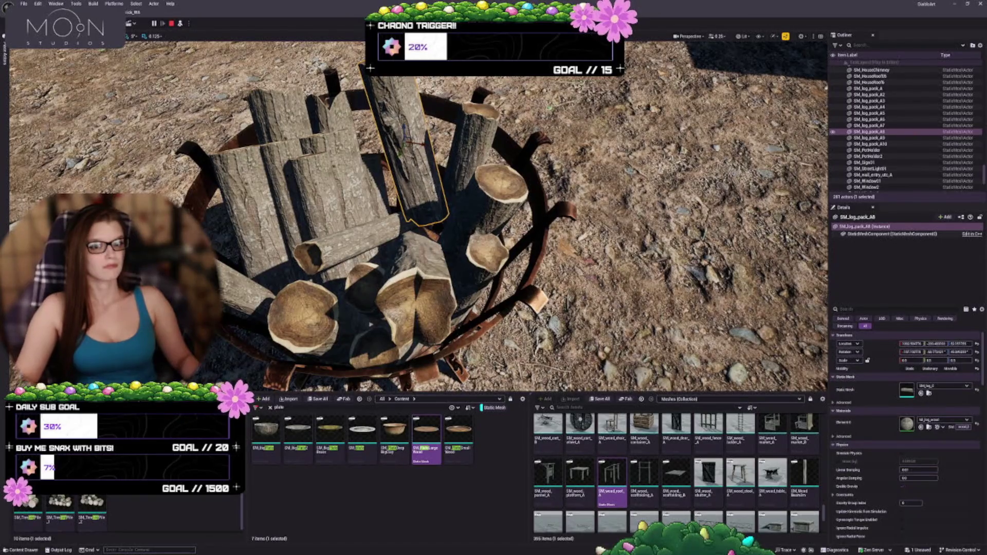
pyautogui.press('Escape')
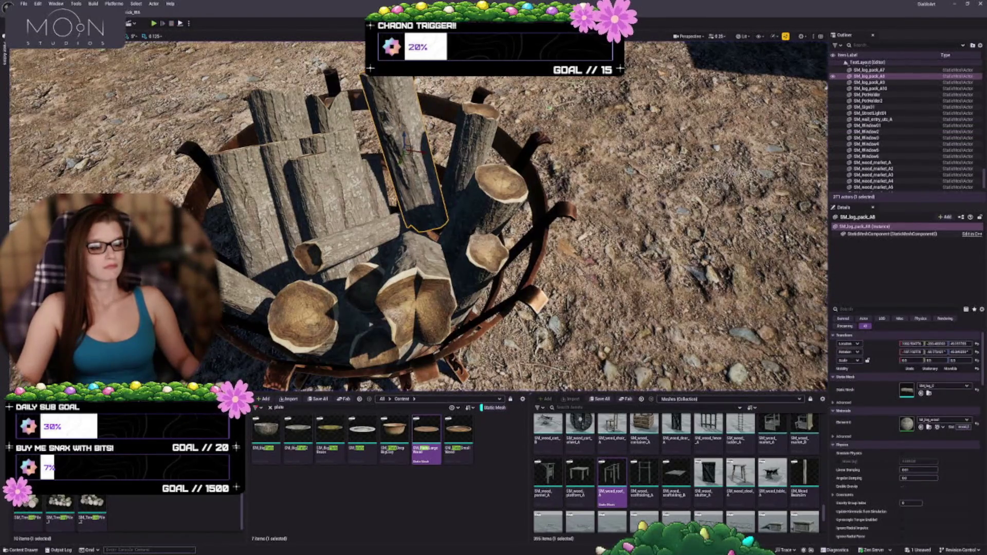
pyautogui.click(457, 175)
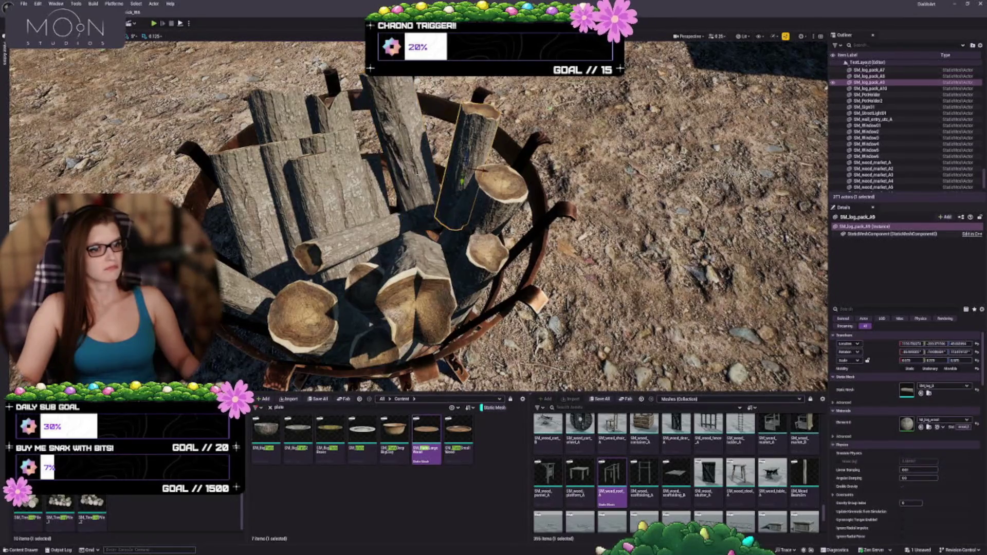
pyautogui.click(404, 154)
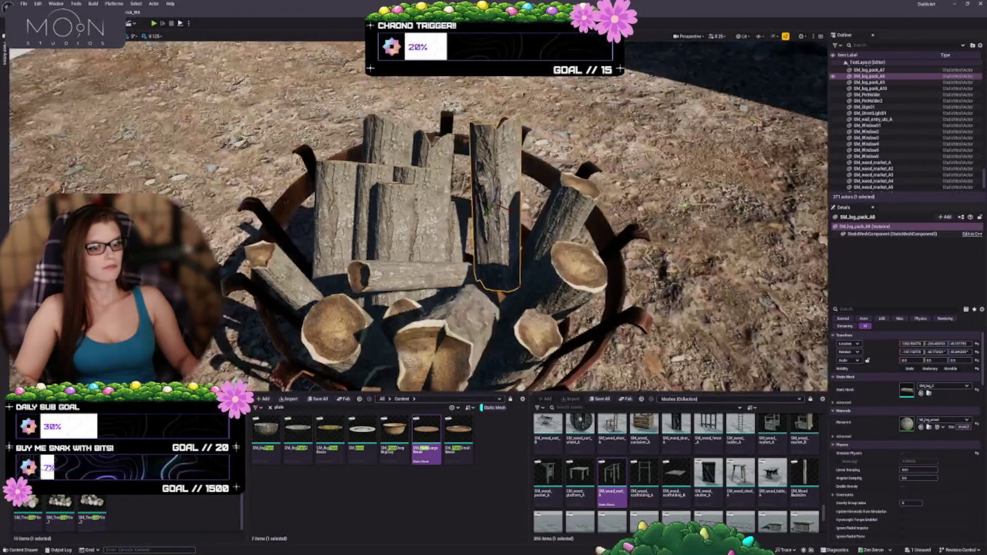
# Simulate again and rotate SM_log_pack_A8 into a more upright pose before ending the run
pyautogui.moveTo(463, 231); pyautogui.dragTo(591, 221)
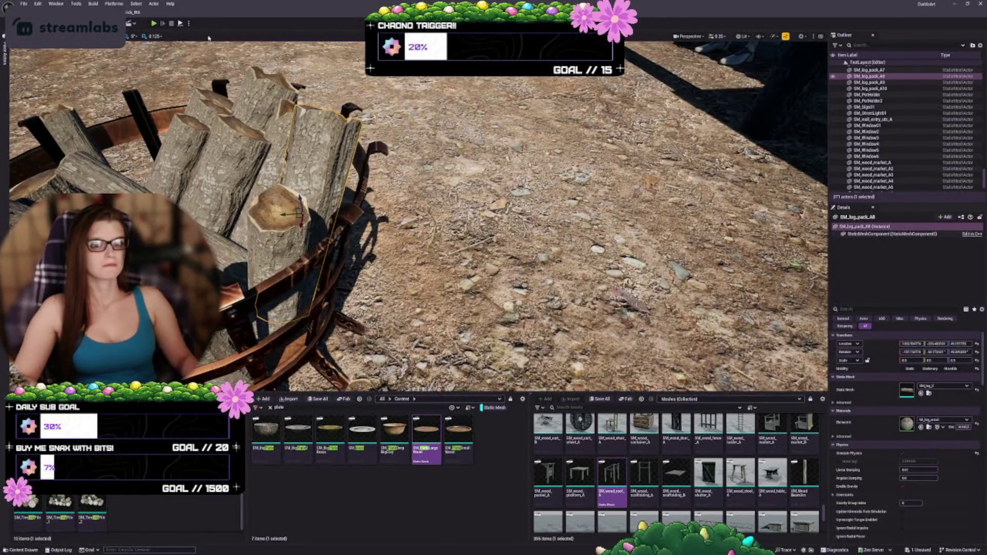
pyautogui.hotkey('alt', 's')
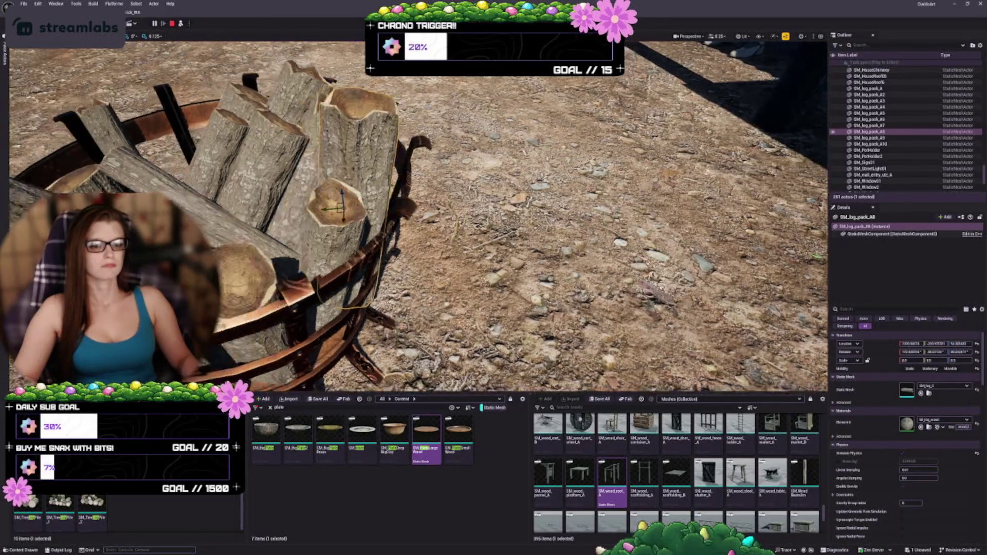
pyautogui.moveTo(591, 222); pyautogui.dragTo(545, 210)
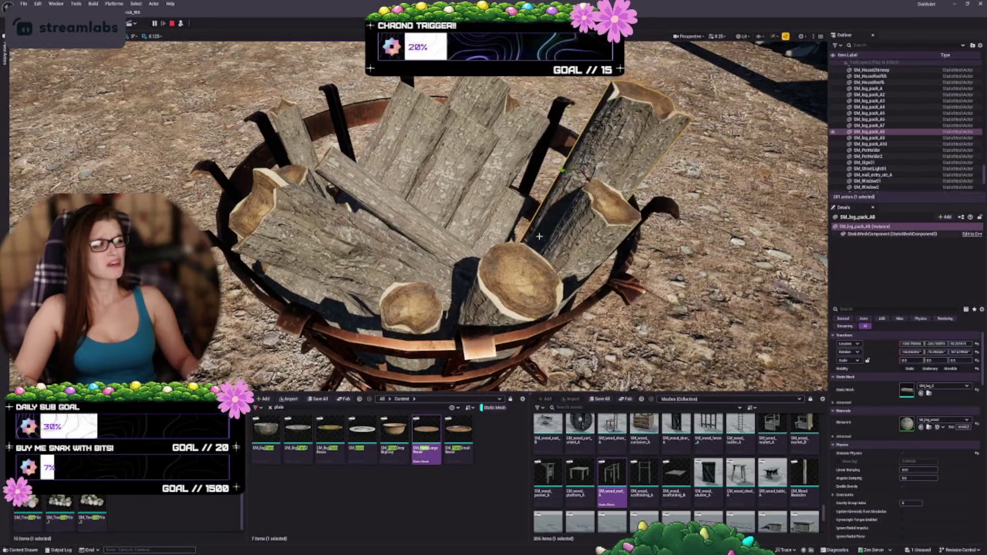
pyautogui.moveTo(545, 211)
pyautogui.mouseDown()
pyautogui.moveTo(520, 211)
pyautogui.moveTo(504, 257)
pyautogui.mouseUp()
pyautogui.moveTo(441, 145)
pyautogui.mouseDown()
pyautogui.moveTo(469, 187)
pyautogui.moveTo(448, 158)
pyautogui.moveTo(456, 189)
pyautogui.mouseUp()
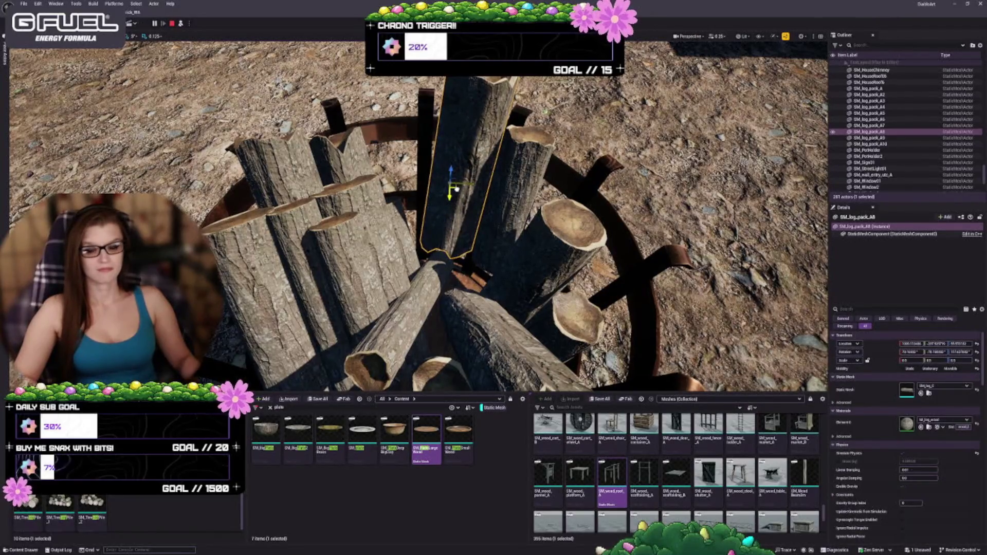
pyautogui.press('e')
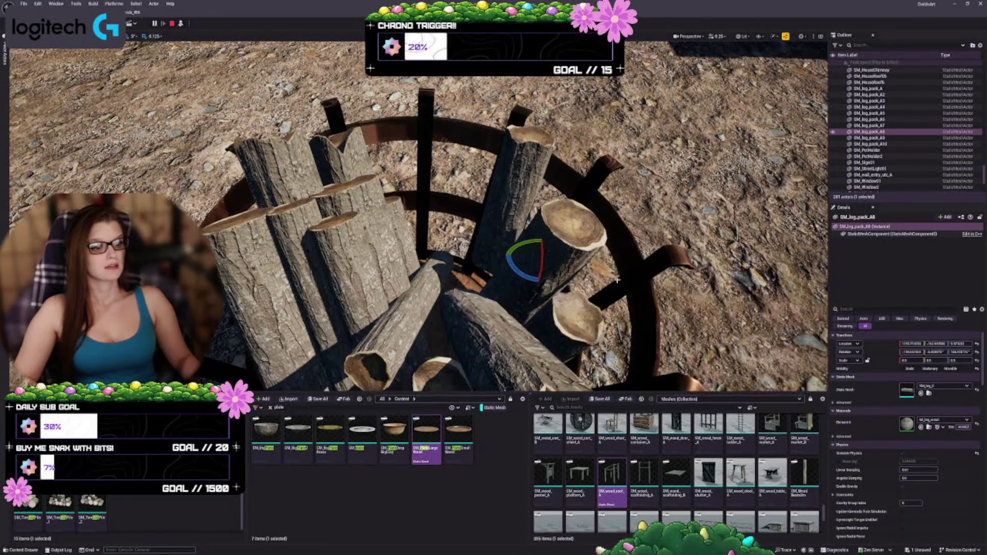
pyautogui.press('f')
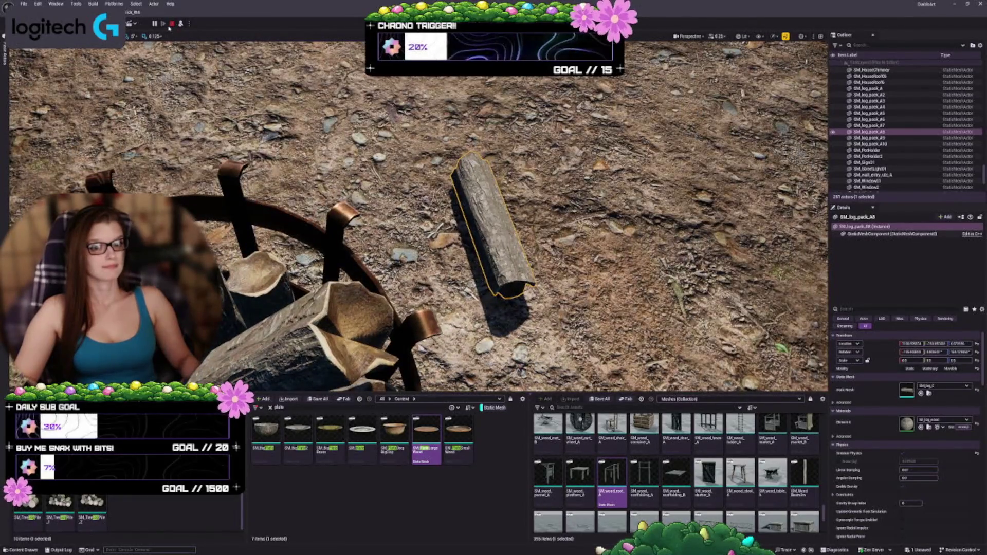
pyautogui.press('Escape')
# Nudge the log slightly left and rerun the simulation so the logs settle, then stop it
pyautogui.moveTo(521, 154)
pyautogui.mouseDown()
pyautogui.moveTo(521, 132)
pyautogui.moveTo(521, 154)
pyautogui.moveTo(587, 154)
pyautogui.mouseUp()
pyautogui.scroll(2, 521, 155)
pyautogui.moveTo(390, 189); pyautogui.dragTo(367, 192)
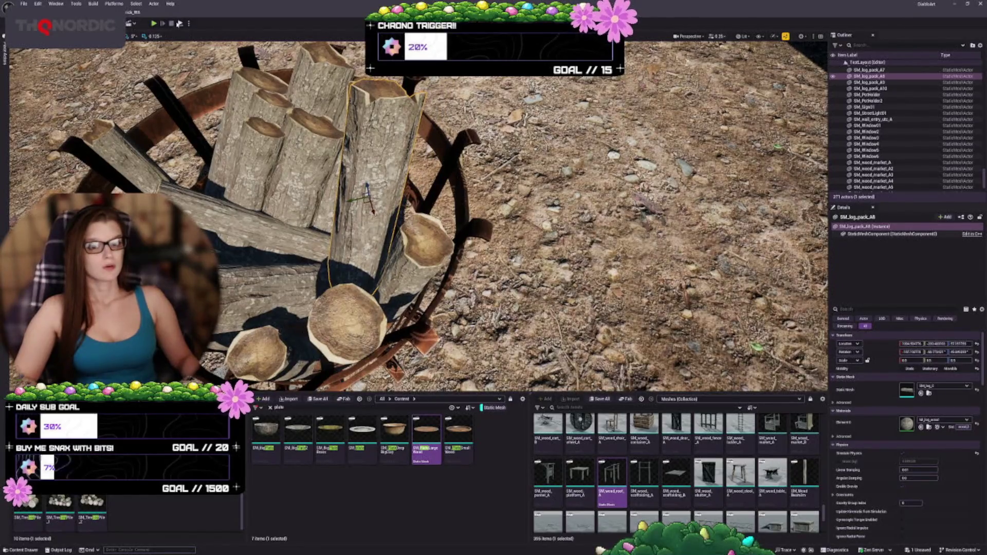
pyautogui.press('Pause')
pyautogui.moveTo(514, 206)
pyautogui.mouseDown()
pyautogui.moveTo(514, 287)
pyautogui.moveTo(514, 257)
pyautogui.mouseUp()
pyautogui.scroll(3, 419, 219)
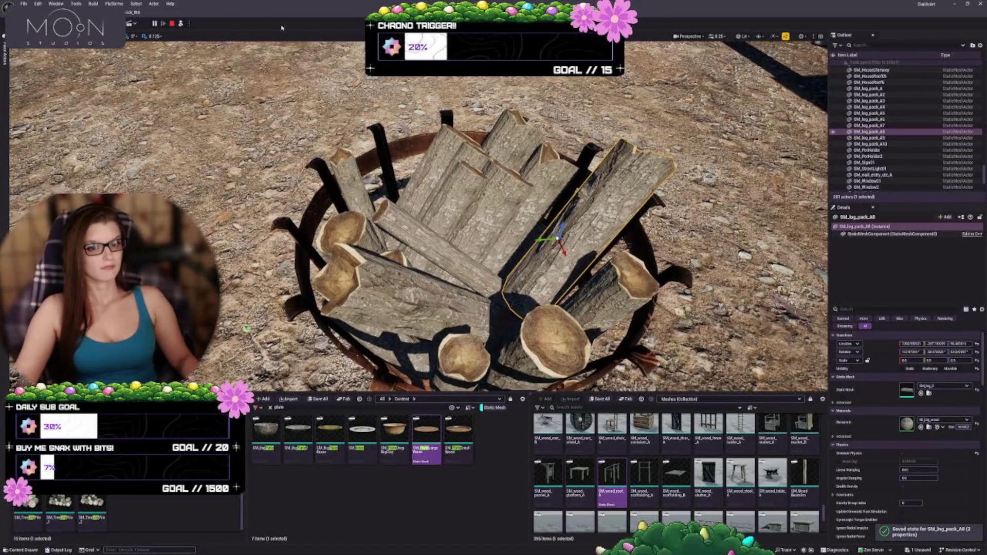
pyautogui.press('Escape')
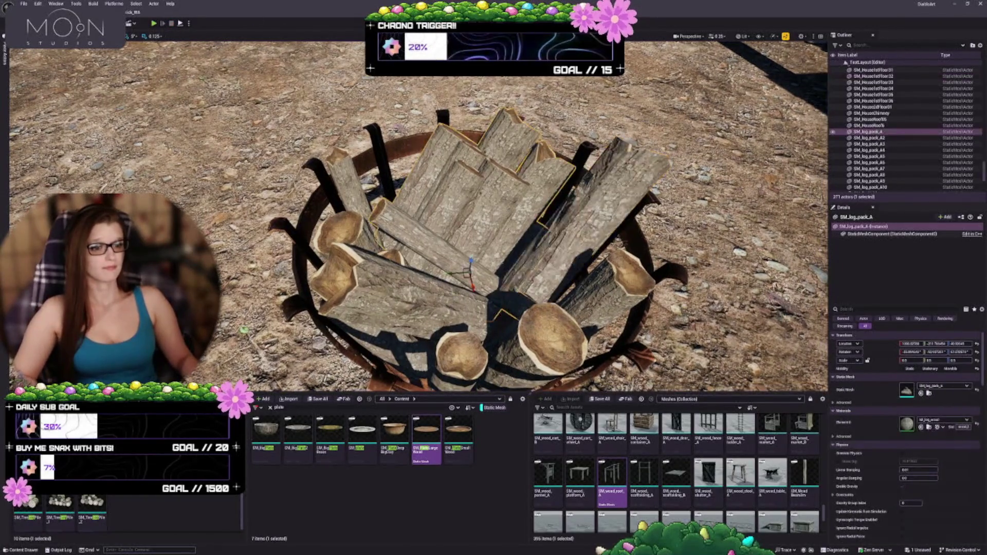
# Ctrl-select eight logs in the basket, undoing one accidental log move
pyautogui.keyDown('ctrl'); pyautogui.click(591, 216); pyautogui.keyUp('ctrl')
pyautogui.keyDown('ctrl'); pyautogui.click(628, 278); pyautogui.keyUp('ctrl')
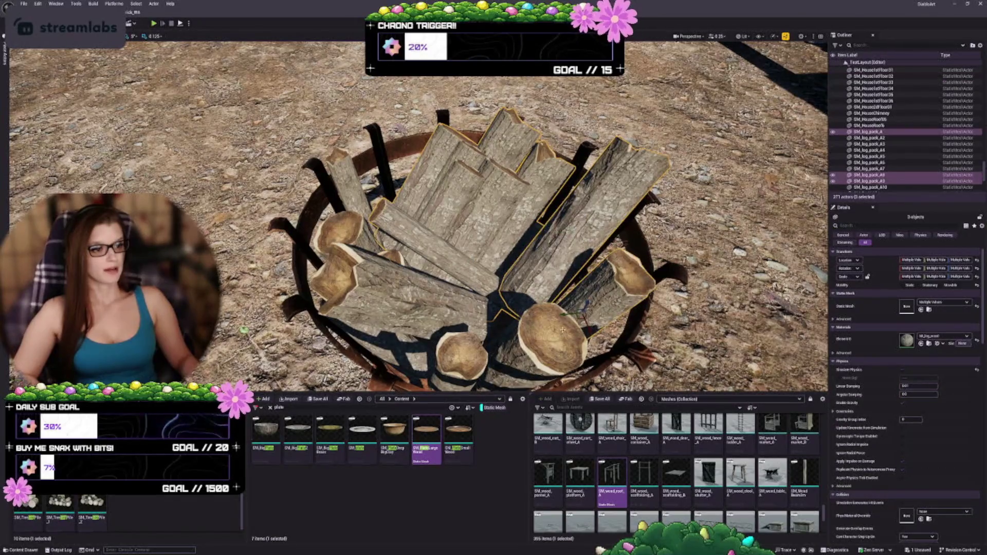
pyautogui.keyDown('ctrl'); pyautogui.click(519, 319); pyautogui.keyUp('ctrl')
pyautogui.hotkey('ctrl', 'z')
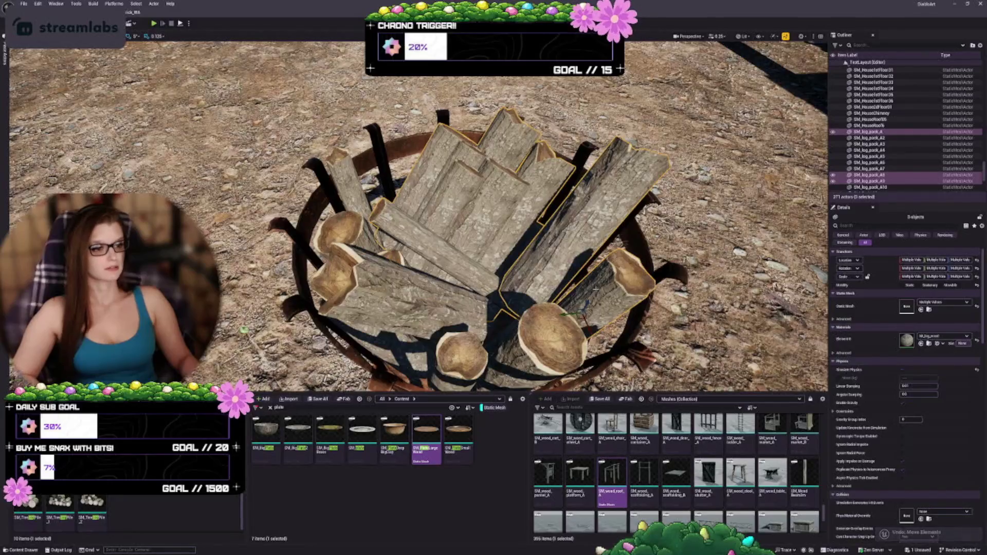
pyautogui.keyDown('ctrl'); pyautogui.click(514, 368); pyautogui.keyUp('ctrl')
pyautogui.keyDown('ctrl'); pyautogui.click(455, 366); pyautogui.keyUp('ctrl')
pyautogui.keyDown('ctrl'); pyautogui.click(411, 288); pyautogui.keyUp('ctrl')
pyautogui.keyDown('ctrl'); pyautogui.click(376, 340); pyautogui.keyUp('ctrl')
pyautogui.keyDown('ctrl'); pyautogui.click(401, 346); pyautogui.keyUp('ctrl')
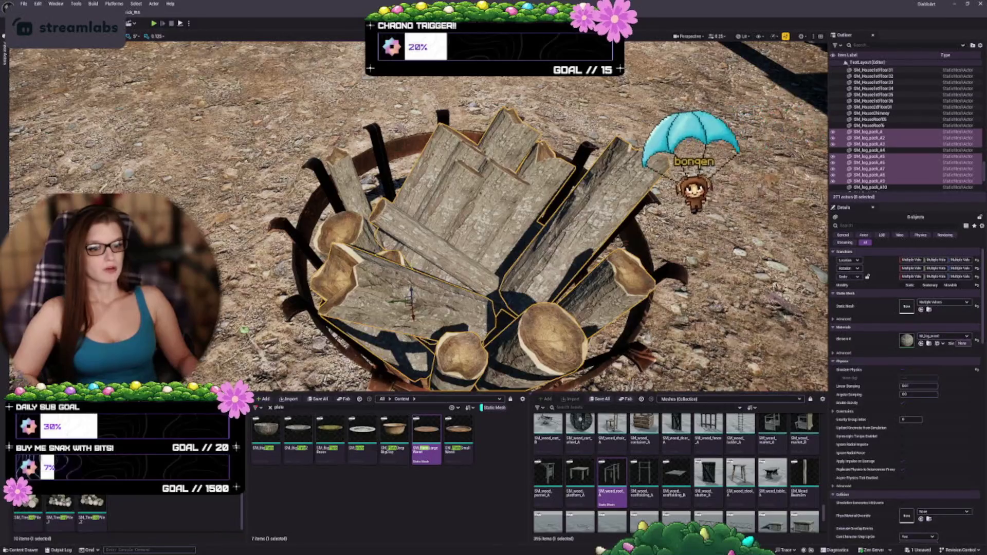
# Add the ninth, tenth and central logs so ten objects are selected
pyautogui.keyDown('ctrl'); pyautogui.click(478, 242); pyautogui.keyUp('ctrl')
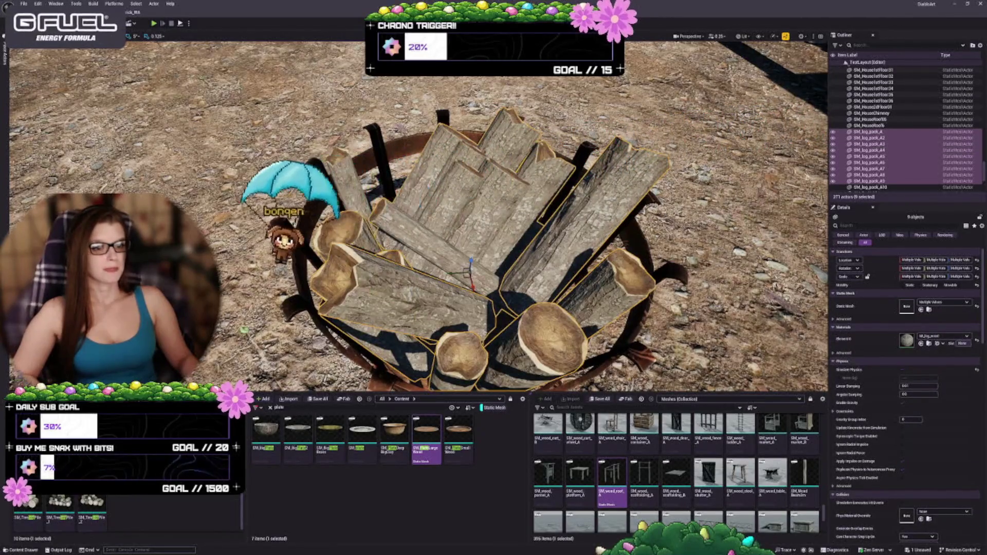
pyautogui.keyDown('ctrl'); pyautogui.click(350, 175); pyautogui.keyUp('ctrl')
pyautogui.moveTo(350, 175)
pyautogui.mouseDown()
pyautogui.moveTo(422, 242)
pyautogui.moveTo(452, 211)
pyautogui.mouseUp()
pyautogui.keyDown('ctrl'); pyautogui.click(869, 162); pyautogui.keyUp('ctrl')
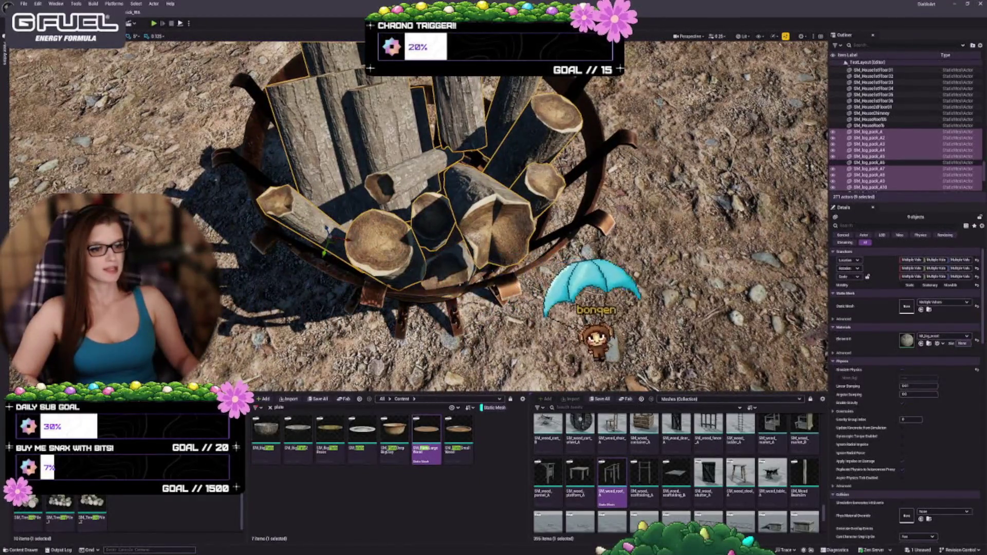
pyautogui.keyDown('ctrl'); pyautogui.click(437, 211); pyautogui.keyUp('ctrl')
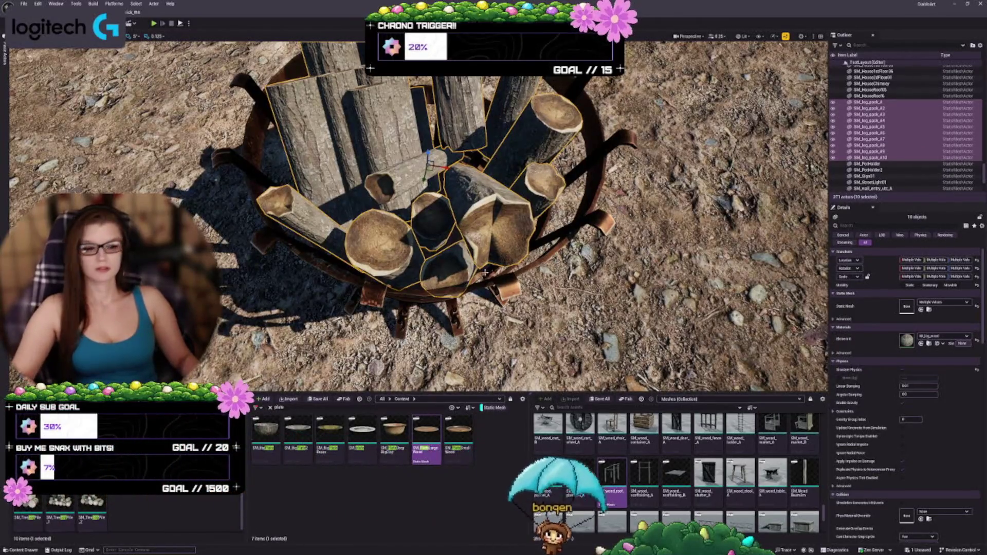
pyautogui.moveTo(485, 272)
pyautogui.mouseDown()
pyautogui.moveTo(463, 231)
pyautogui.moveTo(452, 276)
pyautogui.mouseUp()
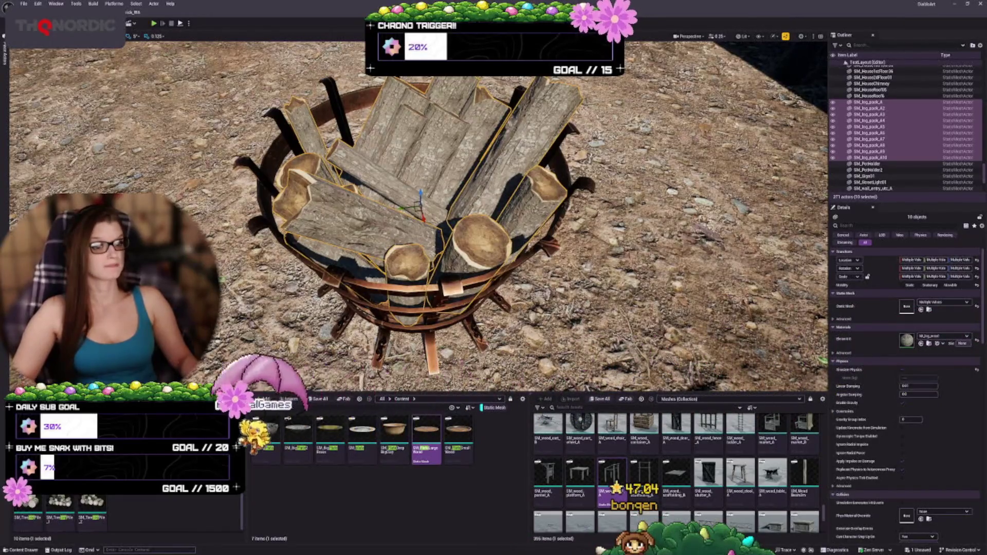
pyautogui.rightClick(426, 170)
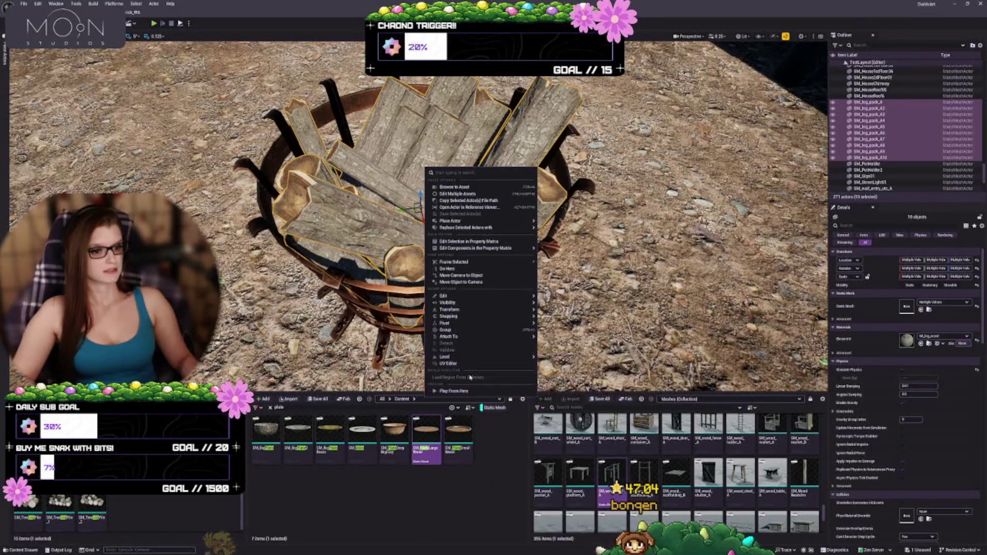
# Open Tools > Merge Actors with the ten log actors selected
pyautogui.moveTo(452, 329); pyautogui.dragTo(556, 314)
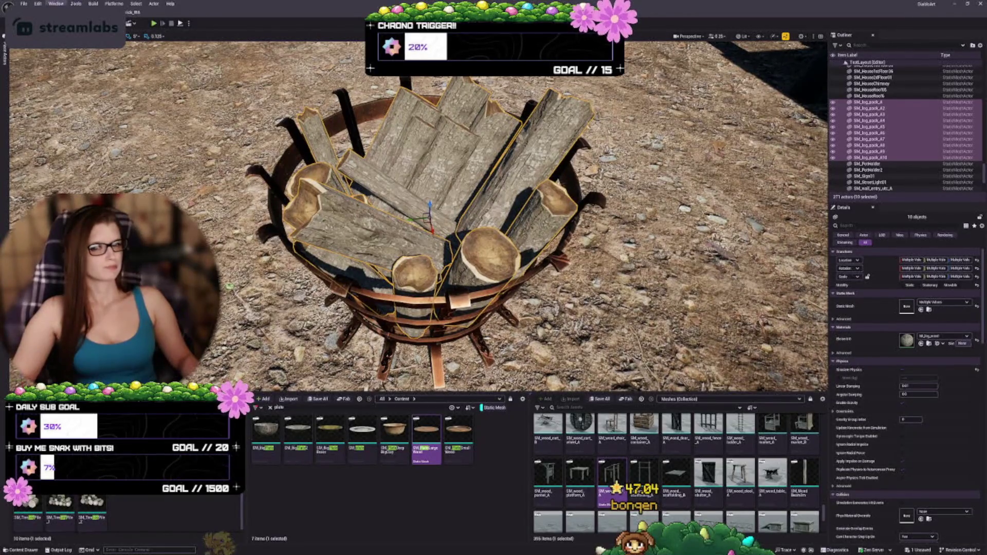
pyautogui.click(76, 4)
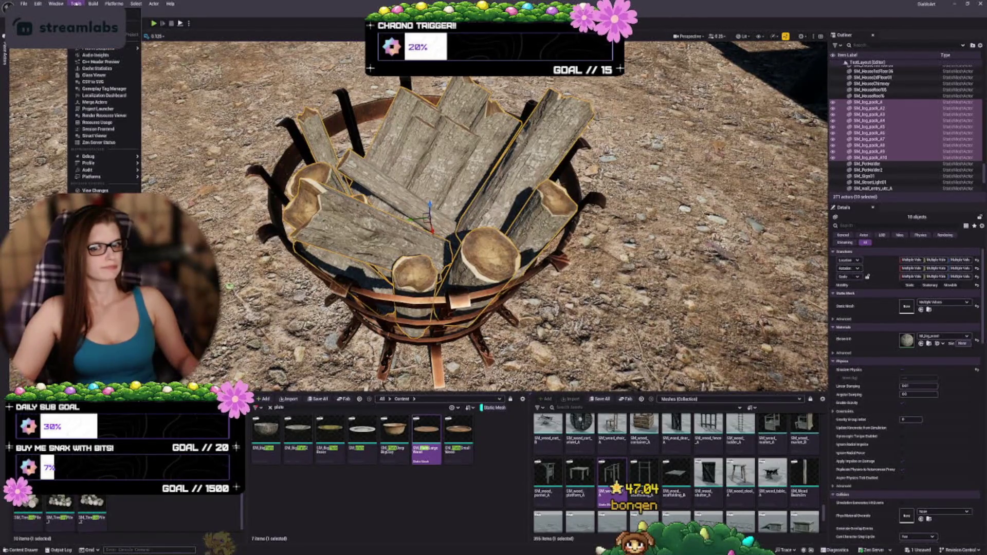
pyautogui.click(98, 103)
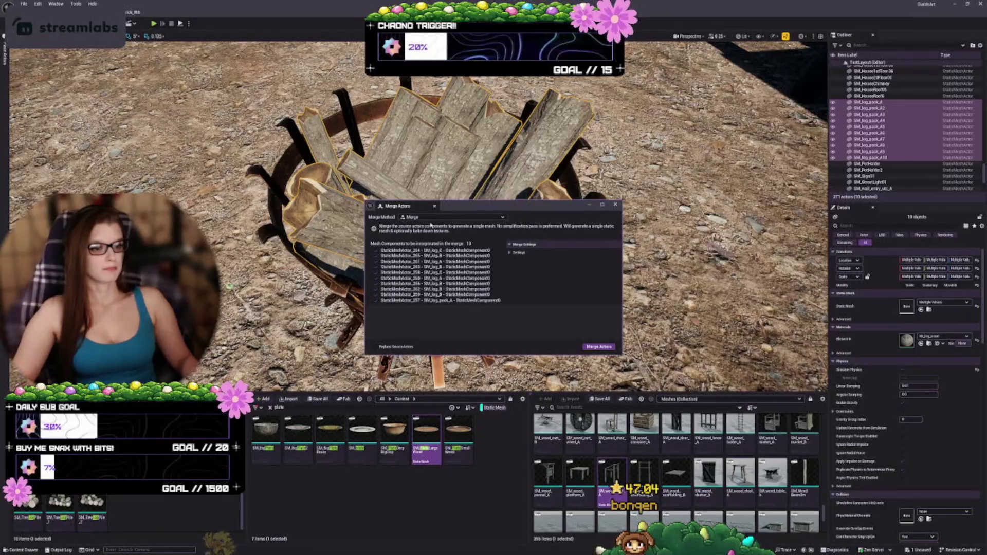
# Expand the Merge Actors settings and uncheck Support Ray Tracing and Include Imposters
pyautogui.click(520, 252)
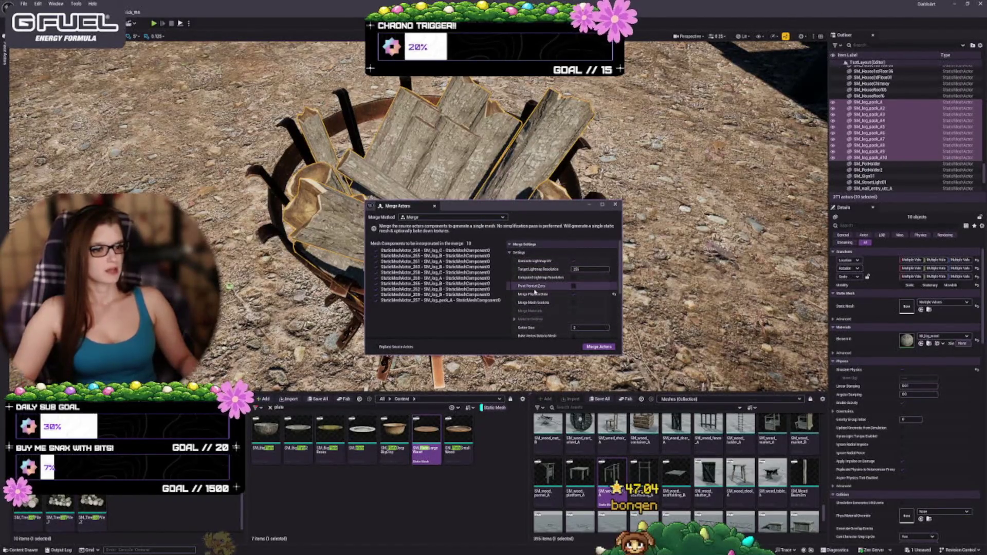
pyautogui.moveTo(533, 289)
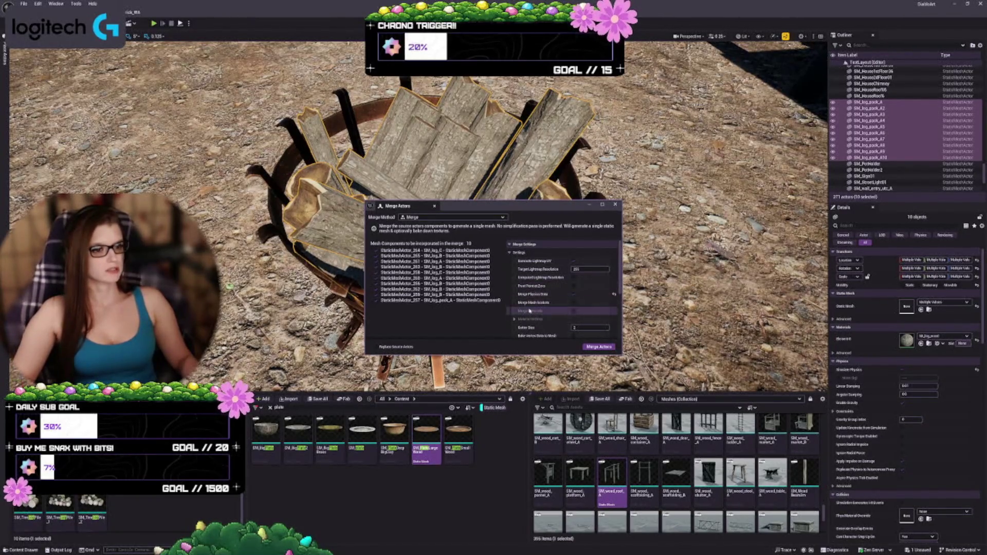
pyautogui.moveTo(515, 206)
pyautogui.mouseDown()
pyautogui.moveTo(758, 250)
pyautogui.moveTo(750, 257)
pyautogui.moveTo(608, 195)
pyautogui.moveTo(610, 232)
pyautogui.moveTo(598, 183)
pyautogui.mouseUp()
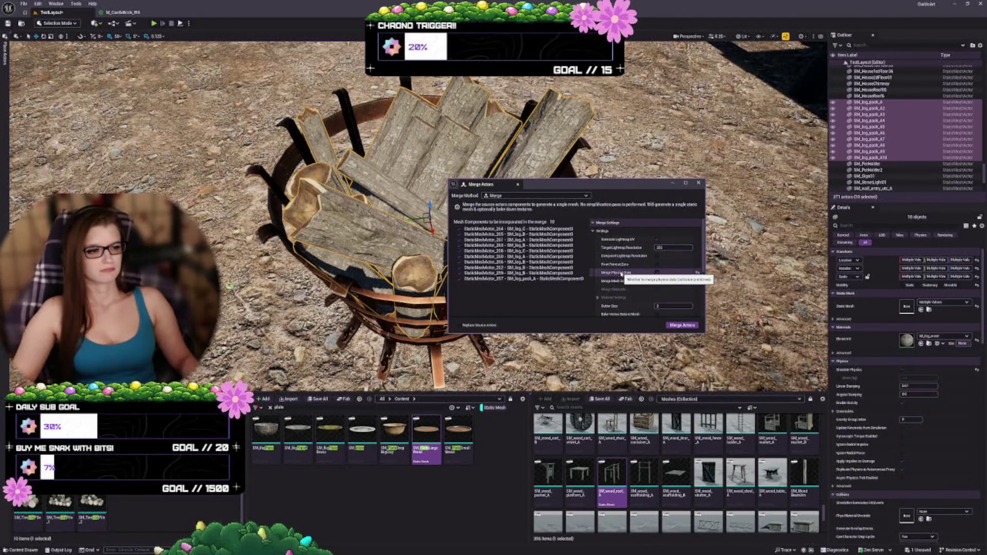
pyautogui.scroll(-1, 622, 274)
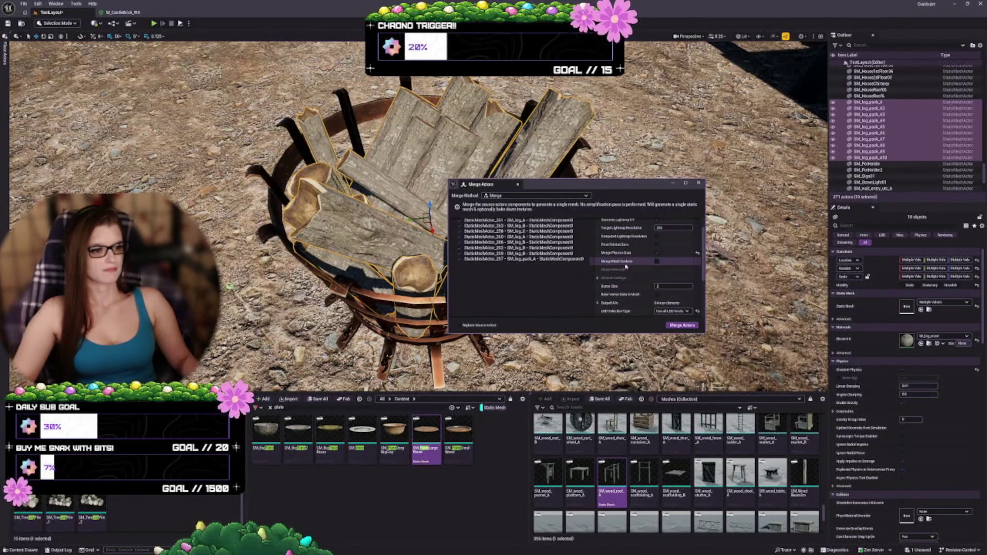
pyautogui.scroll(-1, 626, 267)
pyautogui.click(597, 283)
pyautogui.click(597, 284)
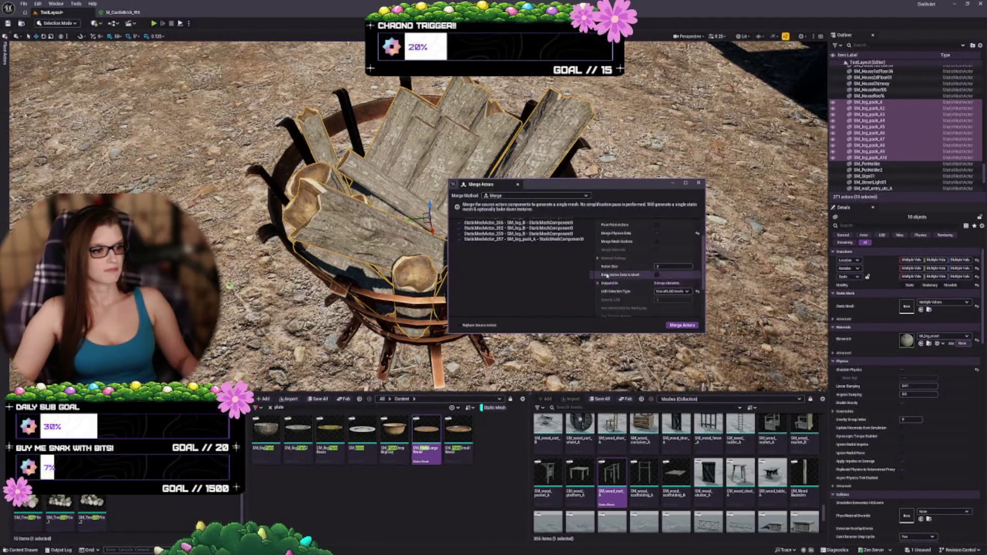
pyautogui.scroll(-3, 617, 285)
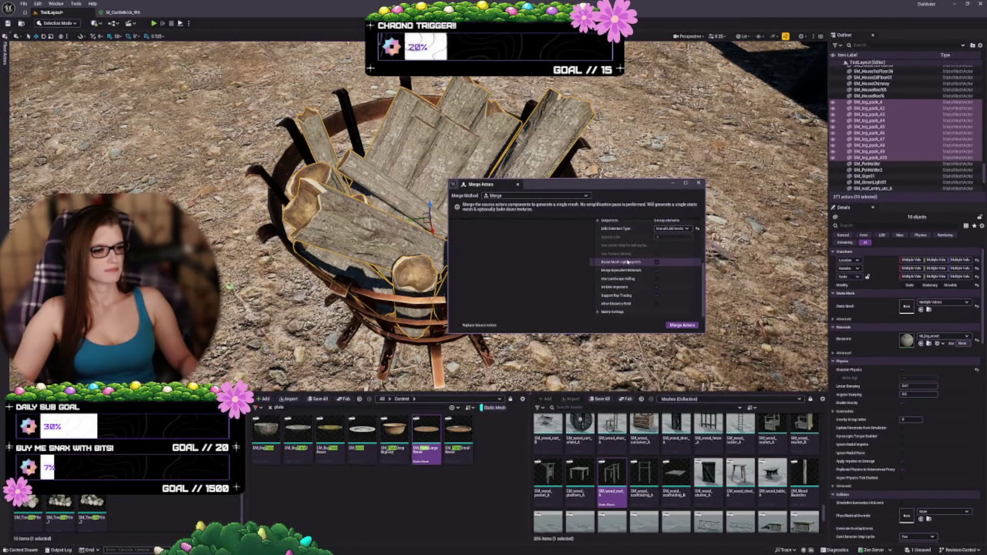
pyautogui.click(658, 295)
pyautogui.click(657, 287)
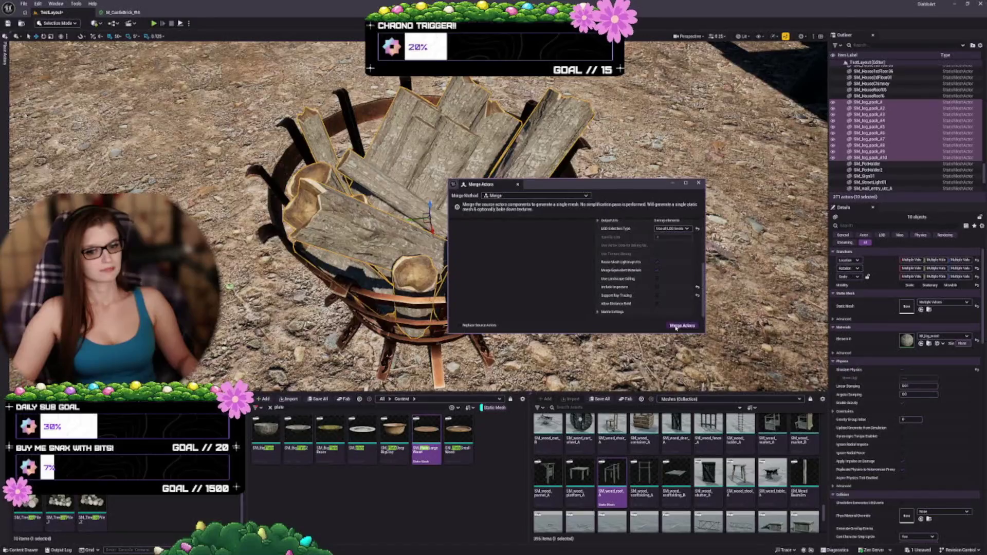
# Merge the actors, saving to Content/CustomVariants/Meshes as SM_Brazier_Wood_01
pyautogui.click(676, 326)
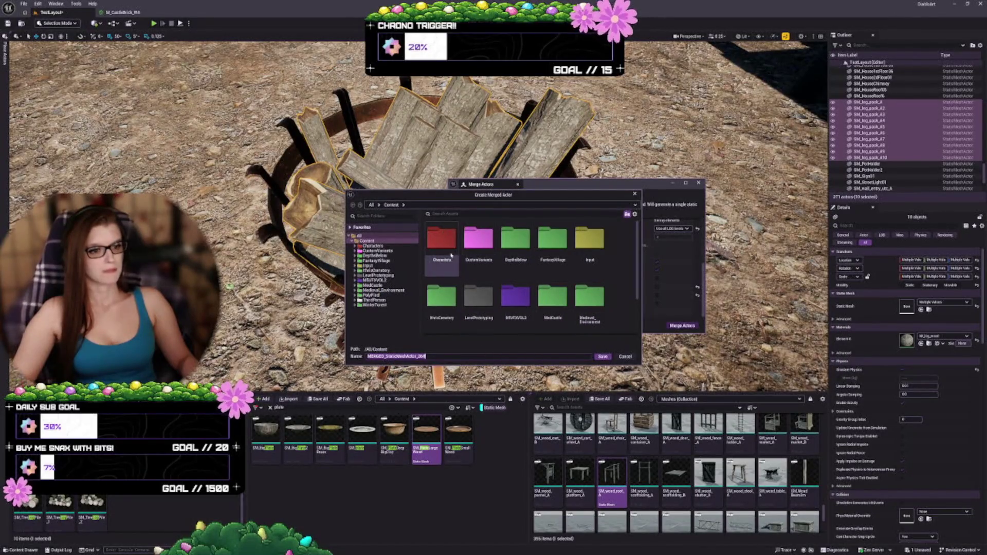
pyautogui.doubleClick(472, 252)
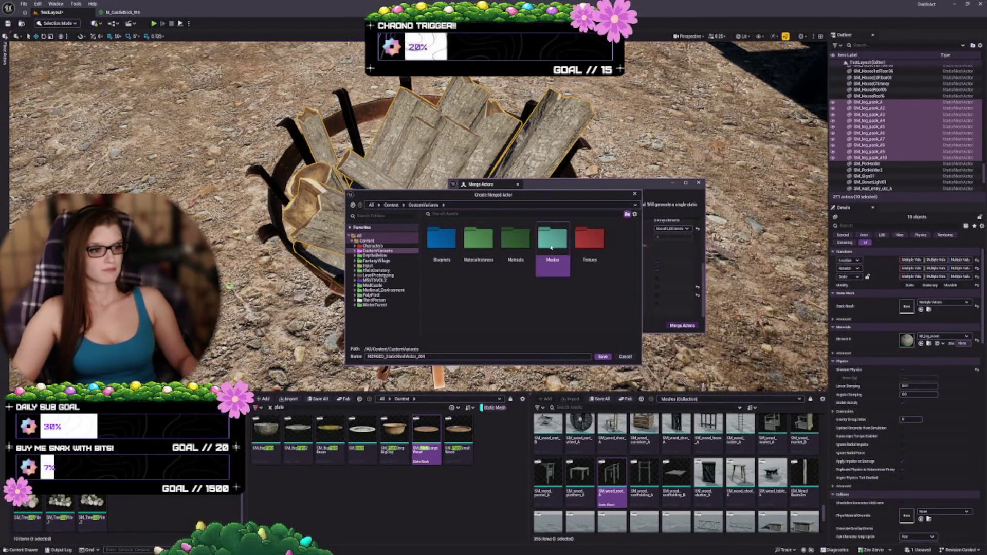
pyautogui.doubleClick(552, 239)
pyautogui.write('SM')
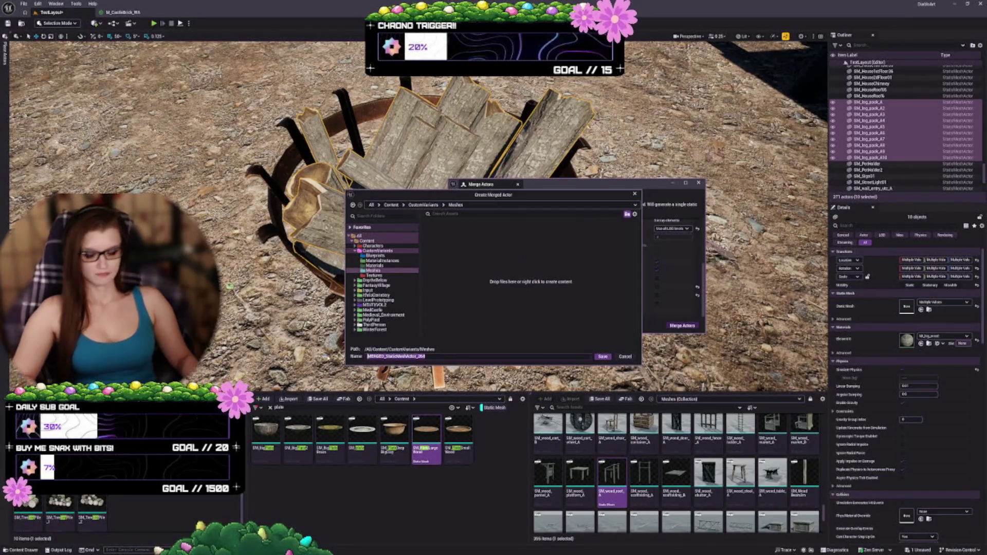
pyautogui.write('_B')
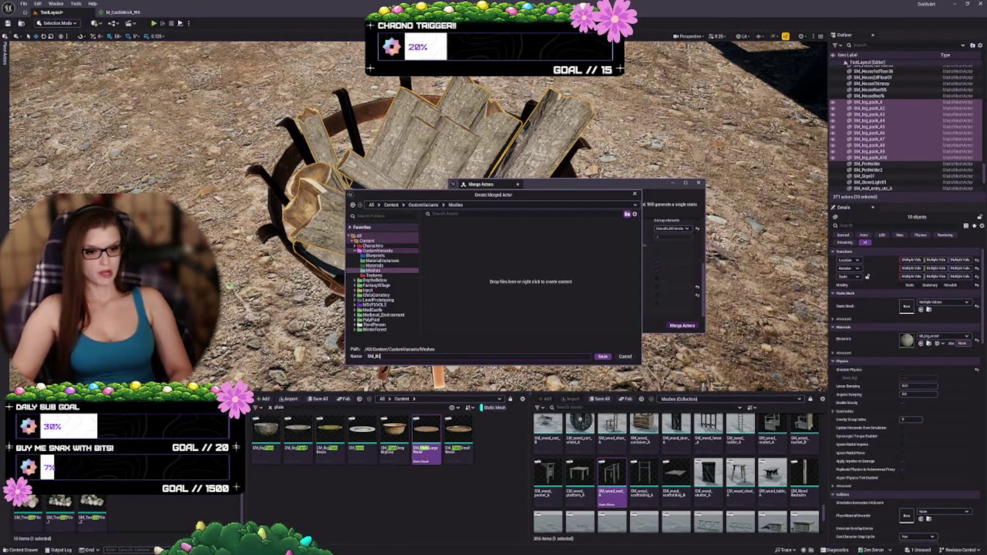
pyautogui.press('BackSpace')
pyautogui.press('BackSpace')
pyautogui.press('BackSpace')
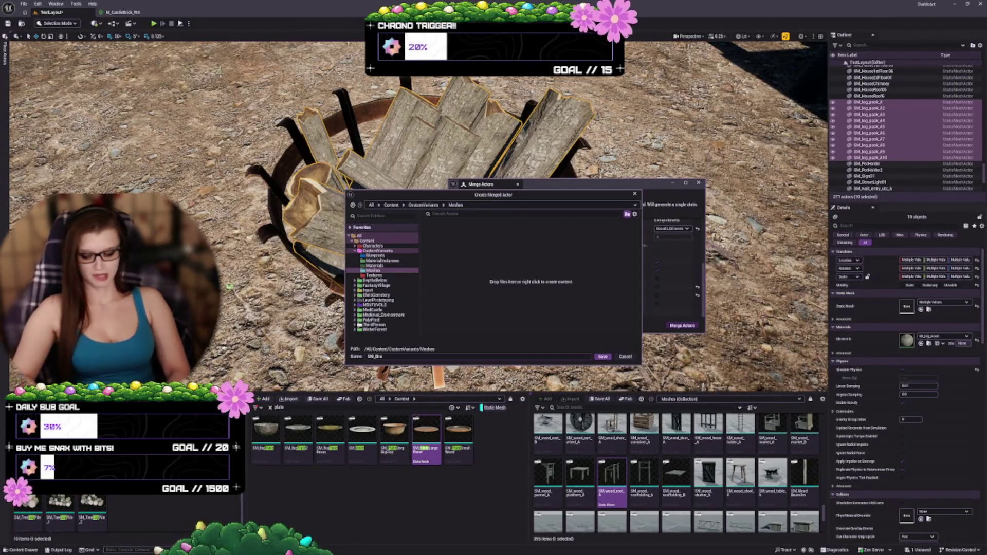
pyautogui.write('zier_Wood')
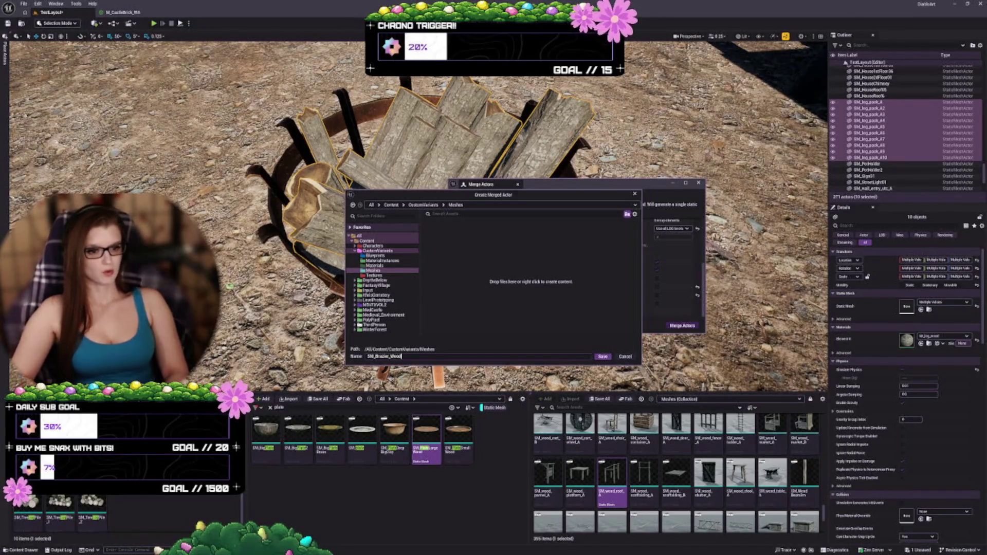
pyautogui.write('_01')
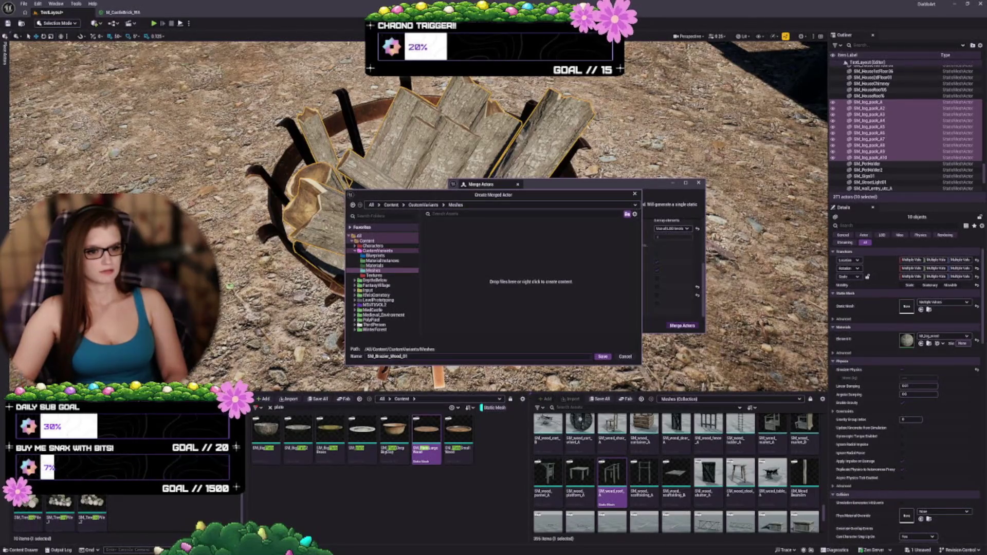